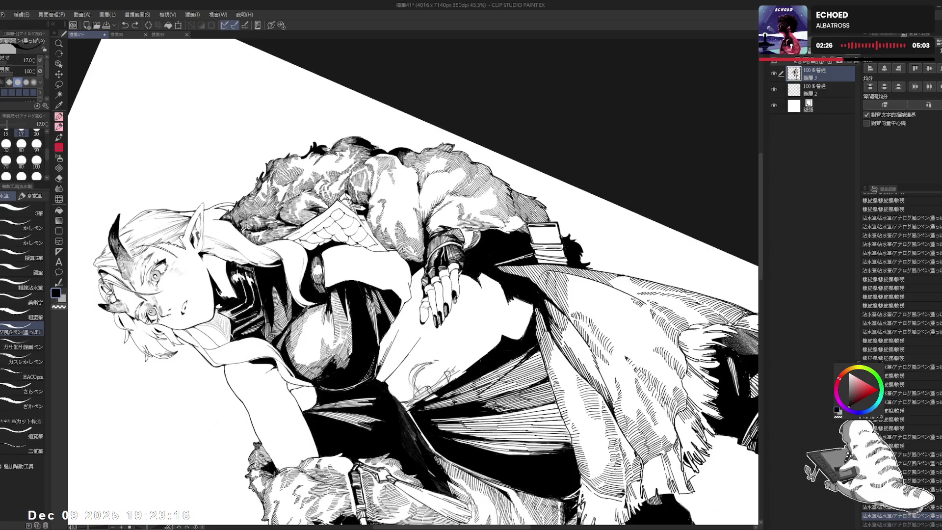
{"action": "key", "text": "ctrl+z"}
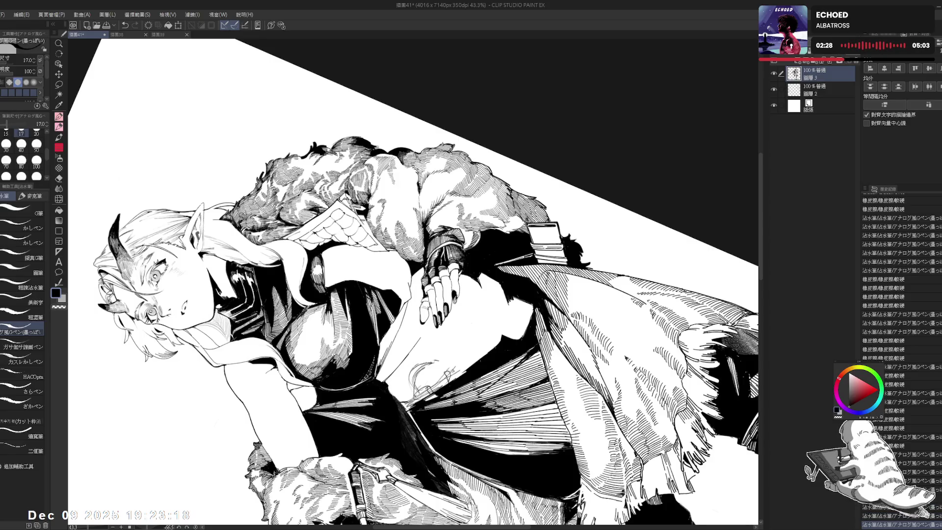
- Undo the last couple of strokes, straighten the canvas and zoom out to view the whole figure
{"action": "key", "text": "ctrl+at"}
{"action": "key", "text": "ctrl+minus"}
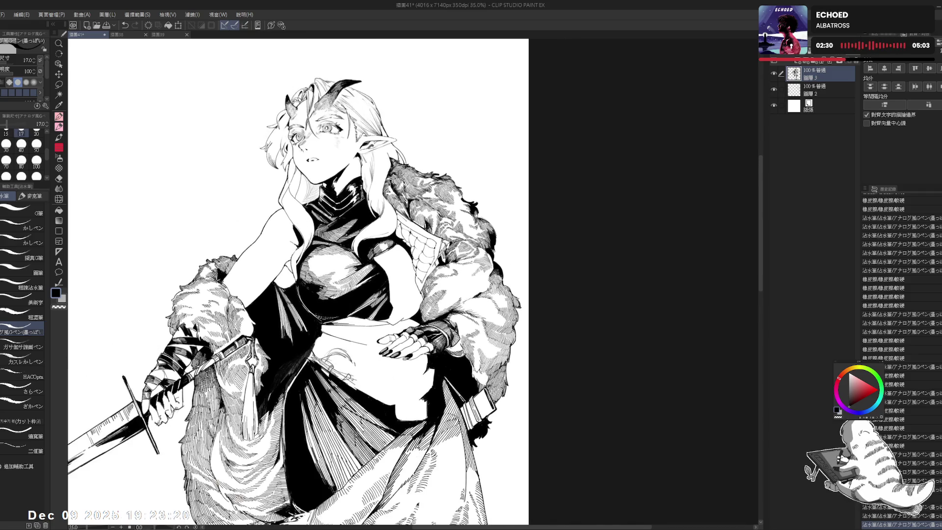
{"action": "key", "text": "h"}
{"action": "key", "text": "h"}
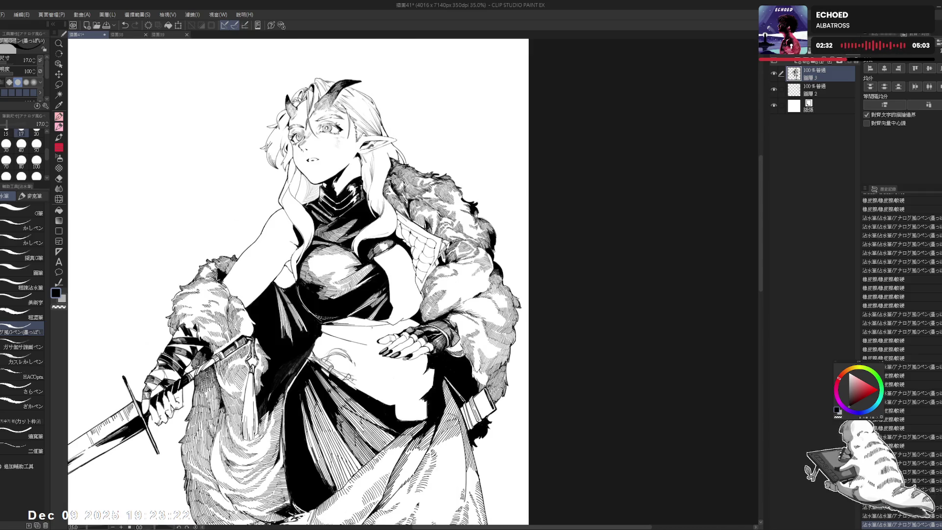
- Zoom in close on the belly and gloved hand, tilted for erasing
{"action": "key", "text": "ctrl+plus"}
{"action": "key", "text": "ctrl+plus"}
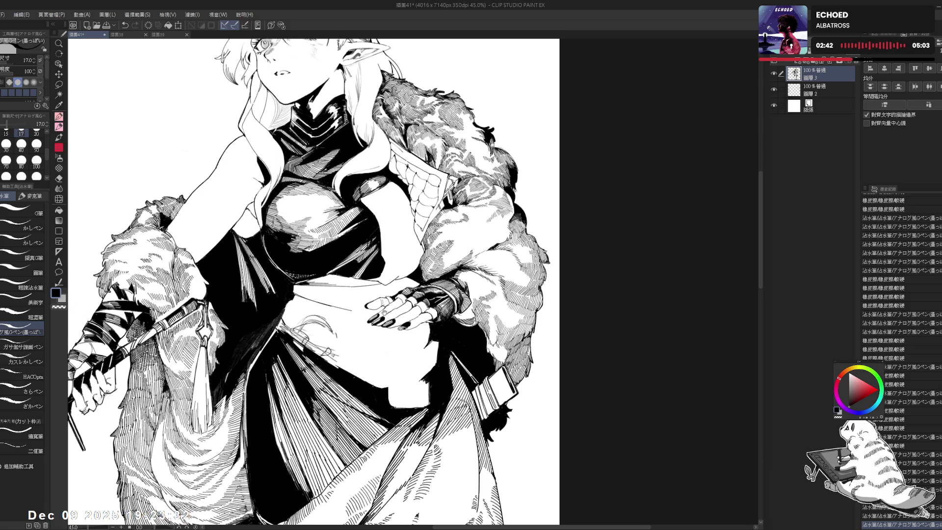
{"action": "left_click_drag", "start_coordinate": [384, 315], "coordinate": [385, 322]}
{"action": "scroll", "coordinate": [408, 327], "scroll_direction": "up", "scroll_amount": 1}
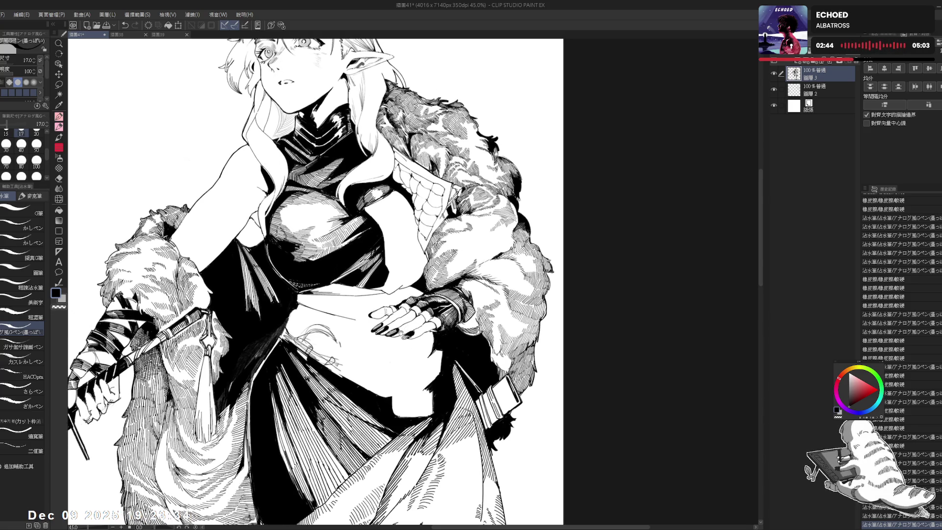
{"action": "scroll", "coordinate": [430, 339], "scroll_direction": "up", "scroll_amount": 1}
{"action": "key", "text": "e"}
{"action": "key", "text": "minus"}
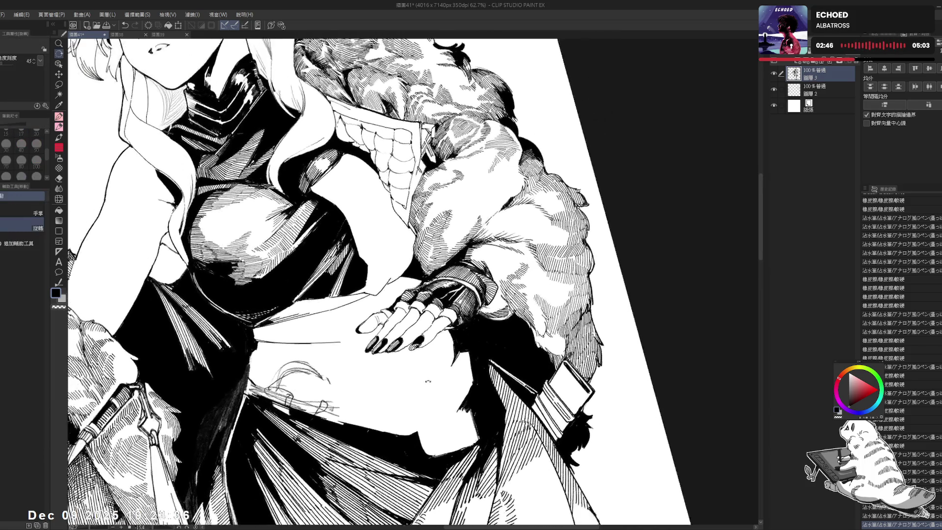
- Erase stray marks around the fingers, resizing the eraser between 100 and 17
{"action": "key", "text": "bracketright"}
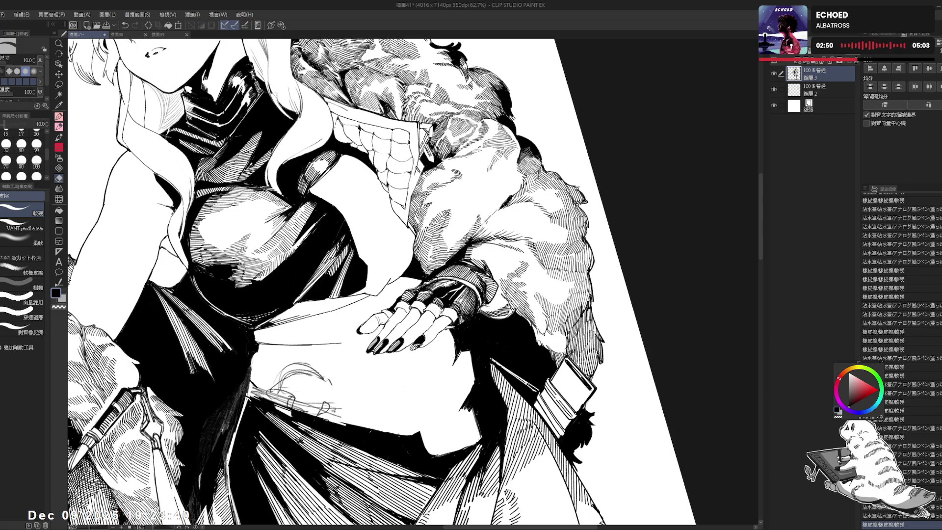
{"action": "key", "text": "asciicircum"}
{"action": "key", "text": "asciicircum"}
{"action": "key", "text": "asciicircum"}
{"action": "key", "text": "bracketleft"}
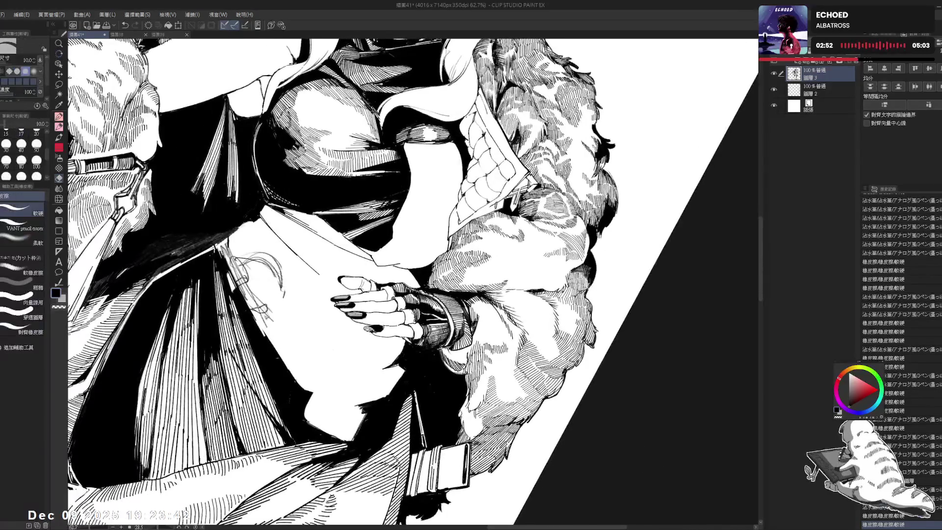
{"action": "left_click", "coordinate": [416, 320]}
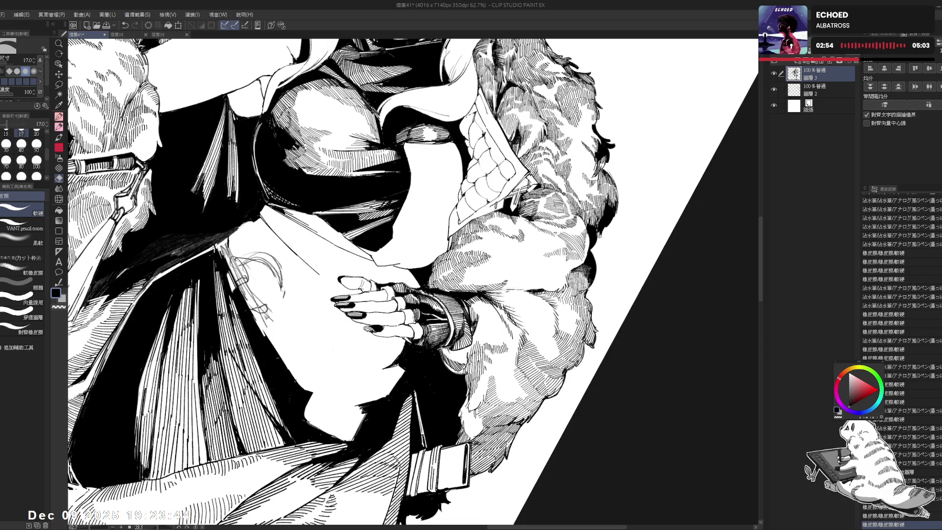
{"action": "key", "text": "p"}
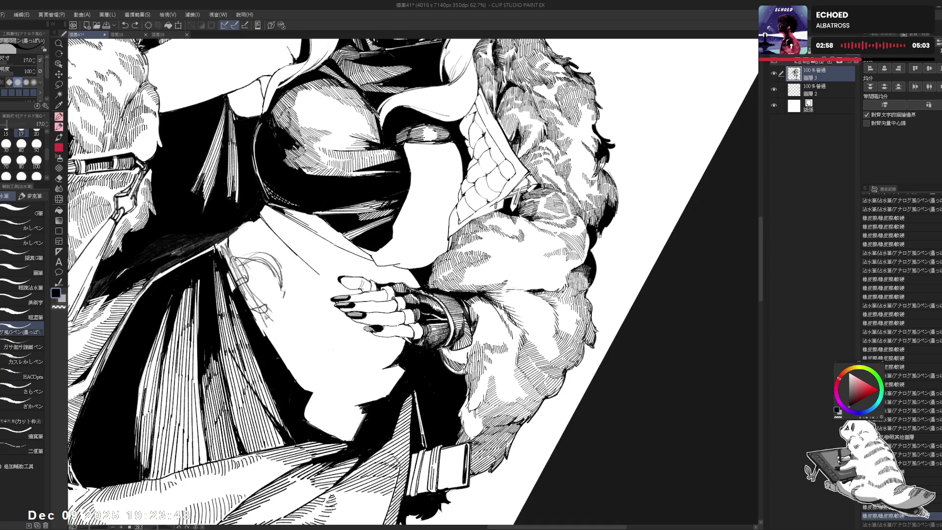
{"action": "key", "text": "e"}
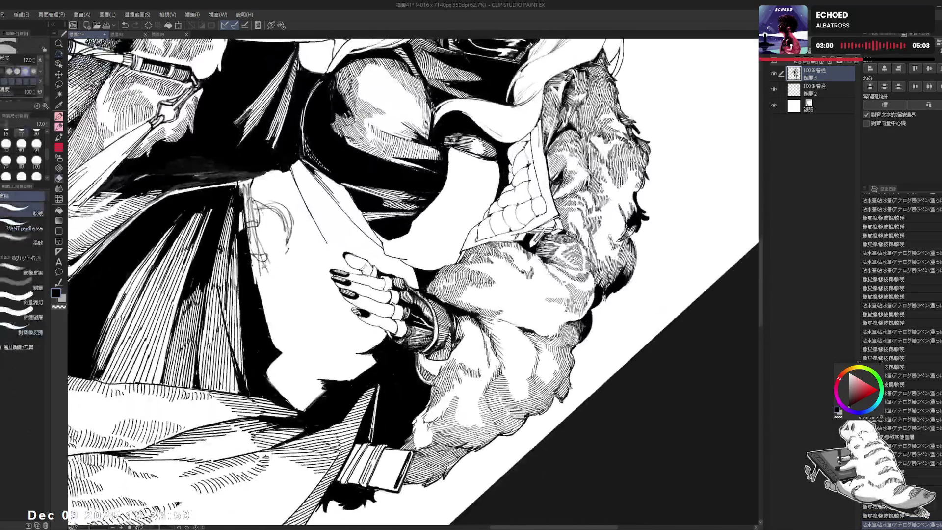
{"action": "left_click_drag", "start_coordinate": [382, 278], "coordinate": [386, 290]}
{"action": "key", "text": "p"}
{"action": "key", "text": "ctrl+z"}
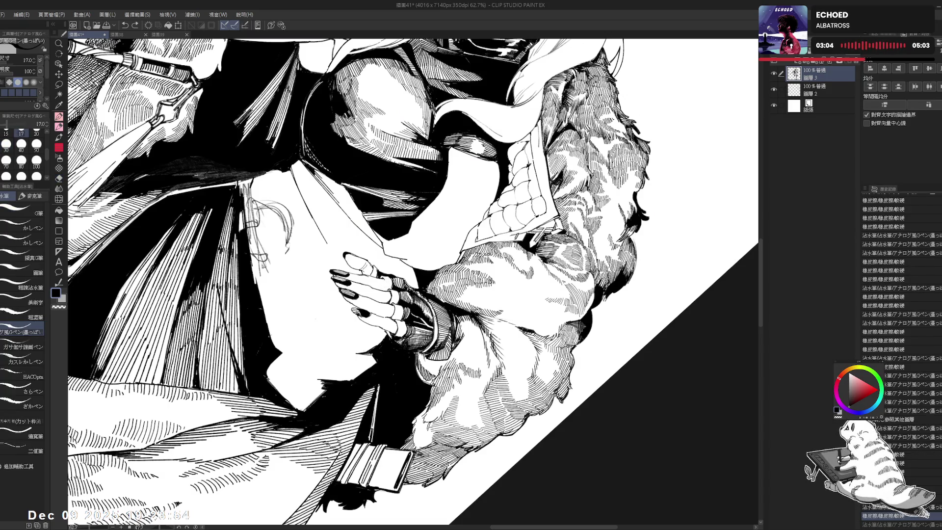
{"action": "key", "text": "ctrl+y"}
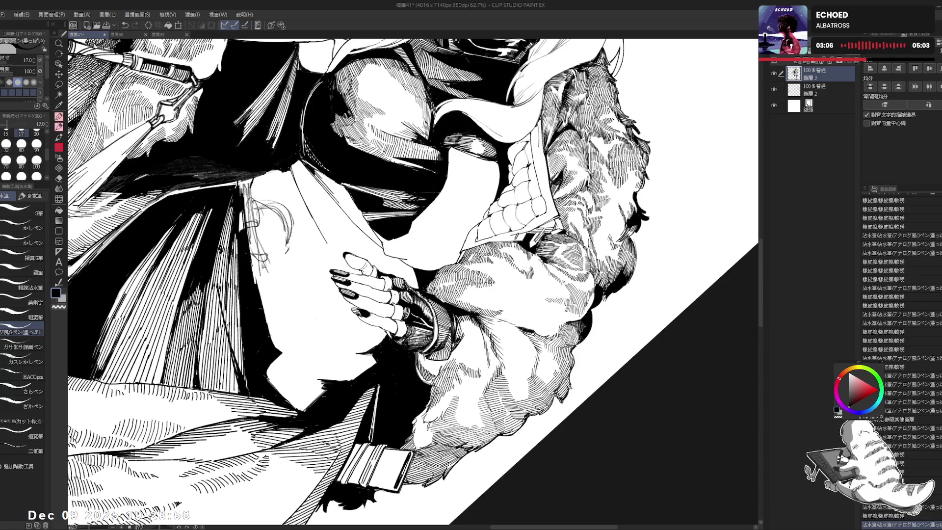
- Erase more near the fingers with a soft eraser and check the hand mirrored
{"action": "key", "text": "e"}
{"action": "left_click_drag", "start_coordinate": [385, 286], "coordinate": [395, 343]}
{"action": "key", "text": "p"}
{"action": "key", "text": "ctrl+at"}
{"action": "key", "text": "h"}
{"action": "key", "text": "h"}
{"action": "left_click_drag", "start_coordinate": [438, 392], "coordinate": [515, 339]}
{"action": "key", "text": "p"}
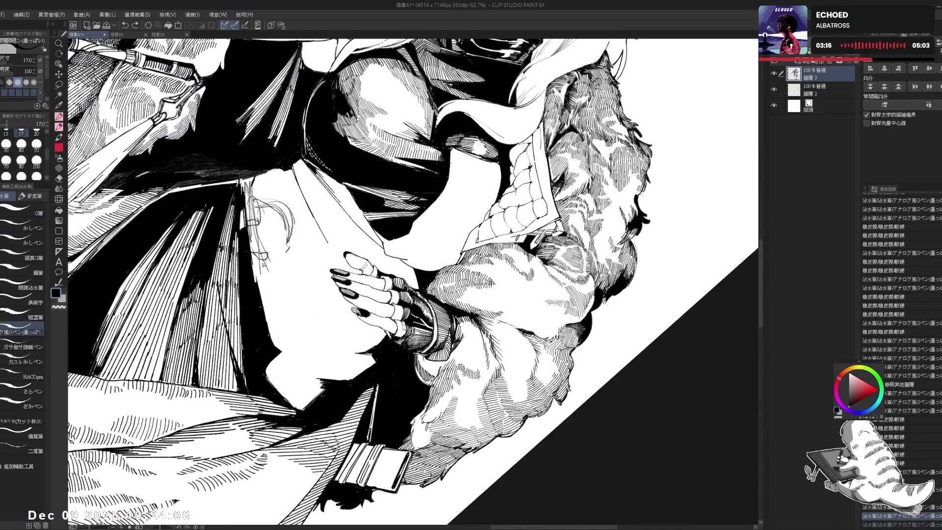
{"action": "key", "text": "@"}
{"action": "key", "text": "h"}
{"action": "key", "text": "h"}
- Reposition and tilt the view over the midriff and ink fresh hatched strokes there
{"action": "left_click_drag", "start_coordinate": [426, 359], "coordinate": [427, 371]}
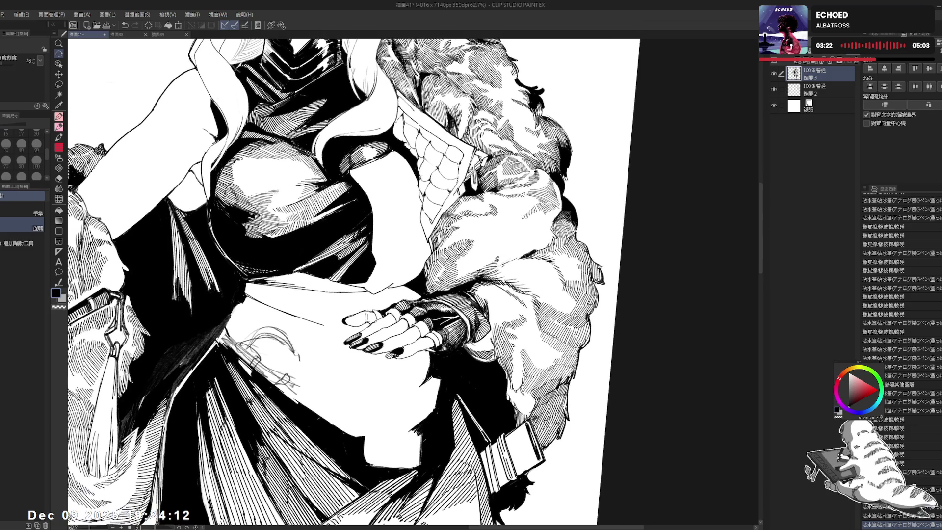
{"action": "left_click_drag", "start_coordinate": [426, 368], "coordinate": [451, 388]}
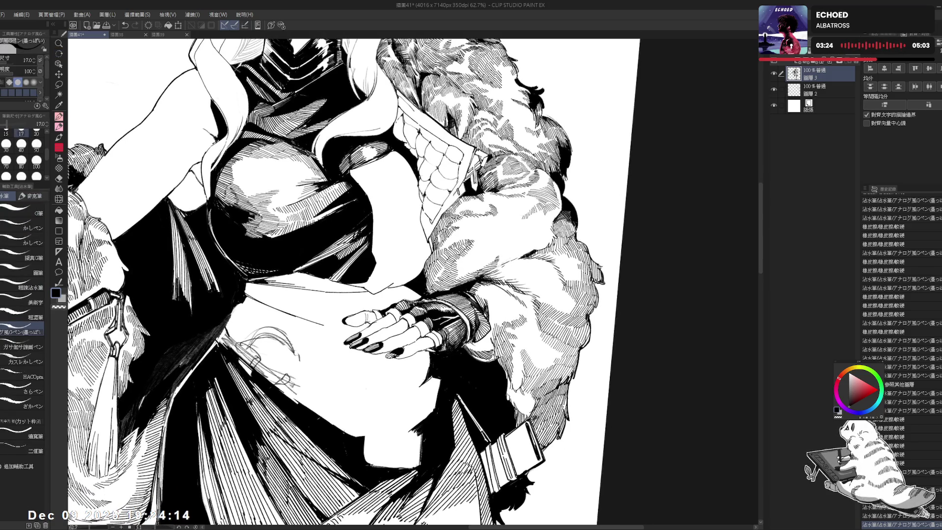
{"action": "left_click", "coordinate": [368, 325]}
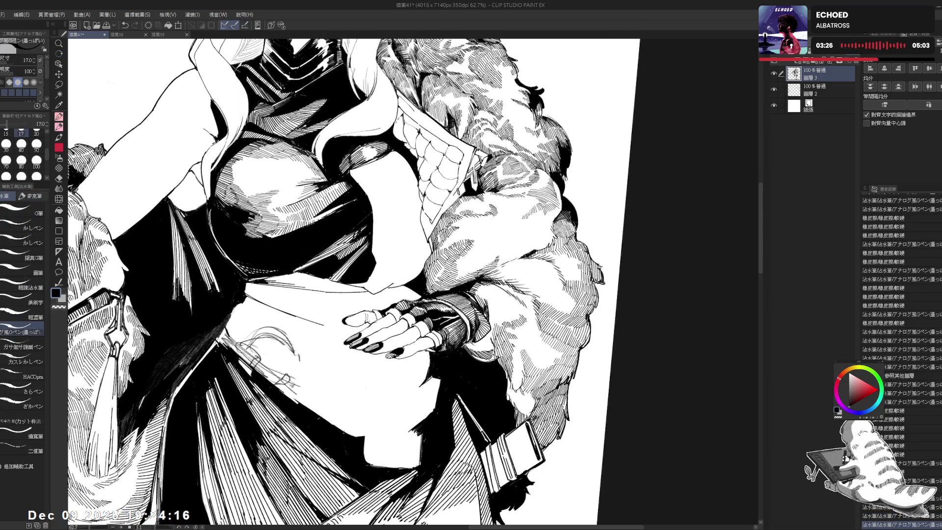
{"action": "scroll", "coordinate": [351, 329], "scroll_direction": "down", "scroll_amount": 2}
{"action": "scroll", "coordinate": [353, 324], "scroll_direction": "down", "scroll_amount": 1}
{"action": "key", "text": "ctrl+@"}
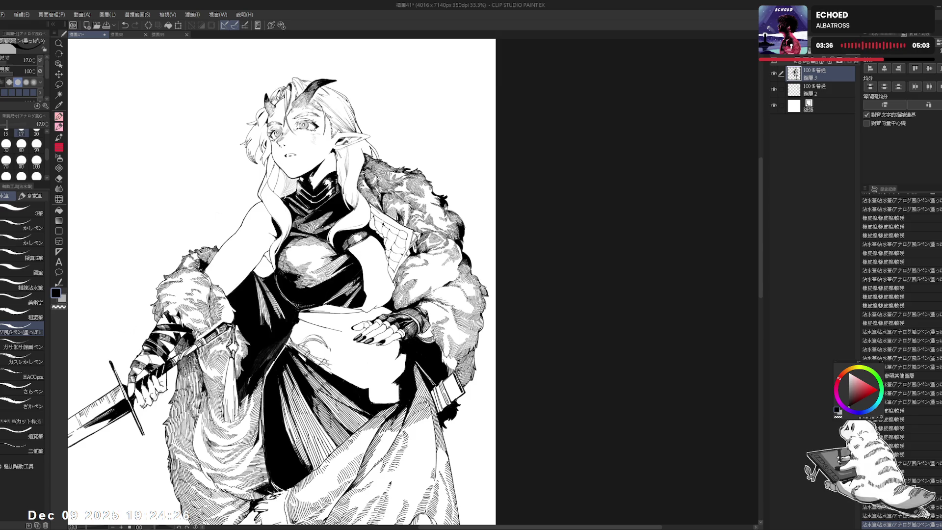
{"action": "mouse_move", "coordinate": [339, 295]}
{"action": "left_mouse_down"}
{"action": "mouse_move", "coordinate": [339, 335]}
{"action": "mouse_move", "coordinate": [353, 320]}
{"action": "mouse_move", "coordinate": [316, 332]}
{"action": "mouse_move", "coordinate": [327, 314]}
{"action": "left_mouse_up"}
- Erase the leftover pencil marks on the belly and check the figure mirrored
{"action": "key", "text": "e"}
{"action": "key", "text": "p"}
{"action": "key", "text": "h"}
{"action": "key", "text": "h"}
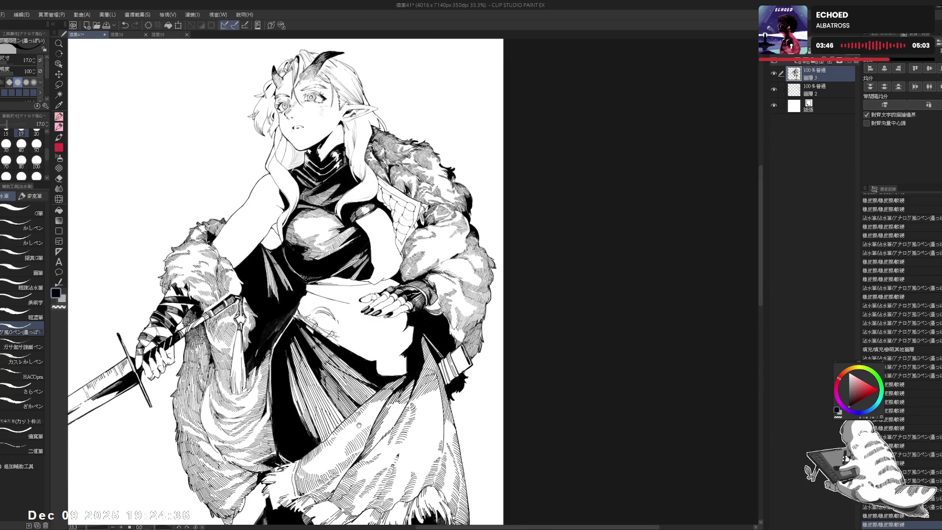
{"action": "scroll", "coordinate": [338, 248], "scroll_direction": "up", "scroll_amount": 3}
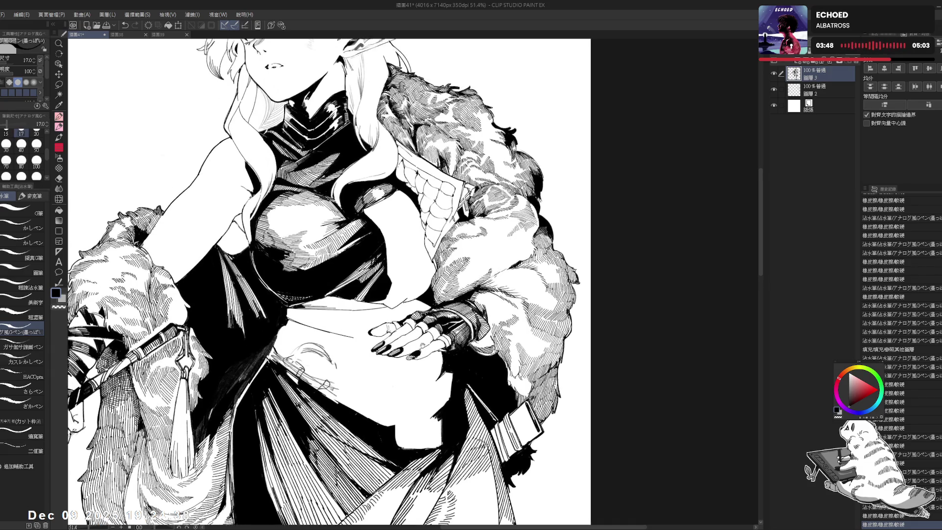
- Test and undo a stroke near the hand on a rotated canvas, then view the whole figure upright
{"action": "key", "text": "r"}
{"action": "left_click_drag", "start_coordinate": [66, 364], "coordinate": [147, 441]}
{"action": "key", "text": "p"}
{"action": "left_click_drag", "start_coordinate": [425, 292], "coordinate": [423, 311]}
{"action": "key", "text": "ctrl+z"}
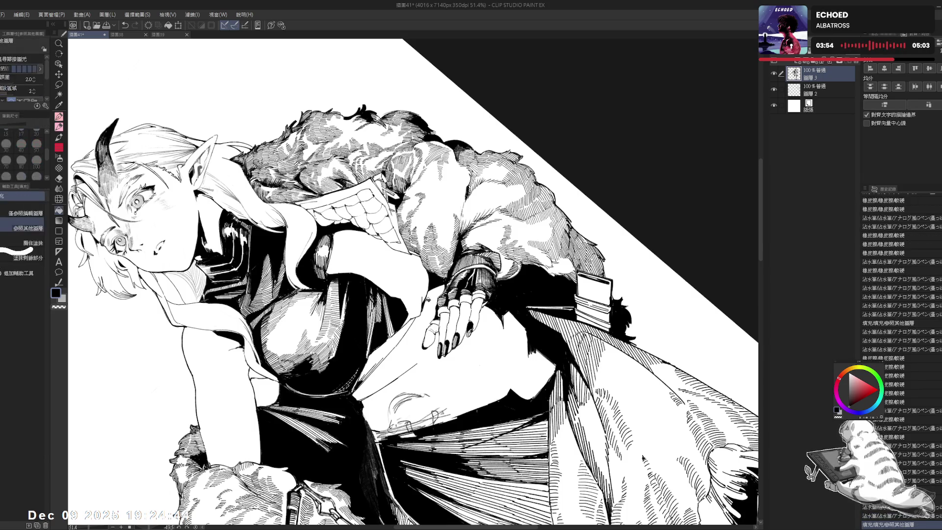
{"action": "key", "text": "ctrl+@"}
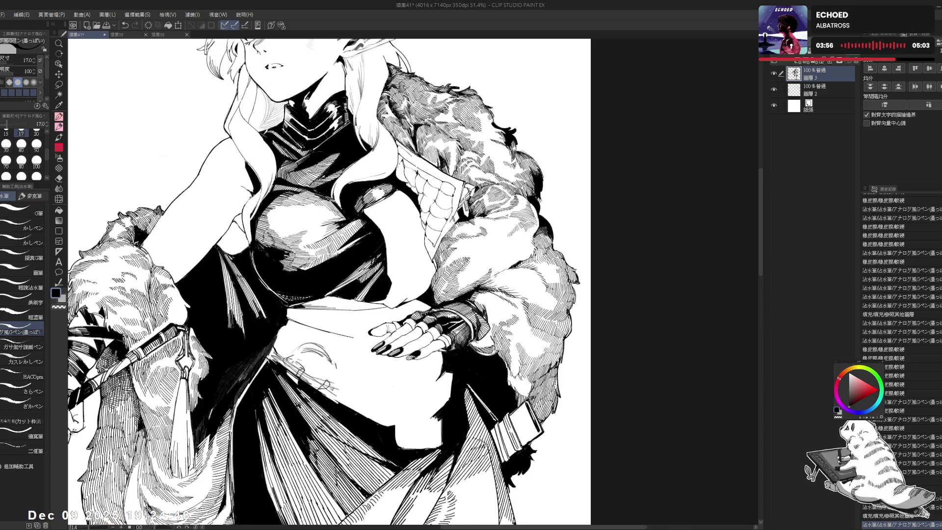
{"action": "key", "text": "ctrl+minus"}
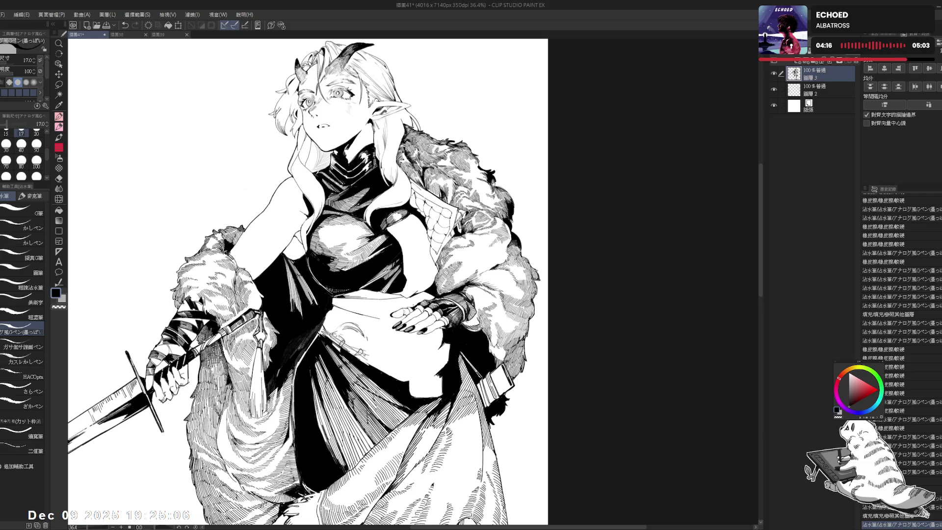
{"action": "scroll", "coordinate": [373, 306], "scroll_direction": "up", "scroll_amount": 3}
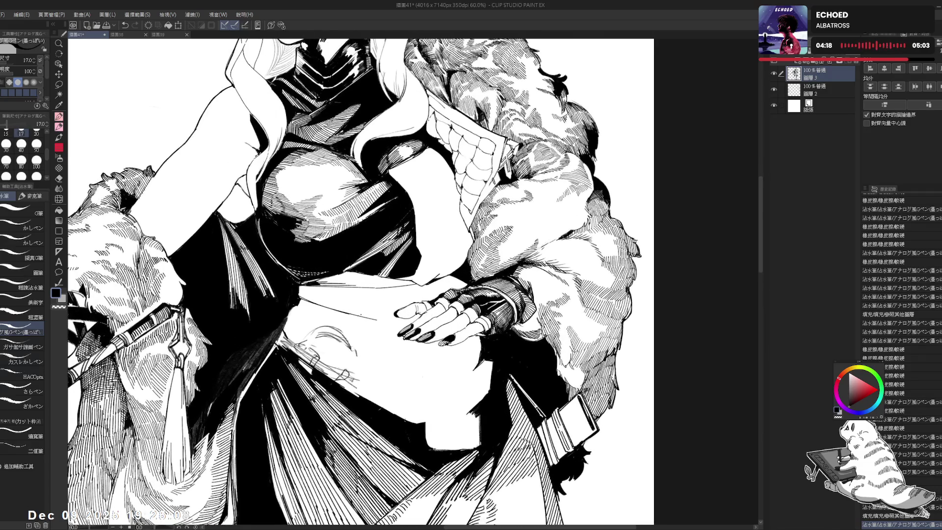
- Erase sketch lines on the tilted canvas, recentre the midriff and ink a small stroke by the hand
{"action": "mouse_move", "coordinate": [383, 373]}
{"action": "left_mouse_down"}
{"action": "mouse_move", "coordinate": [335, 293]}
{"action": "mouse_move", "coordinate": [325, 314]}
{"action": "mouse_move", "coordinate": [339, 327]}
{"action": "left_mouse_up"}
{"action": "key", "text": "shift+space"}
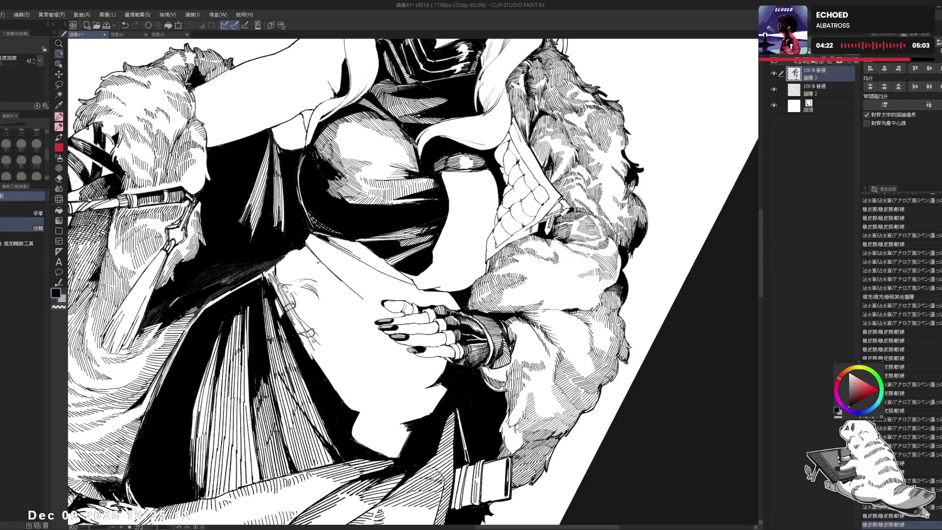
{"action": "double_click", "coordinate": [354, 314]}
{"action": "mouse_move", "coordinate": [355, 330]}
{"action": "left_mouse_down"}
{"action": "mouse_move", "coordinate": [350, 302]}
{"action": "mouse_move", "coordinate": [361, 338]}
{"action": "mouse_move", "coordinate": [392, 367]}
{"action": "left_mouse_up"}
{"action": "key", "text": "p"}
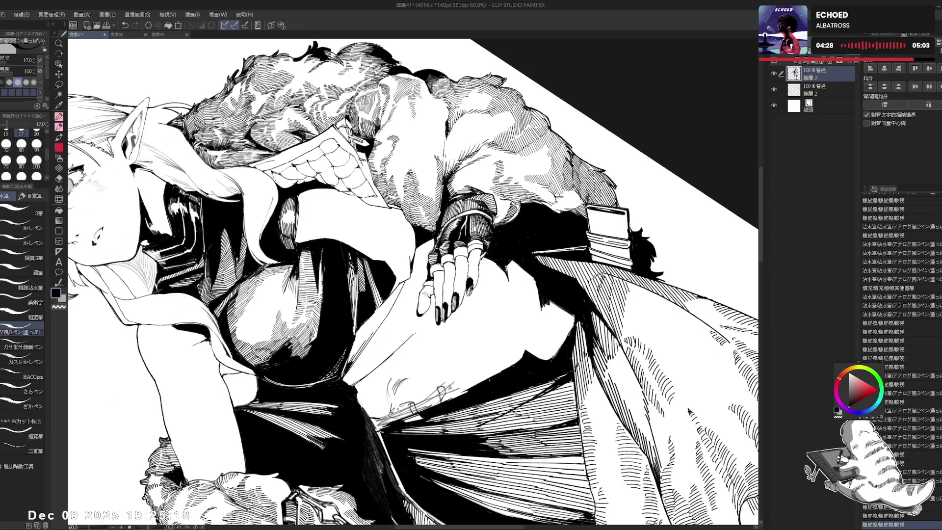
{"action": "left_click_drag", "start_coordinate": [417, 307], "coordinate": [412, 319]}
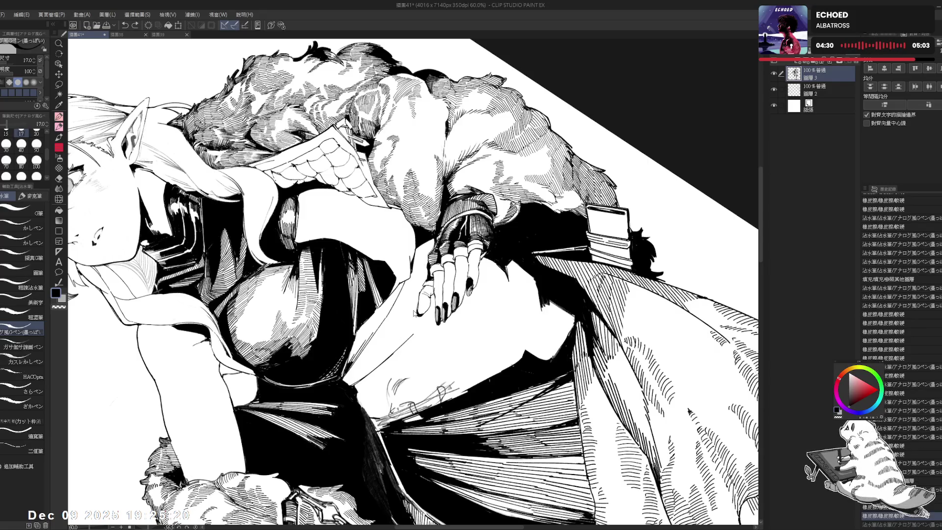
- Erase a stray mark near the skirt, ink a small lower-skirt stroke, then zoom out upright
{"action": "key", "text": "ctrl+at"}
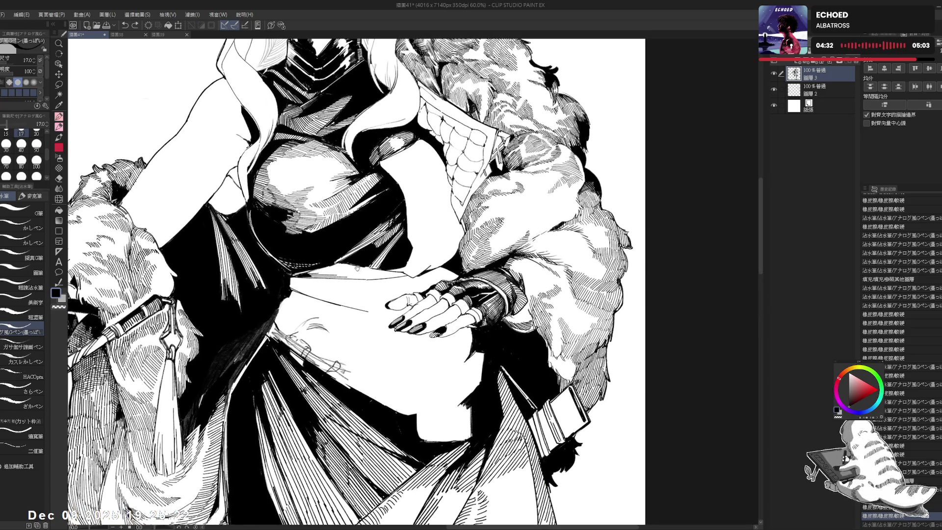
{"action": "key", "text": "e"}
{"action": "left_click_drag", "start_coordinate": [334, 246], "coordinate": [306, 267]}
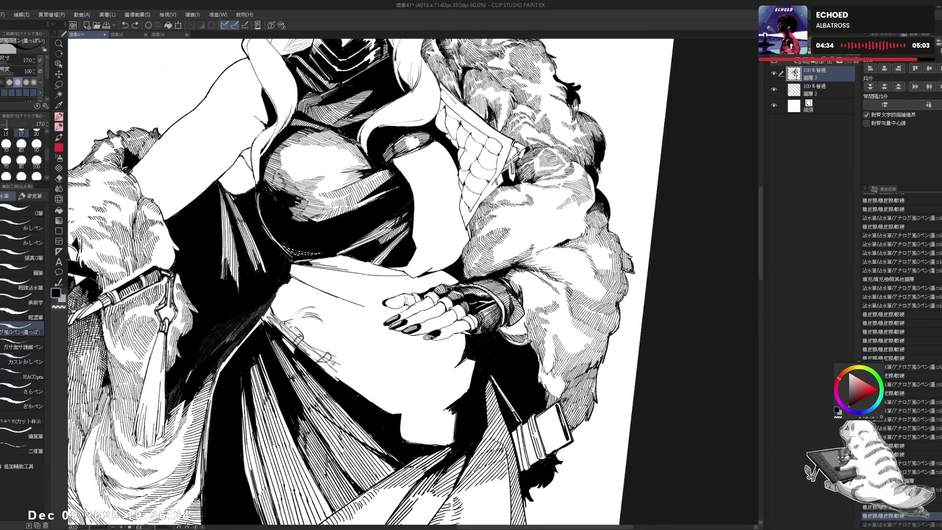
{"action": "left_click", "coordinate": [307, 267]}
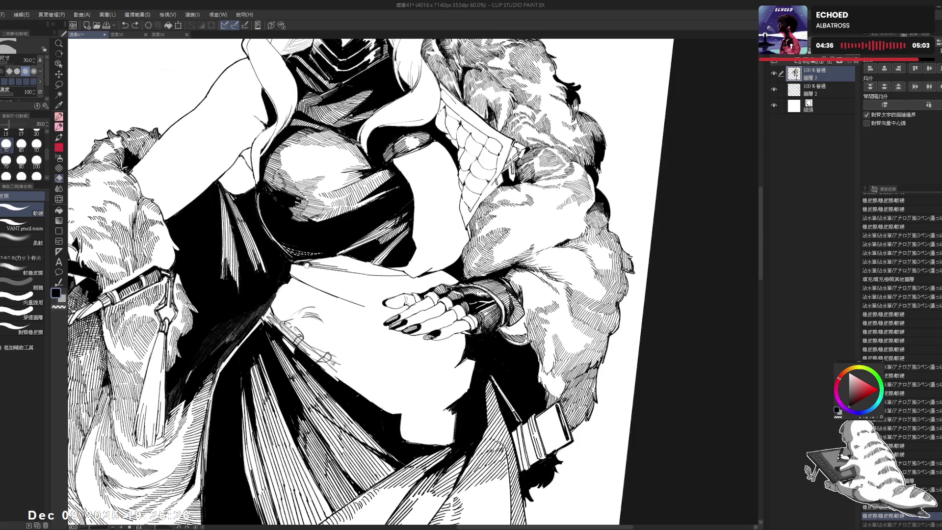
{"action": "key", "text": "p"}
{"action": "left_click_drag", "start_coordinate": [307, 268], "coordinate": [308, 281]}
{"action": "key", "text": "ctrl+z"}
{"action": "key", "text": "ctrl+z"}
{"action": "key", "text": "ctrl+z"}
{"action": "key", "text": "ctrl+z"}
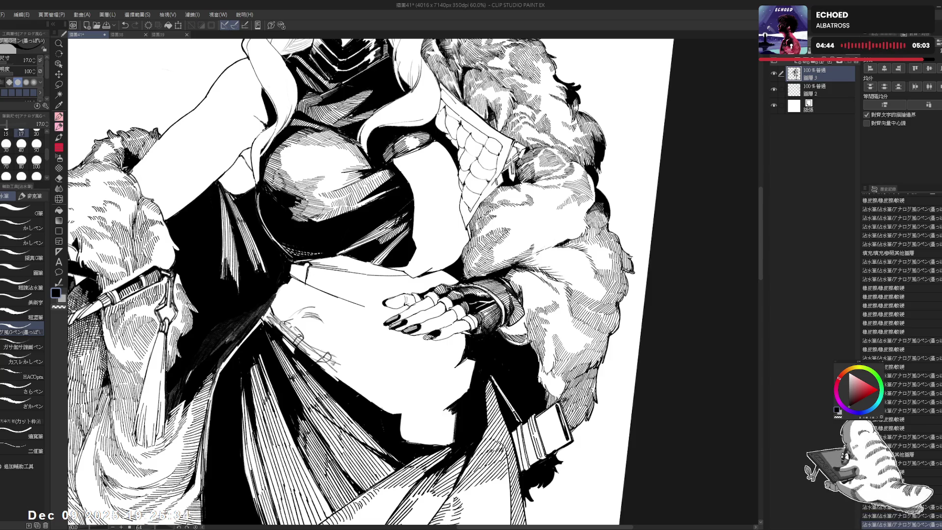
{"action": "key", "text": "ctrl+at"}
{"action": "key", "text": "ctrl+minus"}
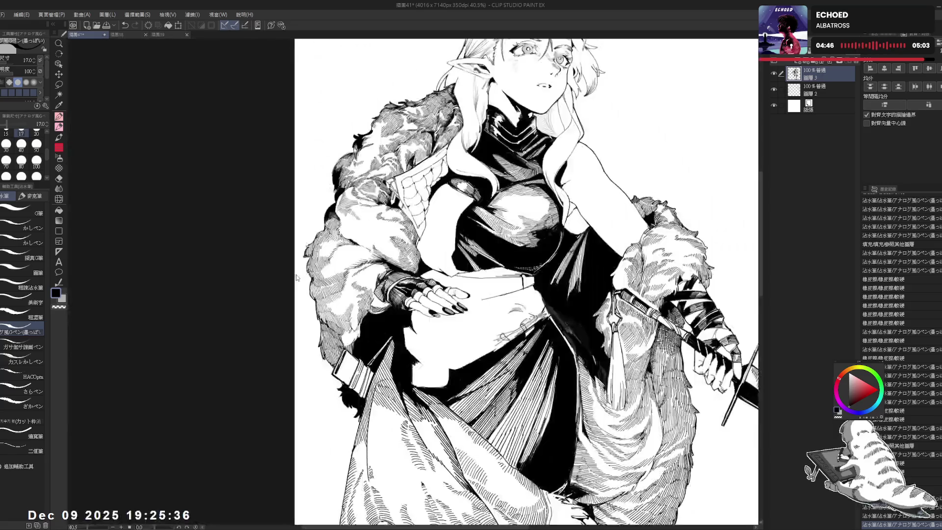
- Mirror the view, then erase small marks on the waist strap, undoing a stray pen mark
{"action": "key", "text": "h"}
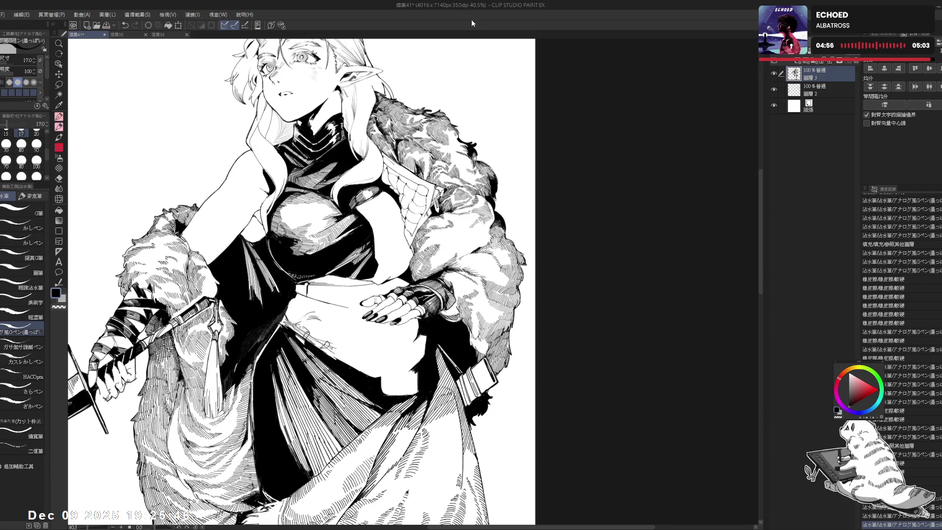
{"action": "scroll", "coordinate": [329, 260], "scroll_direction": "up", "scroll_amount": 2}
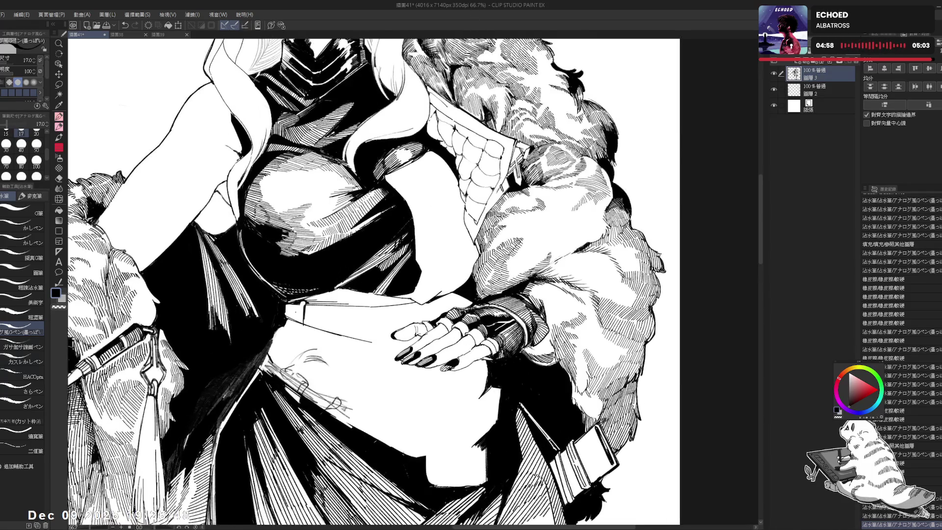
{"action": "key", "text": "e"}
{"action": "left_click_drag", "start_coordinate": [302, 307], "coordinate": [301, 303]}
{"action": "key", "text": "p"}
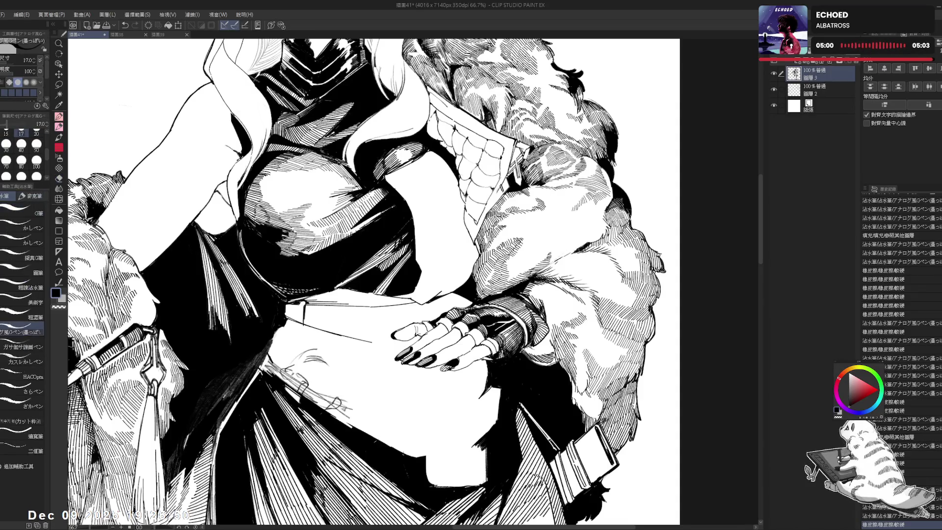
{"action": "key", "text": "ctrl+z"}
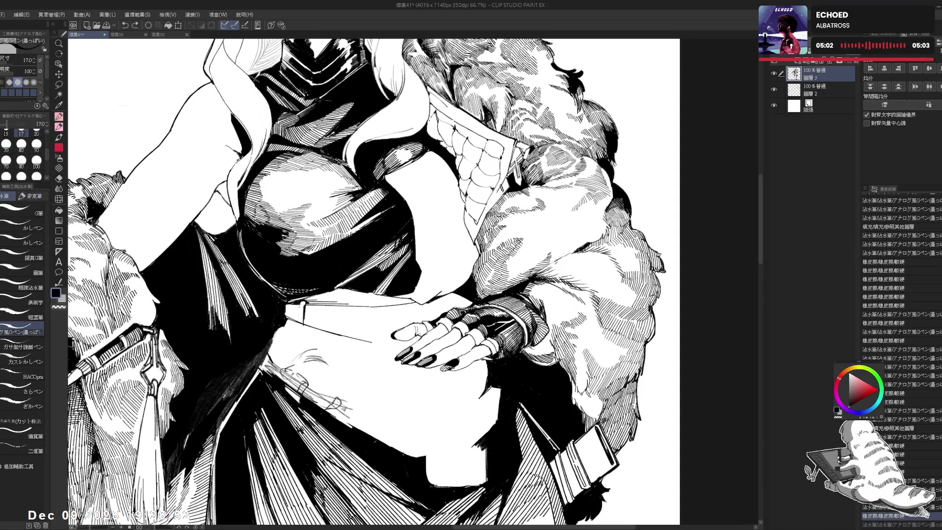
{"action": "key", "text": "e"}
{"action": "left_click_drag", "start_coordinate": [300, 321], "coordinate": [300, 322]}
{"action": "key", "text": "p"}
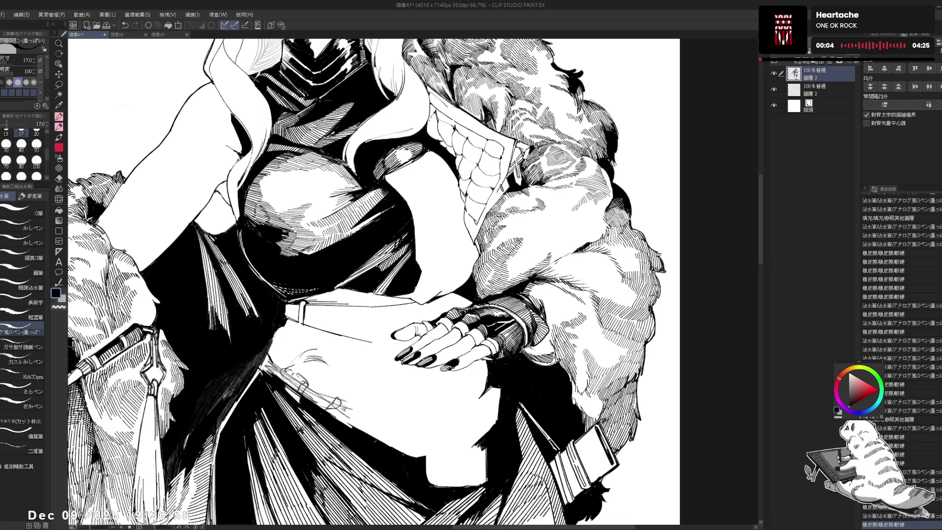
- Erase around the waist strap, ink a fine line on it, and zoom out
{"action": "key", "text": "e"}
{"action": "left_click_drag", "start_coordinate": [300, 324], "coordinate": [300, 328]}
{"action": "key", "text": "p"}
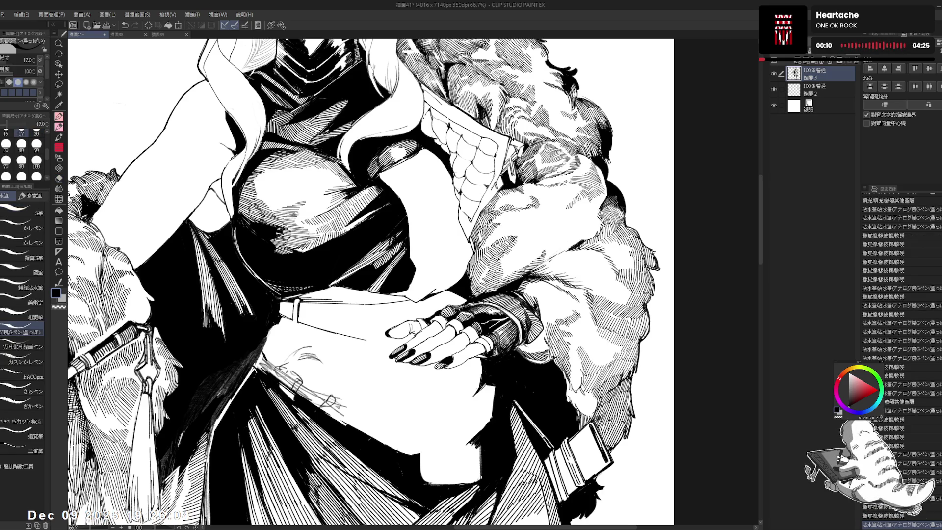
{"action": "left_click_drag", "start_coordinate": [298, 323], "coordinate": [301, 328]}
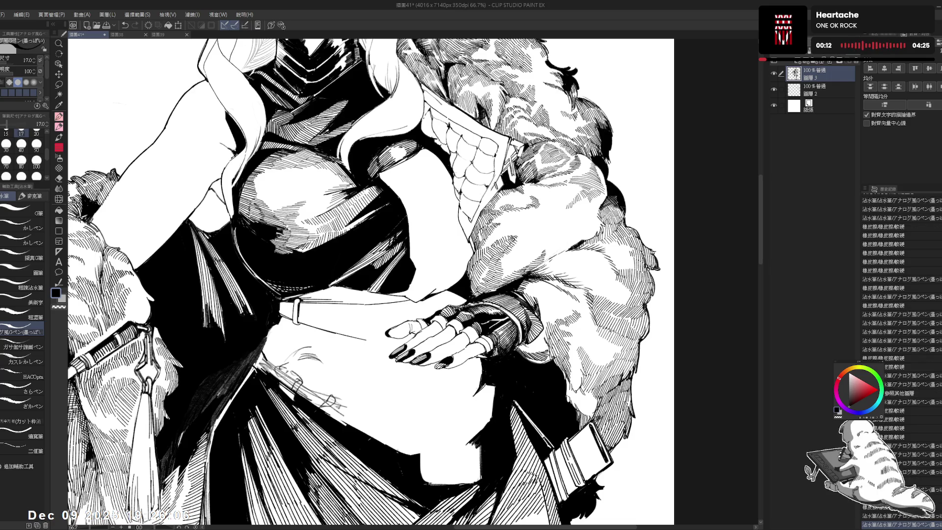
{"action": "scroll", "coordinate": [309, 319], "scroll_direction": "down", "scroll_amount": 3}
{"action": "key", "text": "h"}
{"action": "key", "text": "h"}
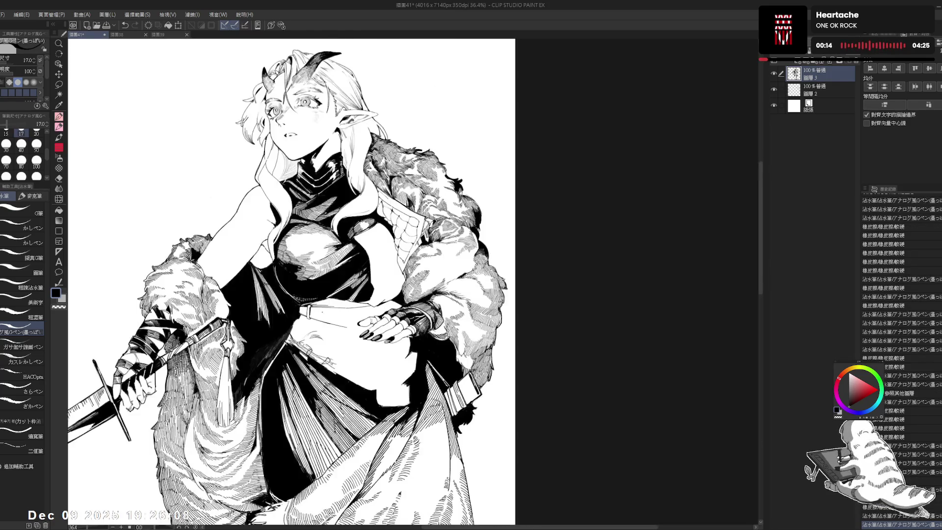
{"action": "scroll", "coordinate": [292, 282], "scroll_direction": "down", "scroll_amount": 1}
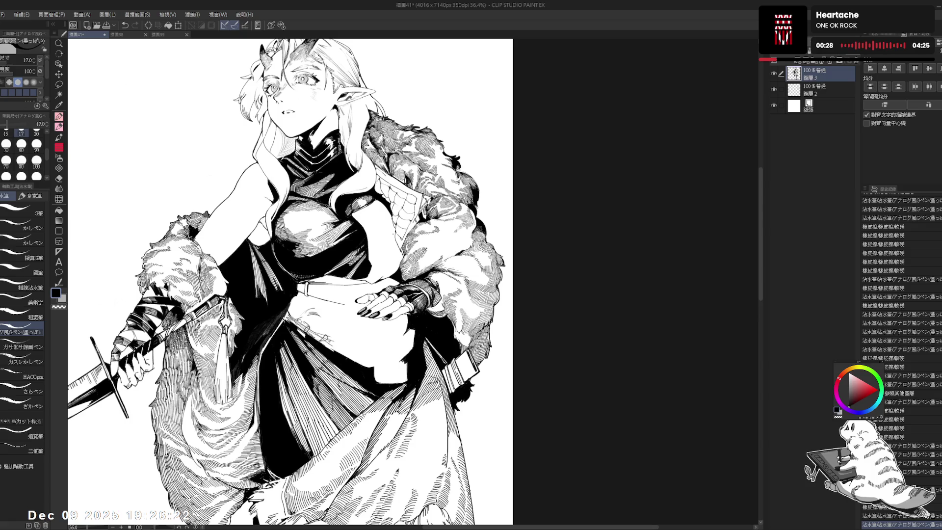
- Recentre and rotate the view about 60° clockwise, then ink a short stroke on the fur
{"action": "left_click_drag", "start_coordinate": [397, 257], "coordinate": [393, 249]}
{"action": "scroll", "coordinate": [373, 295], "scroll_direction": "up", "scroll_amount": 2}
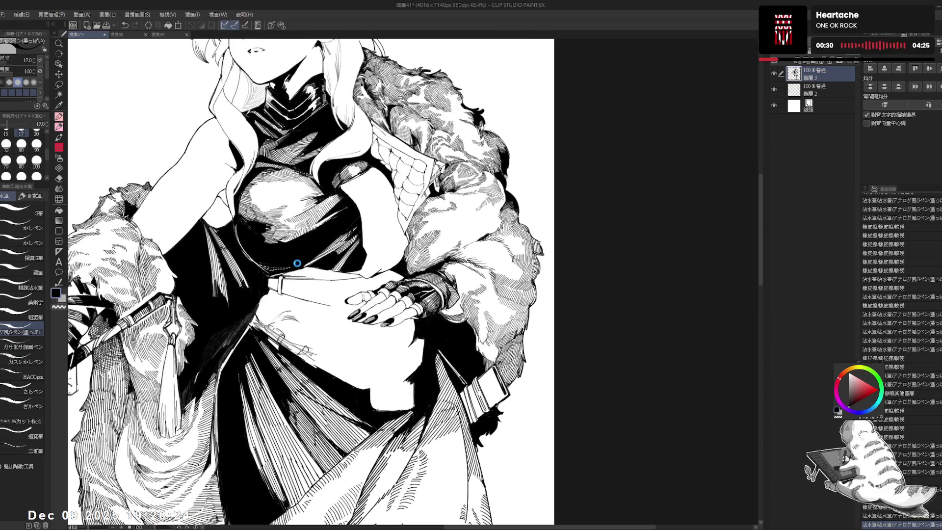
{"action": "mouse_move", "coordinate": [441, 148]}
{"action": "left_mouse_down"}
{"action": "mouse_move", "coordinate": [490, 181]}
{"action": "mouse_move", "coordinate": [549, 245]}
{"action": "left_mouse_up"}
{"action": "left_click_drag", "start_coordinate": [412, 283], "coordinate": [420, 299]}
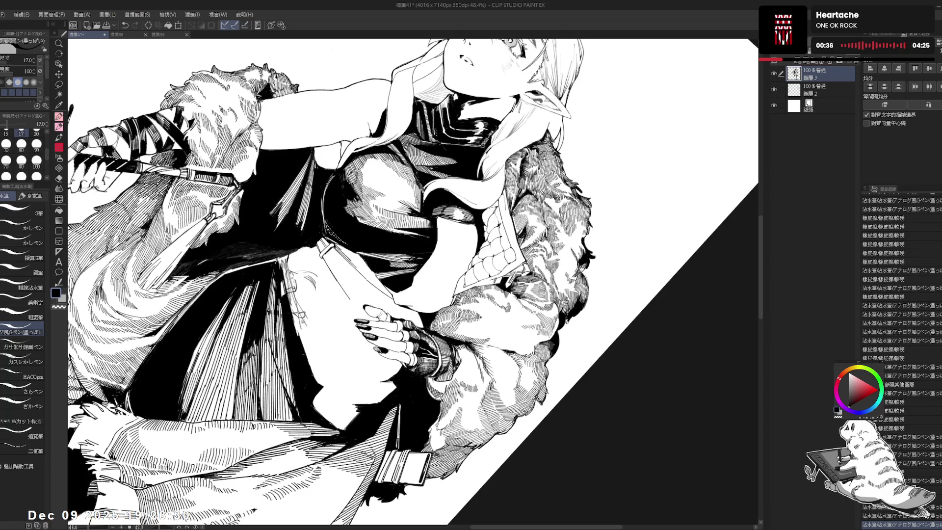
{"action": "left_click_drag", "start_coordinate": [442, 245], "coordinate": [412, 292]}
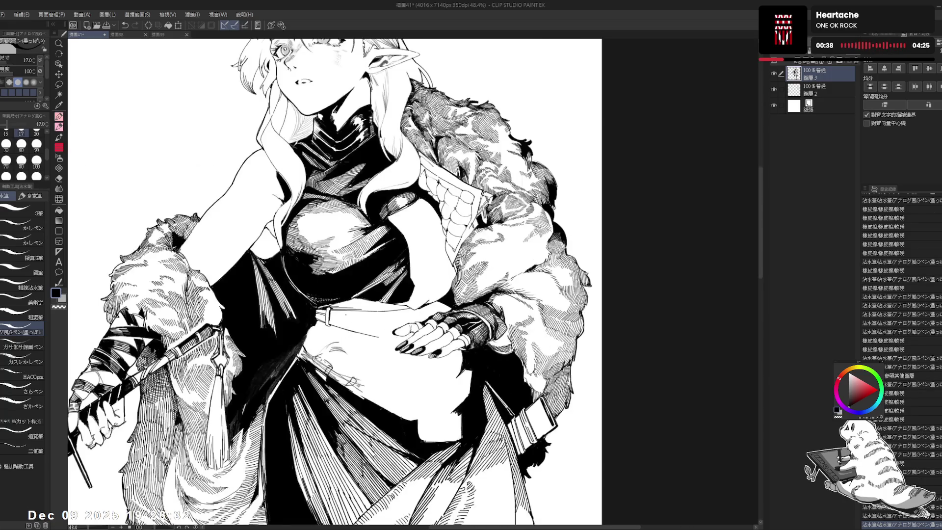
{"action": "key", "text": "r"}
{"action": "mouse_move", "coordinate": [343, 147]}
{"action": "left_mouse_down"}
{"action": "mouse_move", "coordinate": [441, 137]}
{"action": "mouse_move", "coordinate": [515, 162]}
{"action": "mouse_move", "coordinate": [564, 206]}
{"action": "left_mouse_up"}
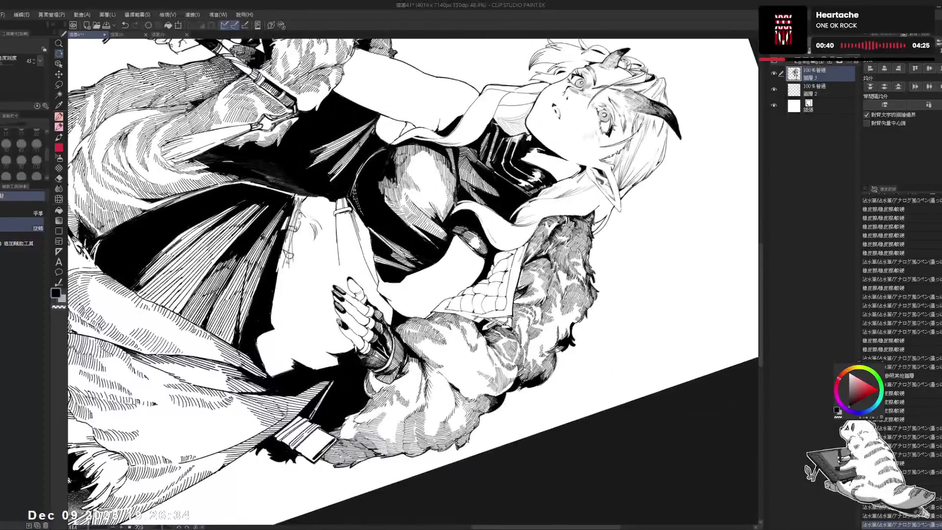
{"action": "key", "text": "p"}
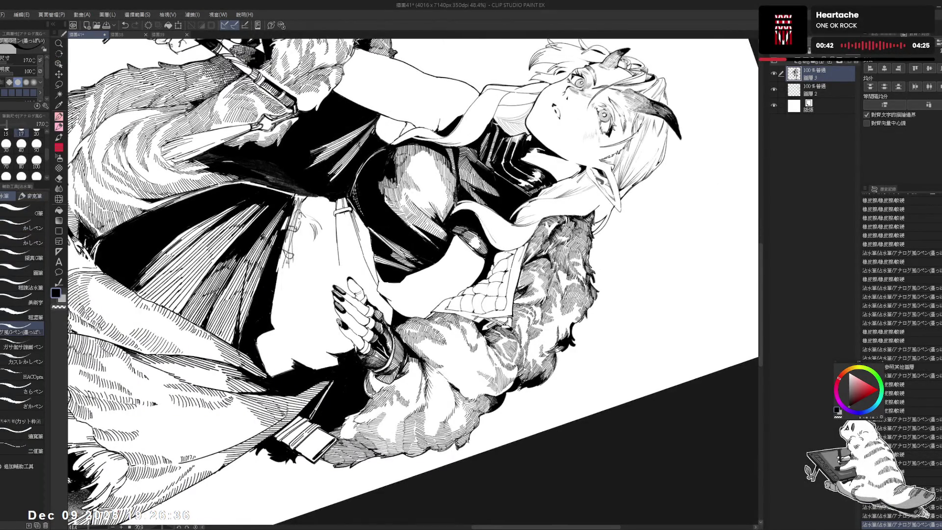
{"action": "left_click_drag", "start_coordinate": [351, 245], "coordinate": [348, 233]}
{"action": "key", "text": "ctrl+z"}
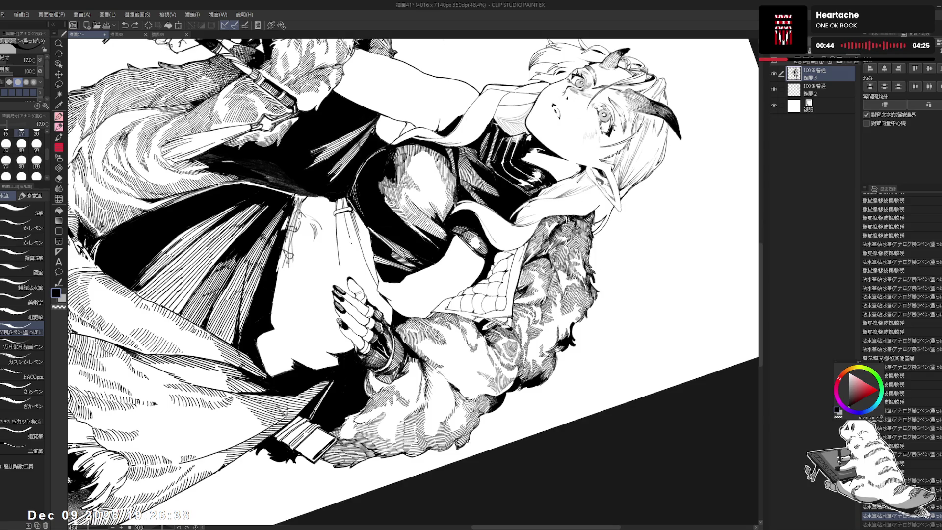
{"action": "key", "text": "ctrl+y"}
- Rotate counter-clockwise, test and undo a small stroke, then straighten and mirror the figure
{"action": "key", "text": "ctrl+at"}
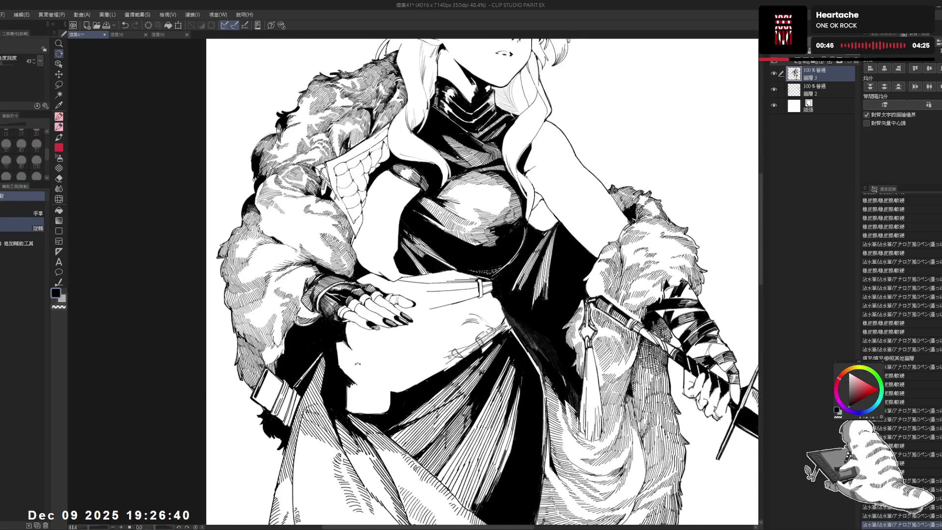
{"action": "left_click_drag", "start_coordinate": [412, 147], "coordinate": [295, 226]}
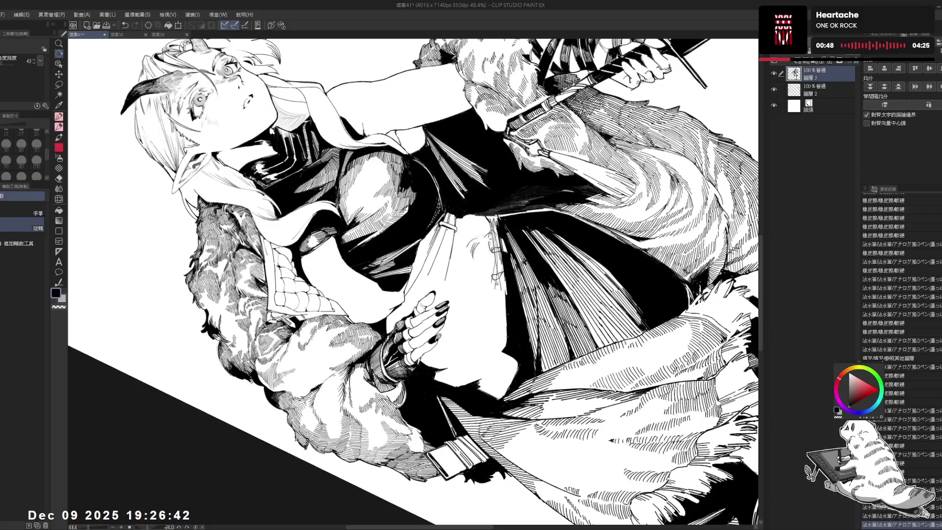
{"action": "key", "text": "p"}
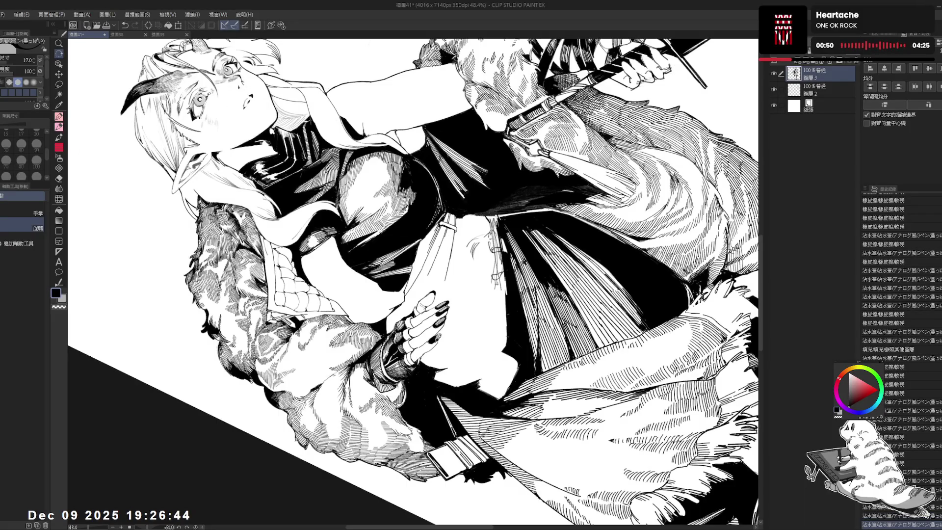
{"action": "left_click_drag", "start_coordinate": [412, 147], "coordinate": [383, 162]}
{"action": "left_click_drag", "start_coordinate": [434, 230], "coordinate": [436, 245]}
{"action": "key", "text": "ctrl+z"}
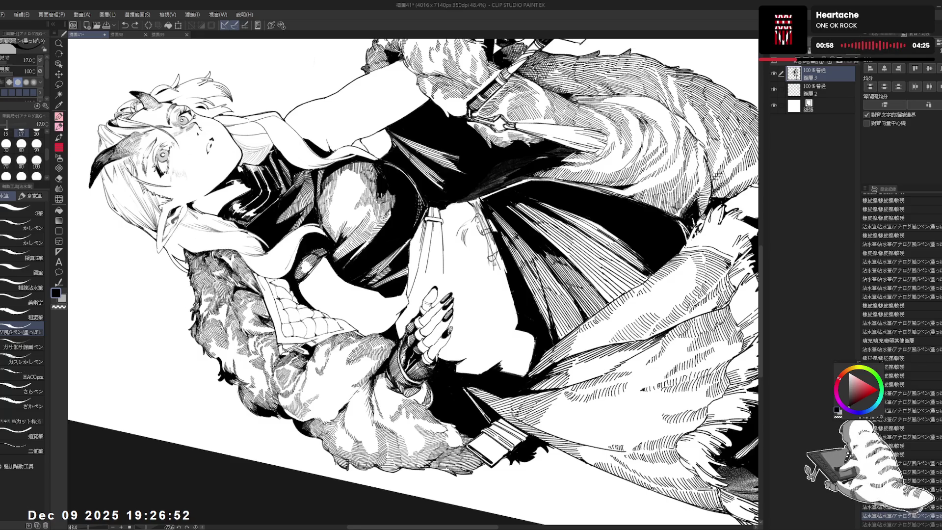
{"action": "key", "text": "ctrl+@"}
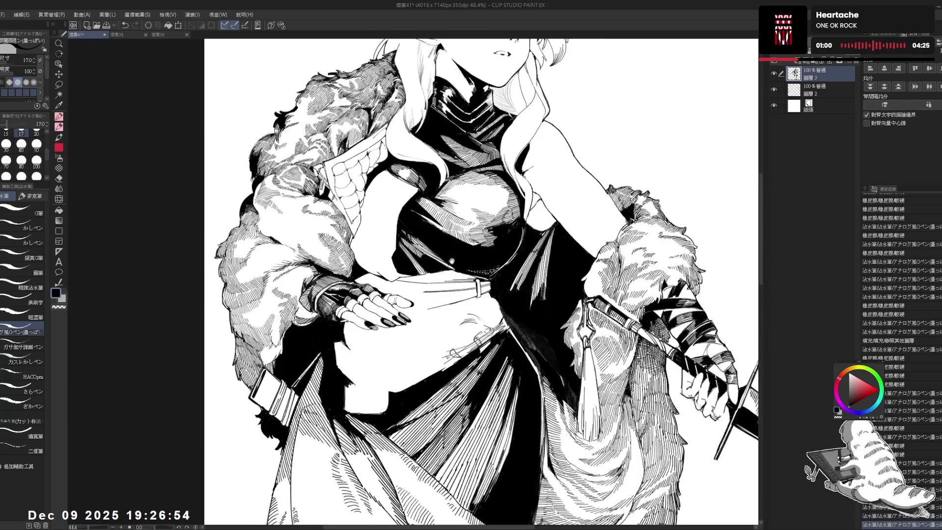
{"action": "key", "text": "ctrl+h"}
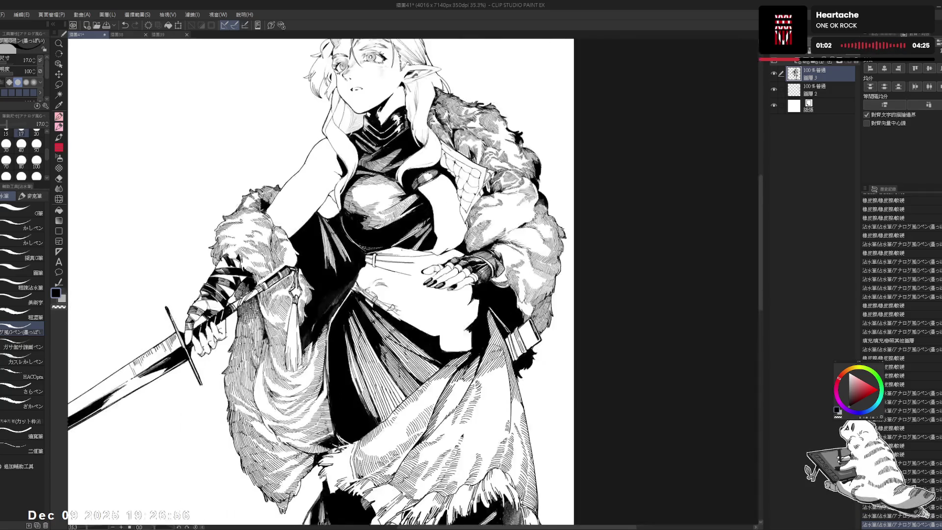
- Recentre and rotate the view about 48°, undo the last strap stroke, and check it mirrored
{"action": "mouse_move", "coordinate": [423, 257]}
{"action": "left_mouse_down"}
{"action": "mouse_move", "coordinate": [411, 243]}
{"action": "mouse_move", "coordinate": [407, 270]}
{"action": "left_mouse_up"}
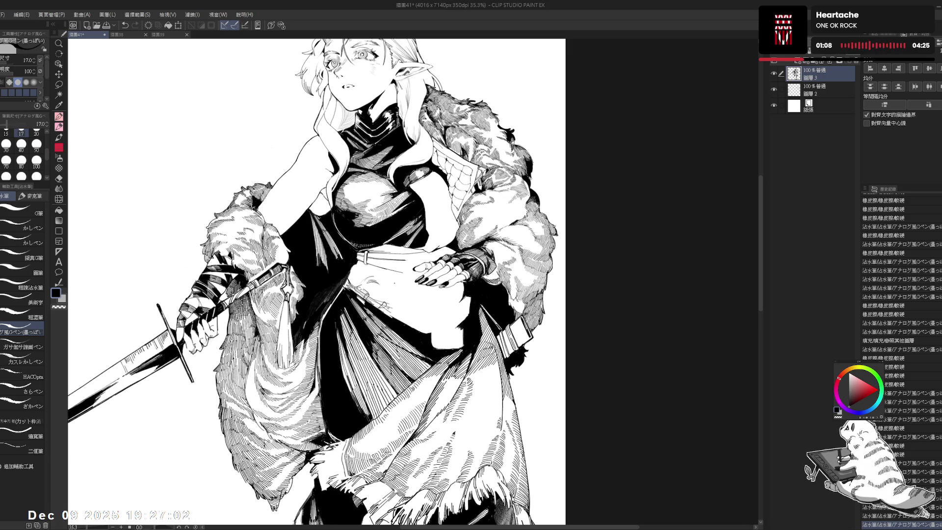
{"action": "scroll", "coordinate": [400, 275], "scroll_direction": "up", "scroll_amount": 3}
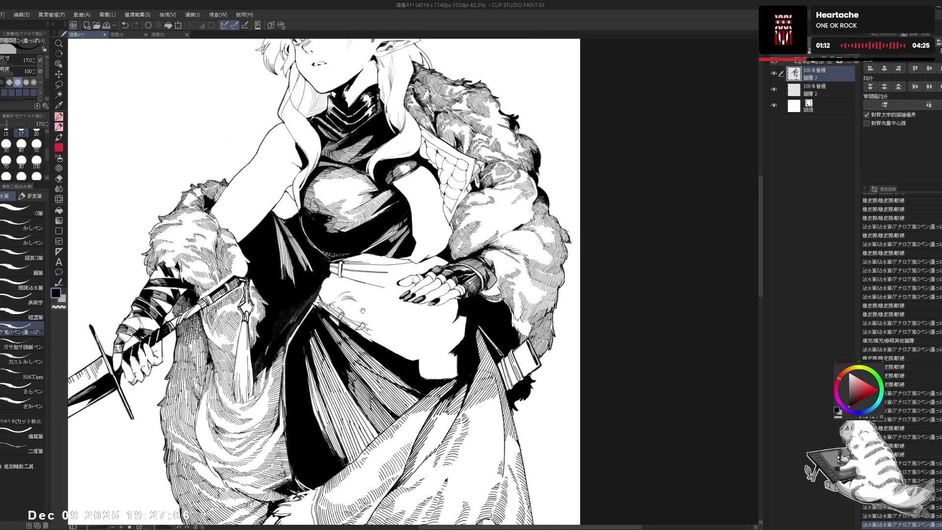
{"action": "mouse_move", "coordinate": [360, 307]}
{"action": "left_mouse_down"}
{"action": "mouse_move", "coordinate": [393, 277]}
{"action": "mouse_move", "coordinate": [361, 255]}
{"action": "mouse_move", "coordinate": [377, 278]}
{"action": "mouse_move", "coordinate": [374, 247]}
{"action": "mouse_move", "coordinate": [380, 270]}
{"action": "left_mouse_up"}
{"action": "key", "text": "p"}
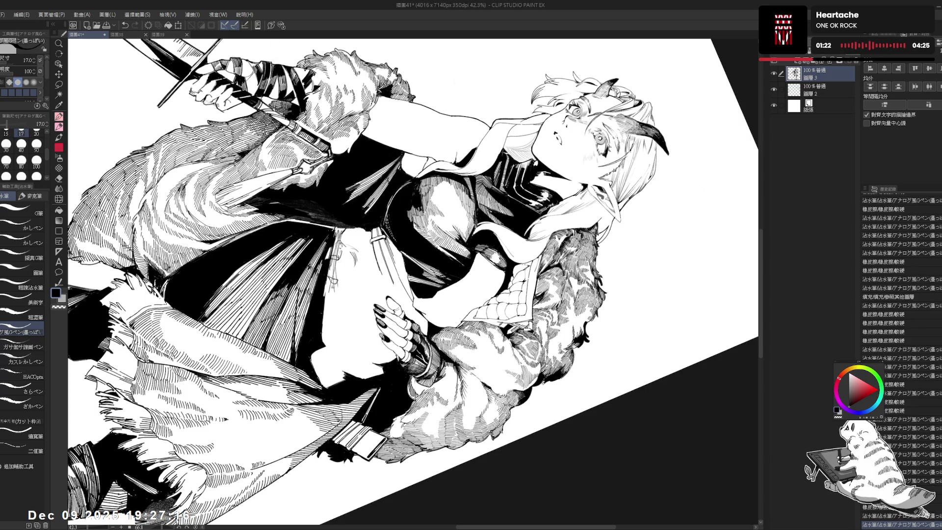
{"action": "key", "text": "ctrl+z"}
{"action": "key", "text": "ctrl+z"}
{"action": "key", "text": "@"}
{"action": "key", "text": "h"}
{"action": "key", "text": "h"}
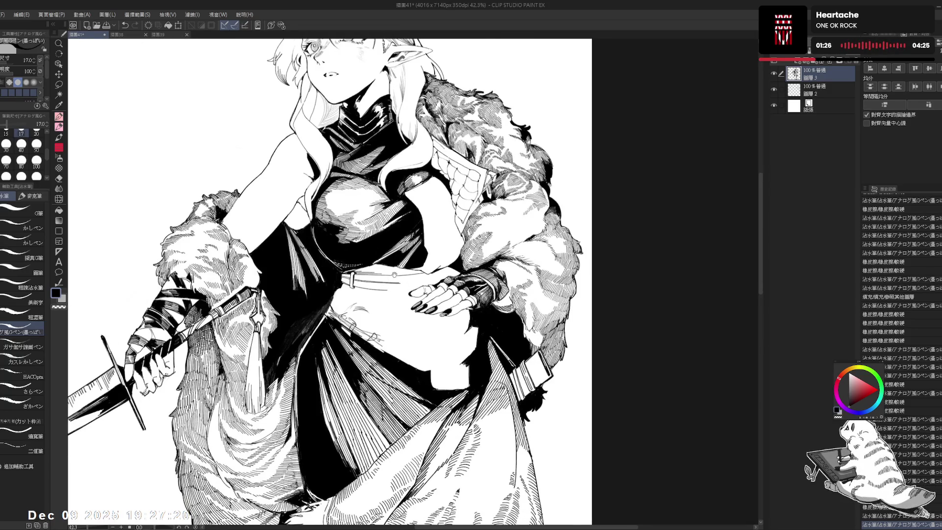
{"action": "key", "text": "h"}
{"action": "key", "text": "h"}
- Rotate the canvas counter-clockwise and draw a short ink stroke on the artwork
{"action": "key", "text": "r"}
{"action": "mouse_move", "coordinate": [589, 246]}
{"action": "left_mouse_down"}
{"action": "mouse_move", "coordinate": [491, 123]}
{"action": "mouse_move", "coordinate": [393, 98]}
{"action": "left_mouse_up"}
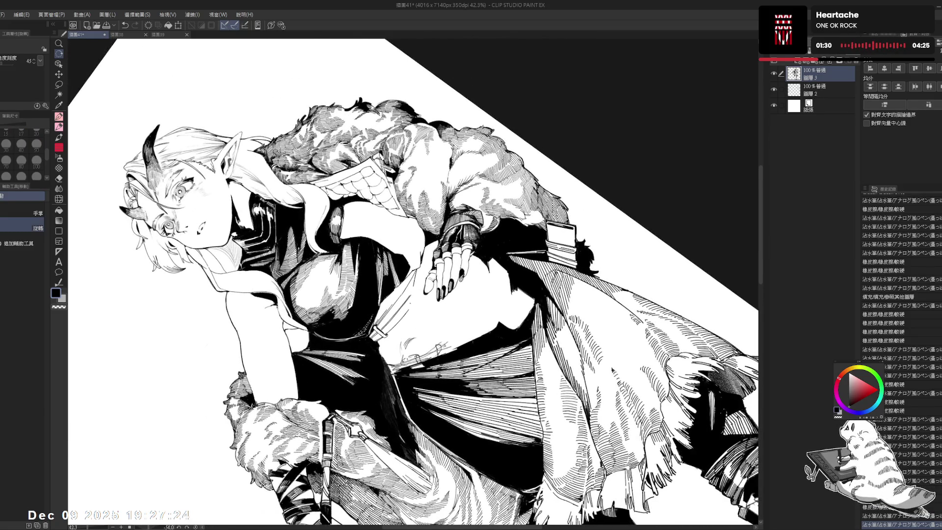
{"action": "left_click_drag", "start_coordinate": [384, 336], "coordinate": [409, 329]}
{"action": "key", "text": "ctrl+@"}
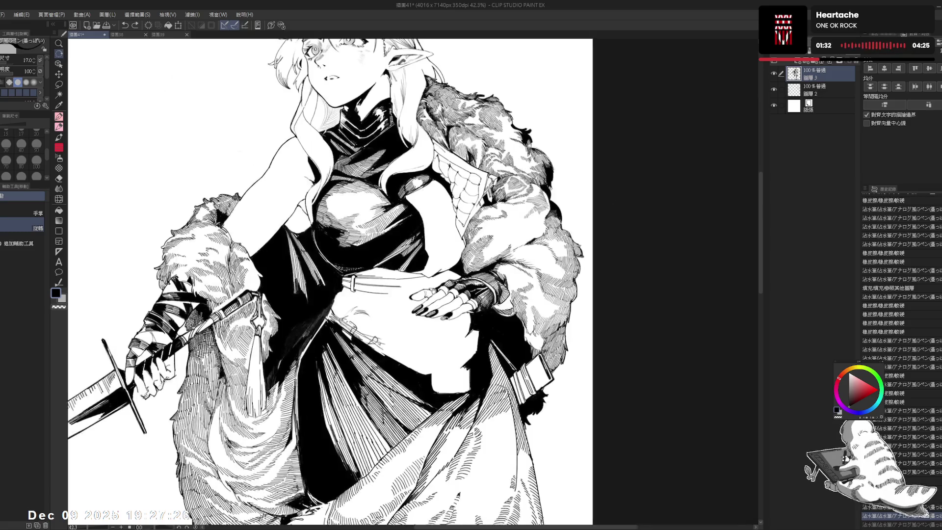
{"action": "key", "text": "r"}
{"action": "mouse_move", "coordinate": [540, 196]}
{"action": "left_mouse_down"}
{"action": "mouse_move", "coordinate": [466, 127]}
{"action": "mouse_move", "coordinate": [441, 118]}
{"action": "left_mouse_up"}
- Make small eraser and pen touch-ups, then turn the canvas upright and zoom out
{"action": "key", "text": "e"}
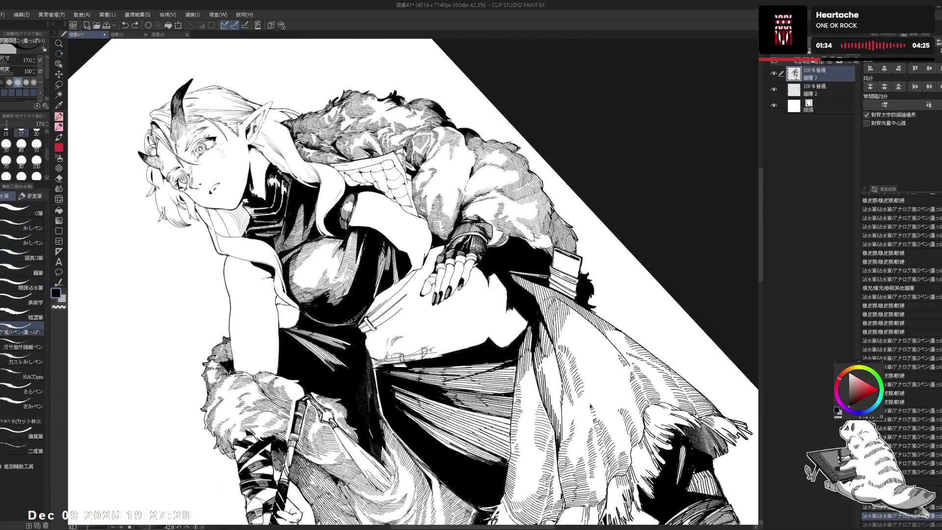
{"action": "key", "text": "p"}
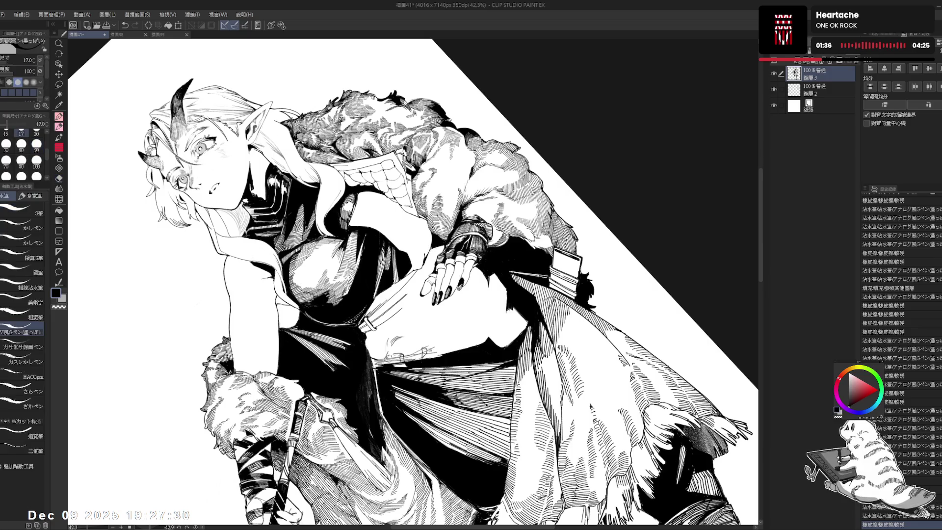
{"action": "left_click", "coordinate": [433, 250]}
{"action": "mouse_move", "coordinate": [434, 239]}
{"action": "left_mouse_down"}
{"action": "mouse_move", "coordinate": [425, 298]}
{"action": "mouse_move", "coordinate": [433, 224]}
{"action": "mouse_move", "coordinate": [449, 248]}
{"action": "mouse_move", "coordinate": [432, 265]}
{"action": "left_mouse_up"}
{"action": "key", "text": "r"}
{"action": "left_click_drag", "start_coordinate": [420, 315], "coordinate": [412, 298]}
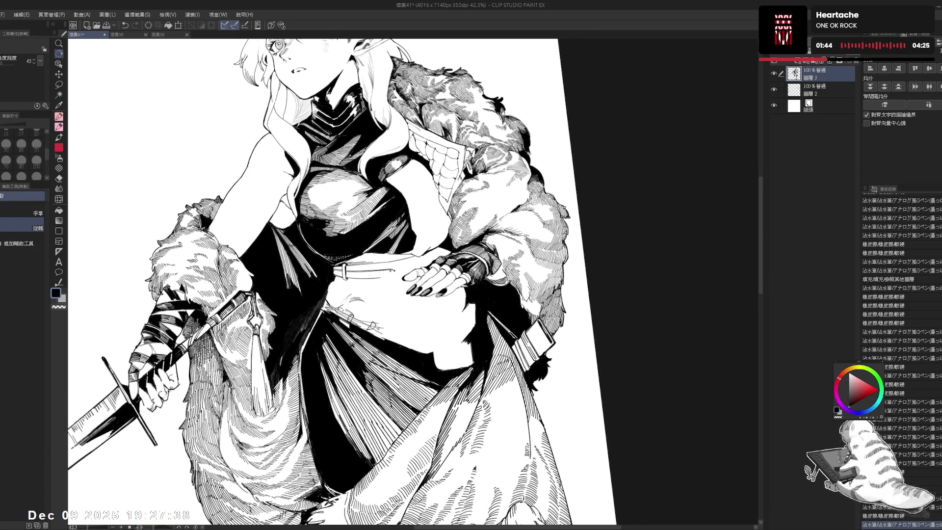
{"action": "key", "text": "e"}
{"action": "key", "text": "r"}
{"action": "mouse_move", "coordinate": [420, 361]}
{"action": "left_mouse_down"}
{"action": "mouse_move", "coordinate": [421, 249]}
{"action": "mouse_move", "coordinate": [432, 298]}
{"action": "left_mouse_up"}
{"action": "scroll", "coordinate": [432, 298], "scroll_direction": "down", "scroll_amount": 2}
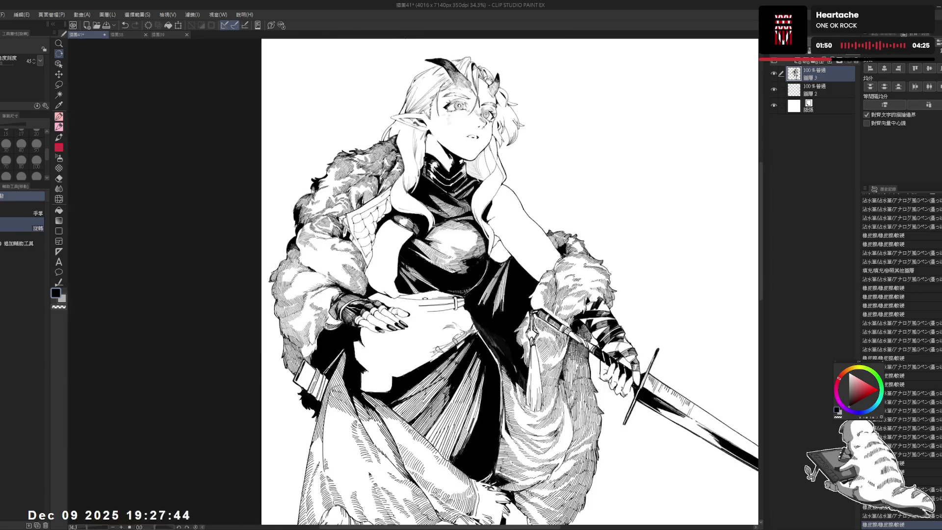
- Add a small G-pen stroke on the torso and erase nearby stray ink marks
{"action": "scroll", "coordinate": [426, 297], "scroll_direction": "up", "scroll_amount": 2}
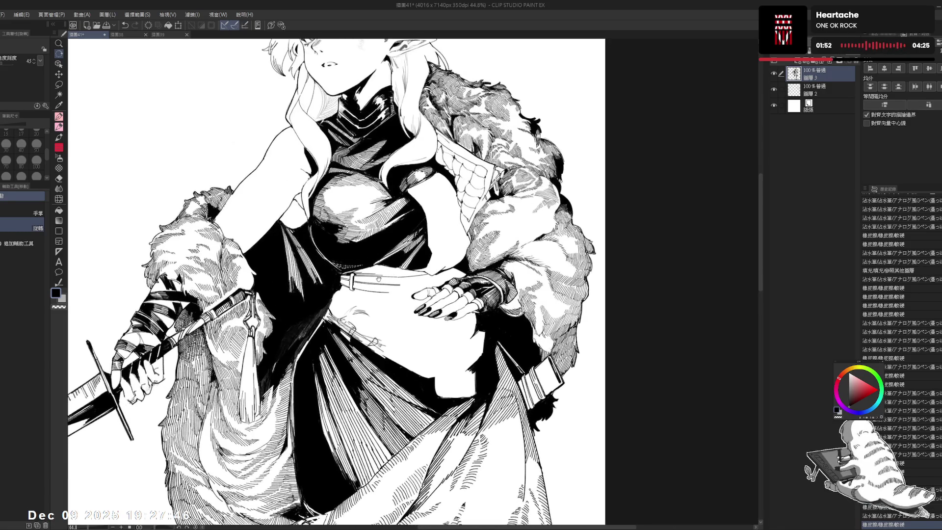
{"action": "mouse_move", "coordinate": [376, 295]}
{"action": "left_mouse_down"}
{"action": "mouse_move", "coordinate": [394, 287]}
{"action": "mouse_move", "coordinate": [379, 333]}
{"action": "left_mouse_up"}
{"action": "key", "text": "e"}
{"action": "key", "text": "r"}
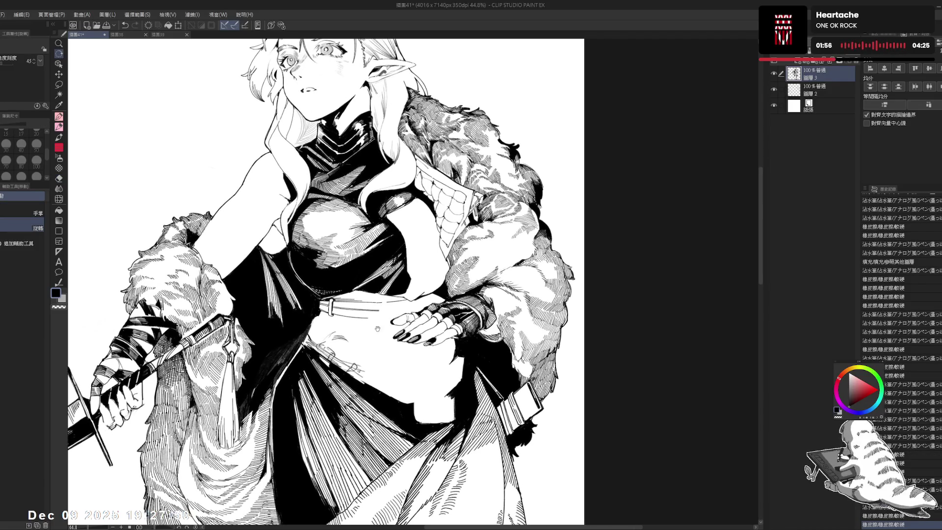
{"action": "key", "text": "p"}
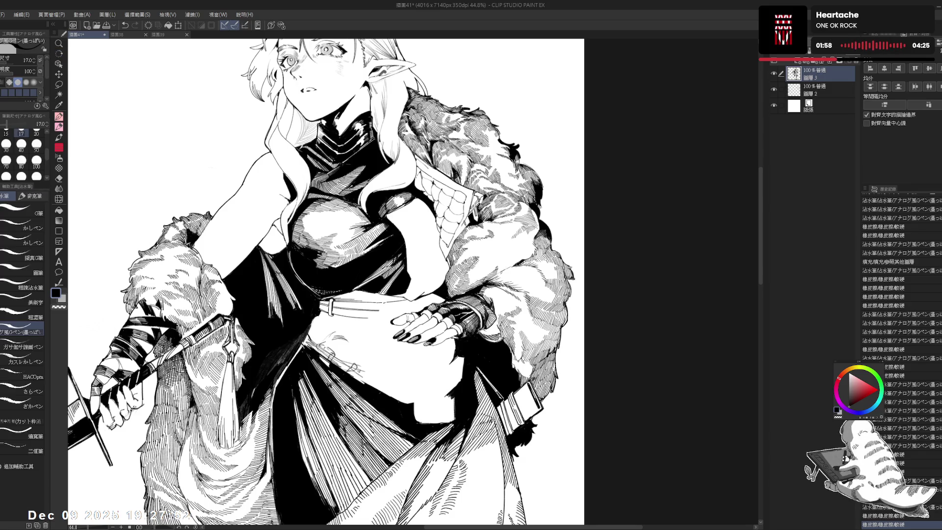
{"action": "left_click_drag", "start_coordinate": [386, 307], "coordinate": [388, 310]}
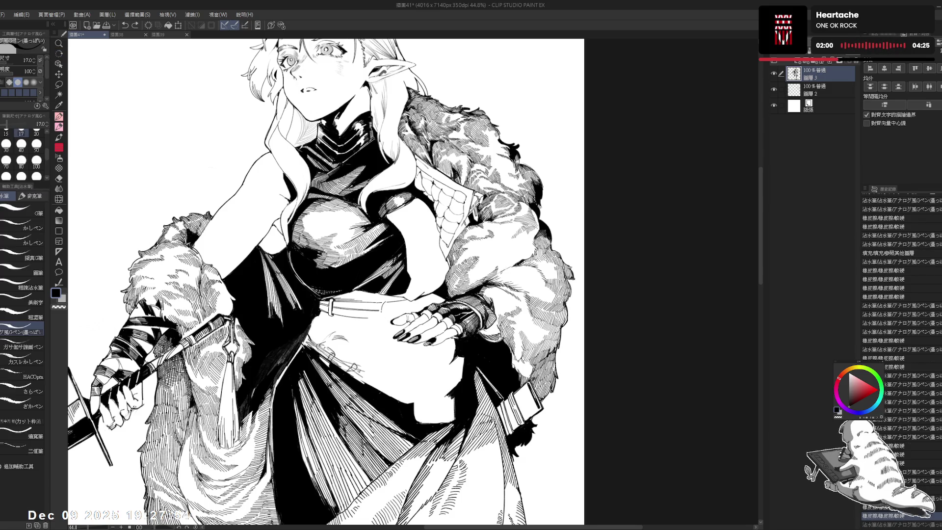
{"action": "key", "text": "e"}
{"action": "left_click_drag", "start_coordinate": [393, 300], "coordinate": [396, 302]}
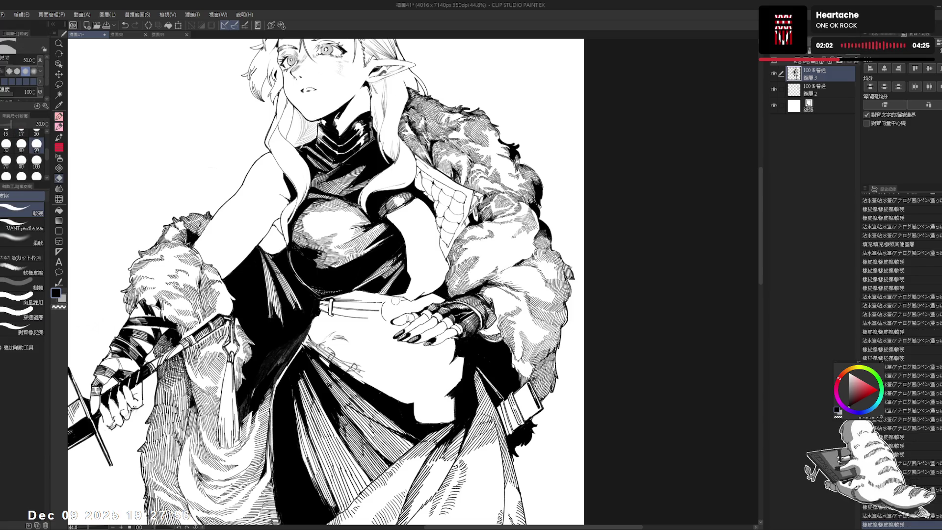
{"action": "key", "text": "p"}
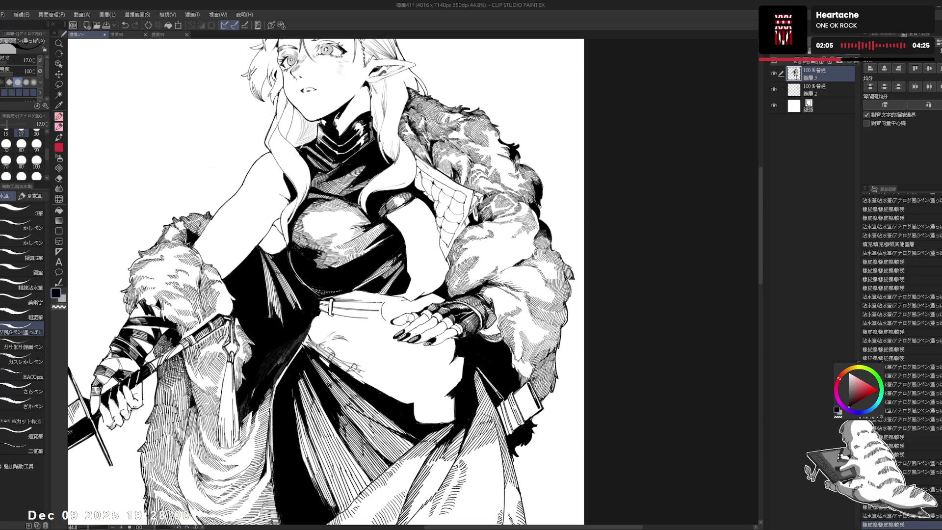
- Tilt the canvas about 11 degrees, undo and redo the last stroke, then reset rotation
{"action": "mouse_move", "coordinate": [324, 274]}
{"action": "left_mouse_down"}
{"action": "mouse_move", "coordinate": [339, 265]}
{"action": "mouse_move", "coordinate": [358, 300]}
{"action": "left_mouse_up"}
{"action": "key", "text": "ctrl+z"}
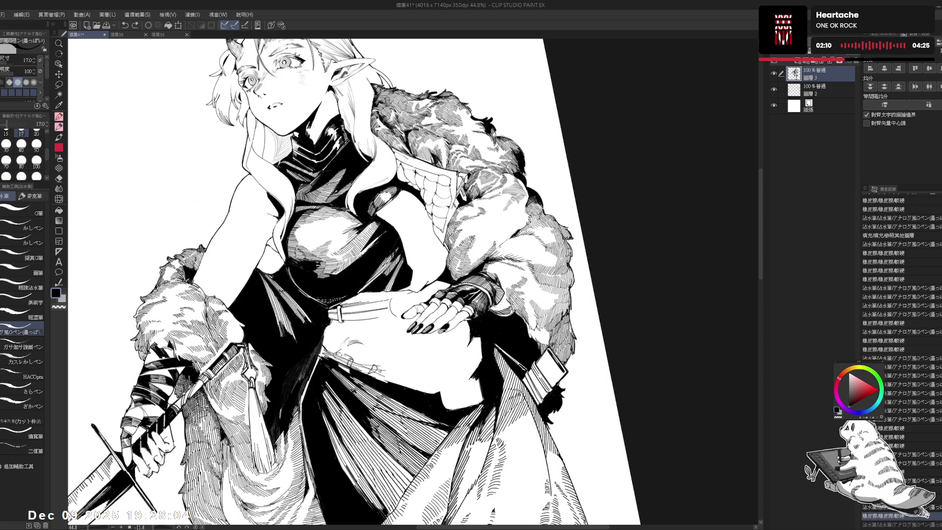
{"action": "key", "text": "ctrl+y"}
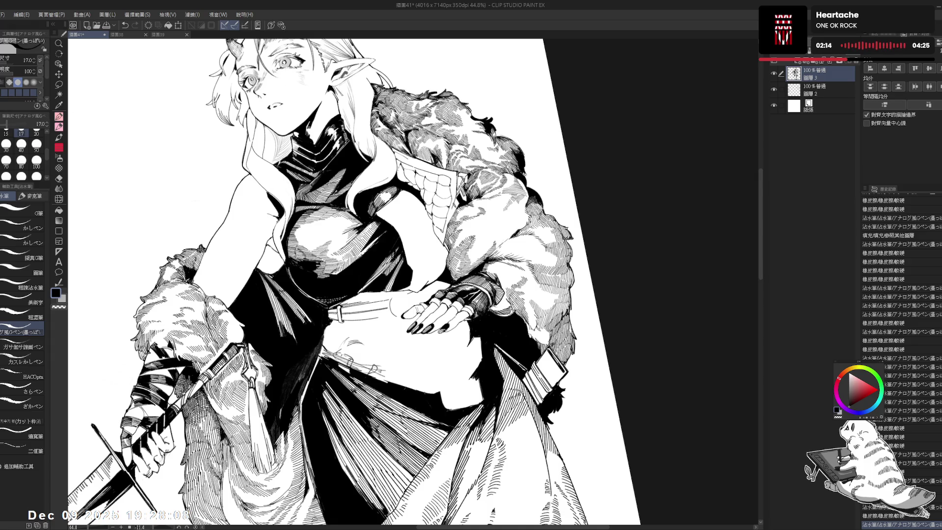
{"action": "key", "text": "ctrl+at"}
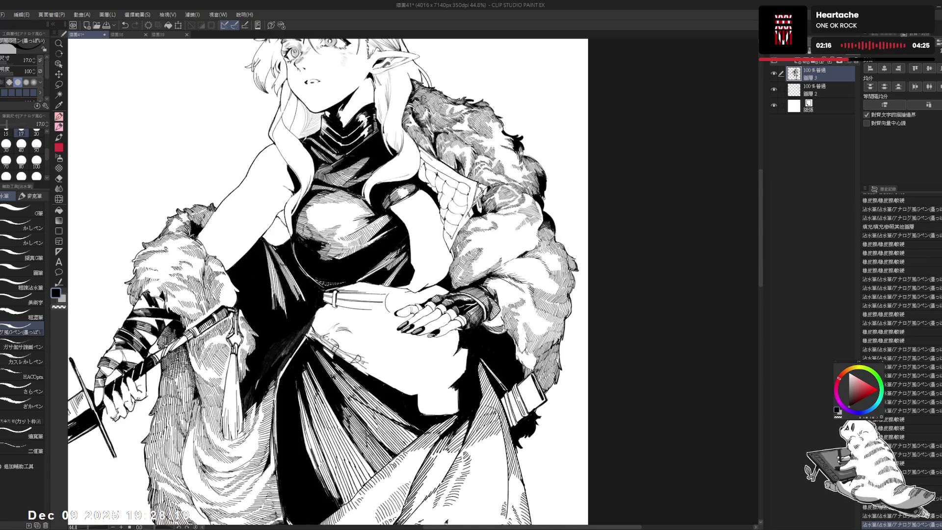
- Add a small ink stroke to the fur coat on a rotated view, then straighten the canvas
{"action": "mouse_move", "coordinate": [343, 270]}
{"action": "left_mouse_down"}
{"action": "mouse_move", "coordinate": [432, 221]}
{"action": "mouse_move", "coordinate": [373, 275]}
{"action": "left_mouse_up"}
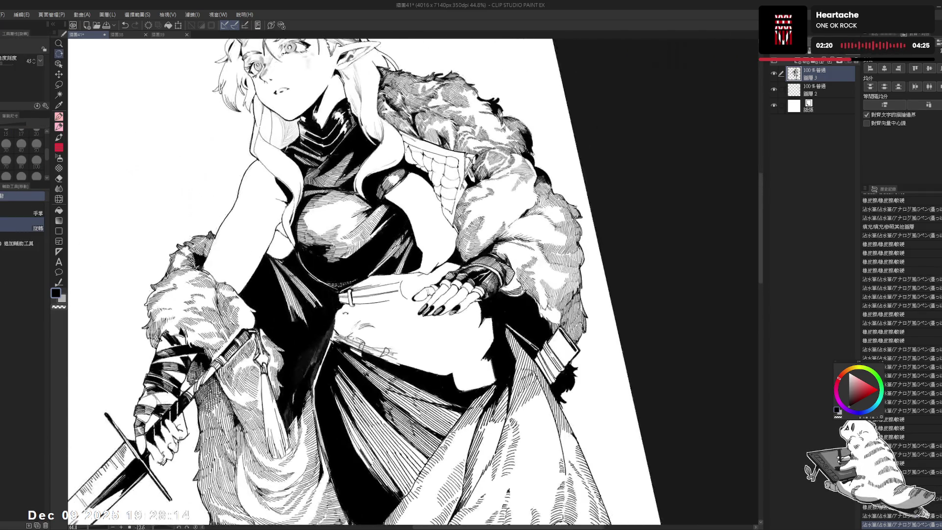
{"action": "key", "text": "p"}
{"action": "left_click_drag", "start_coordinate": [337, 307], "coordinate": [337, 320]}
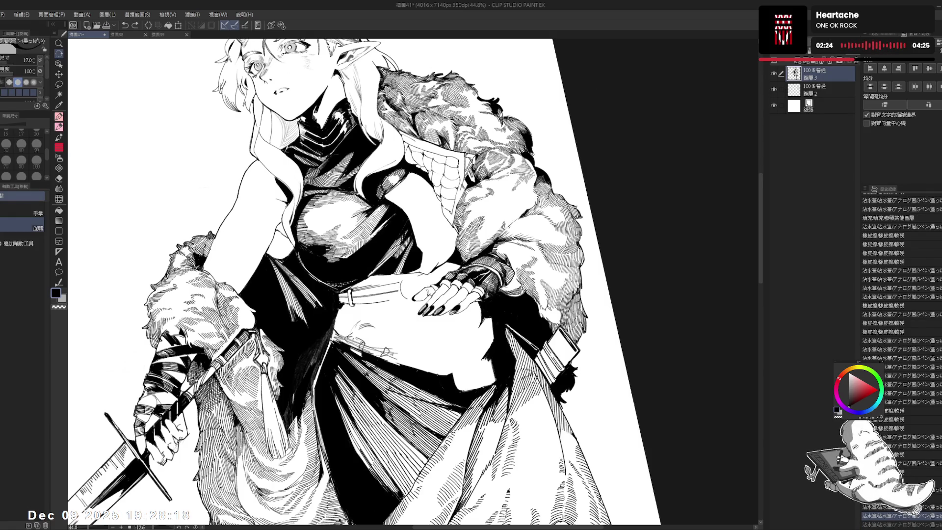
{"action": "left_click_drag", "start_coordinate": [339, 307], "coordinate": [339, 321]}
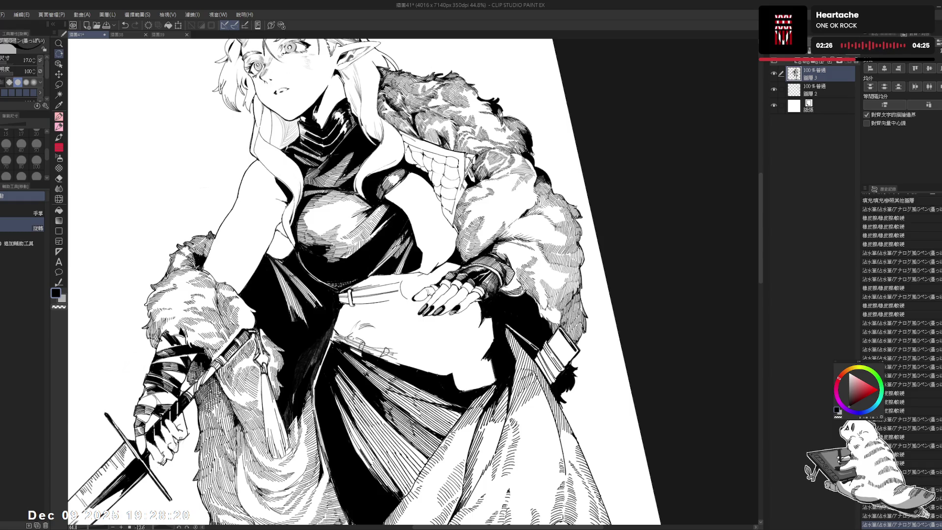
{"action": "key", "text": "ctrl+shift+0"}
{"action": "scroll", "coordinate": [299, 337], "scroll_direction": "down", "scroll_amount": 2}
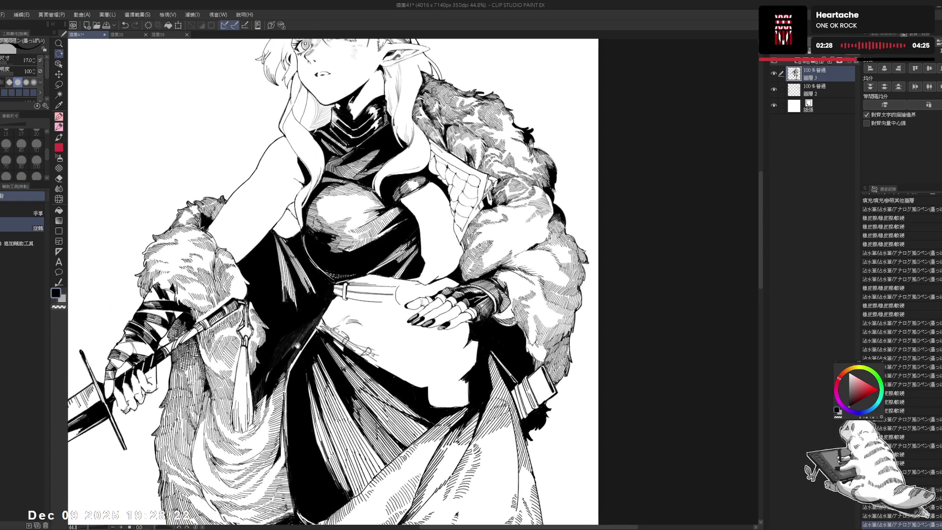
- Erase leftover sketch lines near the hip, then dab away stray marks with a size-50 eraser
{"action": "key", "text": "e"}
{"action": "mouse_move", "coordinate": [348, 339]}
{"action": "left_mouse_down"}
{"action": "mouse_move", "coordinate": [333, 324]}
{"action": "mouse_move", "coordinate": [381, 344]}
{"action": "mouse_move", "coordinate": [373, 339]}
{"action": "mouse_move", "coordinate": [404, 337]}
{"action": "left_mouse_up"}
{"action": "key", "text": "p"}
{"action": "key", "text": "e"}
{"action": "mouse_move", "coordinate": [339, 309]}
{"action": "left_mouse_down"}
{"action": "mouse_move", "coordinate": [321, 307]}
{"action": "mouse_move", "coordinate": [347, 329]}
{"action": "left_mouse_up"}
{"action": "scroll", "coordinate": [348, 329], "scroll_direction": "left", "scroll_amount": 1}
{"action": "key", "text": "bracketleft"}
{"action": "key", "text": "bracketleft"}
{"action": "key", "text": "bracketleft"}
{"action": "left_click", "coordinate": [325, 292]}
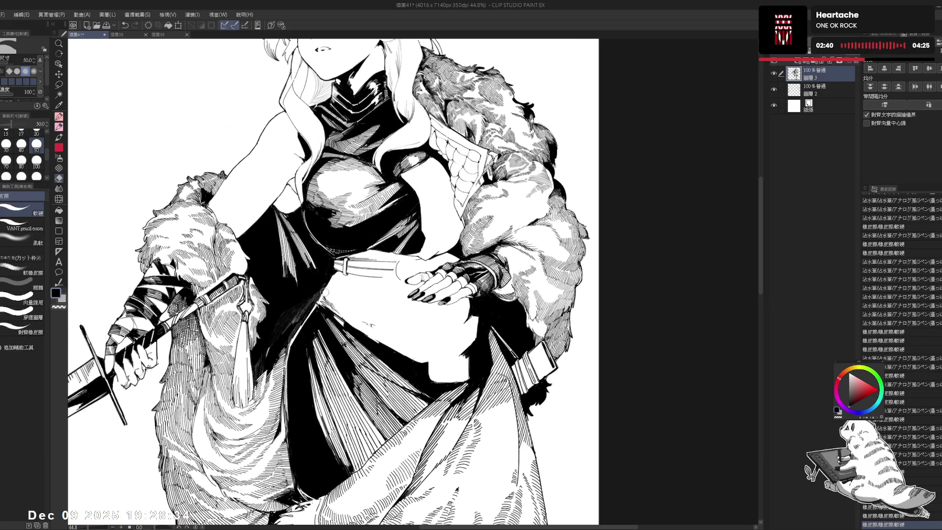
{"action": "left_click", "coordinate": [330, 301]}
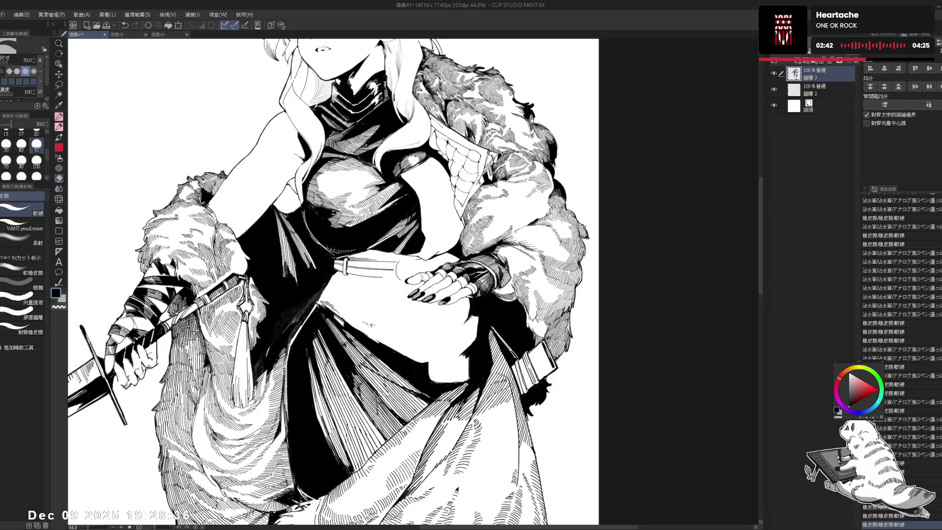
{"action": "key", "text": "p"}
- Add a short vertical ink stroke with the canvas rotated about 30 degrees
{"action": "scroll", "coordinate": [334, 282], "scroll_direction": "up", "scroll_amount": 1}
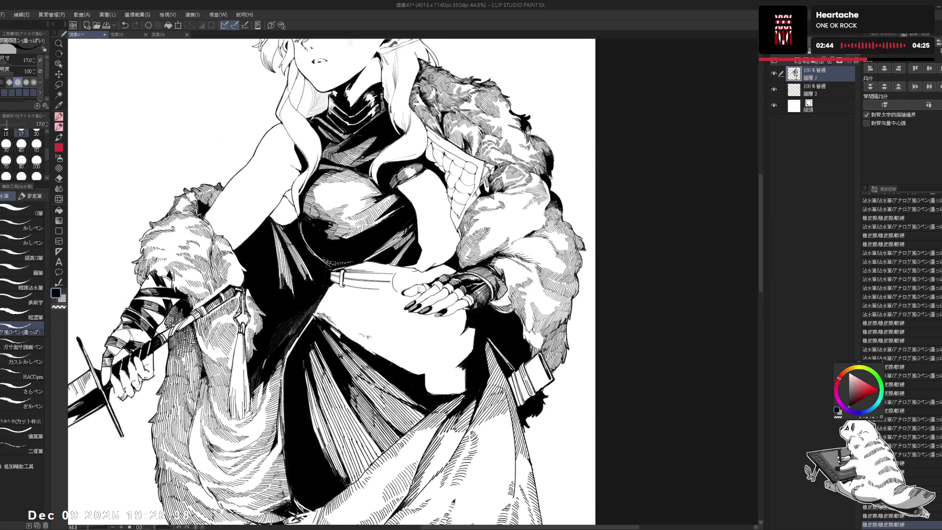
{"action": "key", "text": "asciicircum"}
{"action": "key", "text": "asciicircum"}
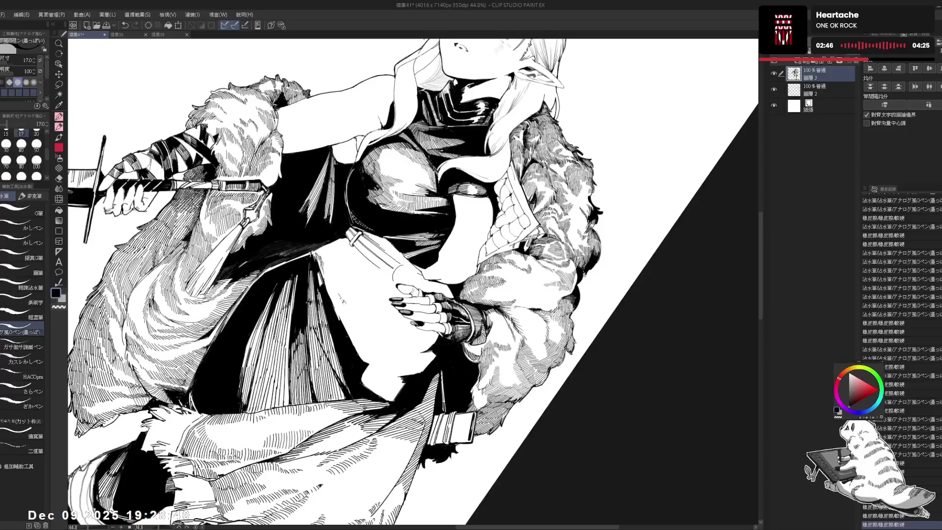
{"action": "left_click_drag", "start_coordinate": [309, 273], "coordinate": [310, 304]}
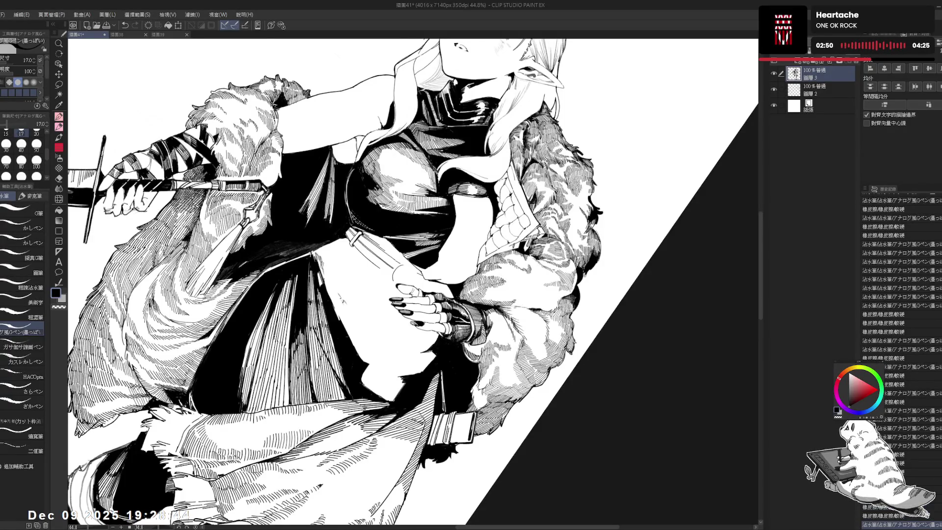
{"action": "key", "text": "at"}
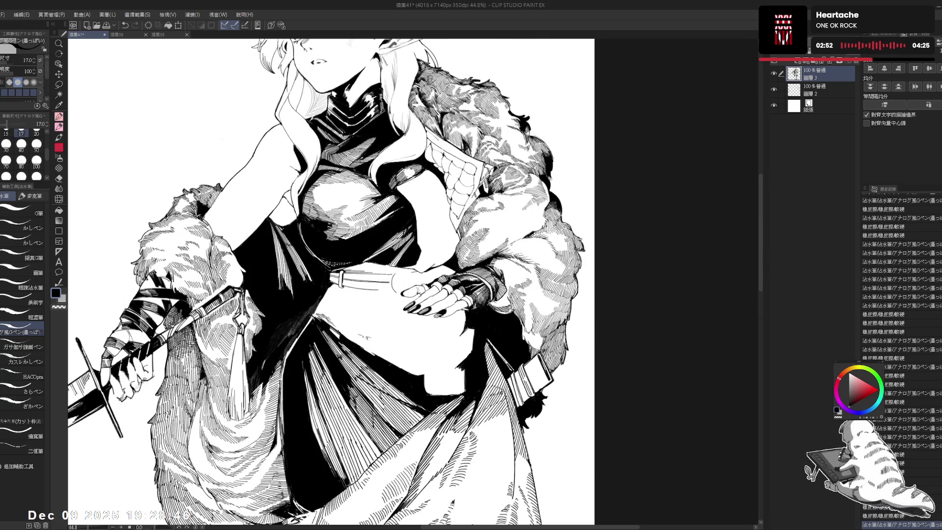
{"action": "scroll", "coordinate": [345, 266], "scroll_direction": "down", "scroll_amount": 1}
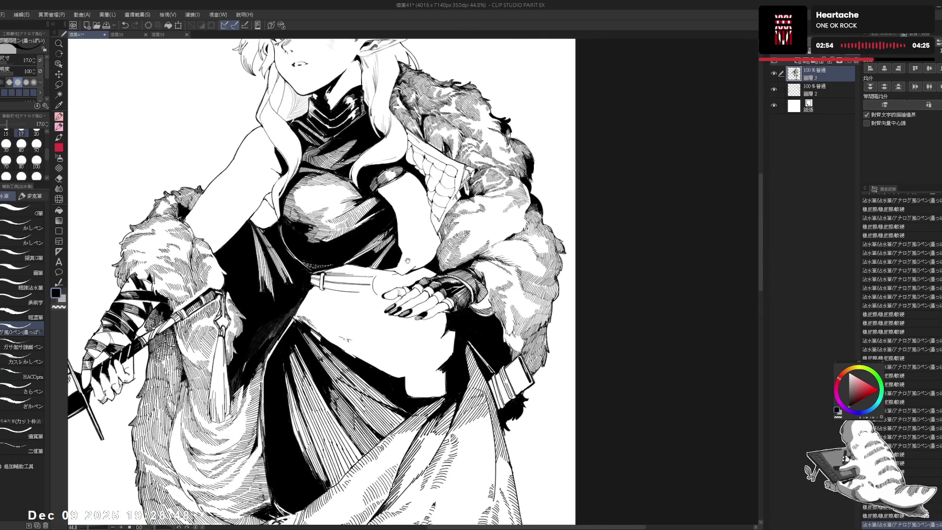
{"action": "scroll", "coordinate": [345, 265], "scroll_direction": "down", "scroll_amount": 1}
{"action": "scroll", "coordinate": [352, 263], "scroll_direction": "up", "scroll_amount": 2}
- Try short ink strokes on a 17-degree tilted canvas, undoing the misses, then reset rotation
{"action": "key", "text": "e"}
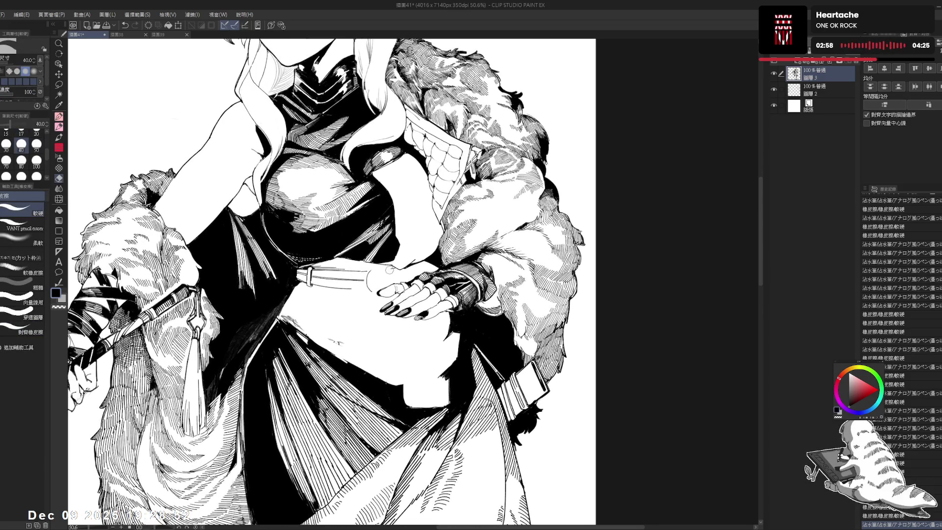
{"action": "key", "text": "r"}
{"action": "left_click_drag", "start_coordinate": [388, 269], "coordinate": [363, 356]}
{"action": "key", "text": "p"}
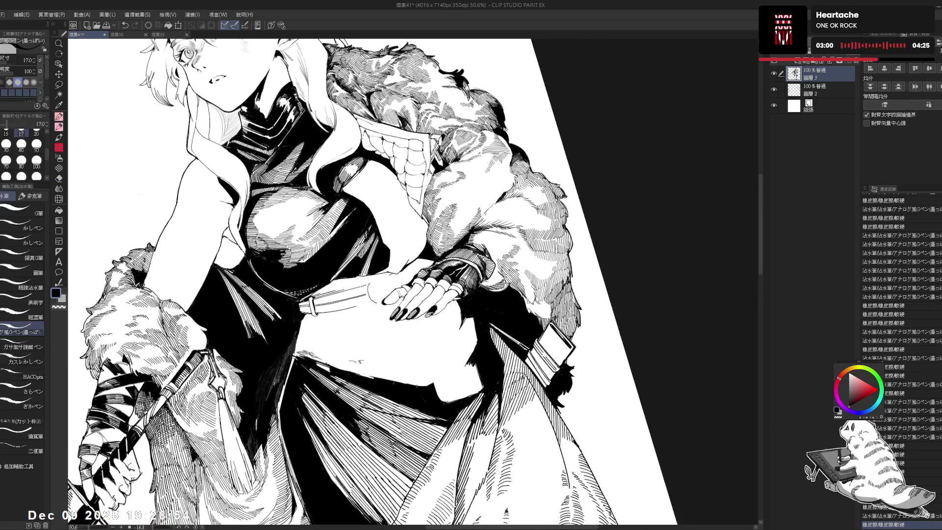
{"action": "left_click_drag", "start_coordinate": [372, 287], "coordinate": [372, 289]}
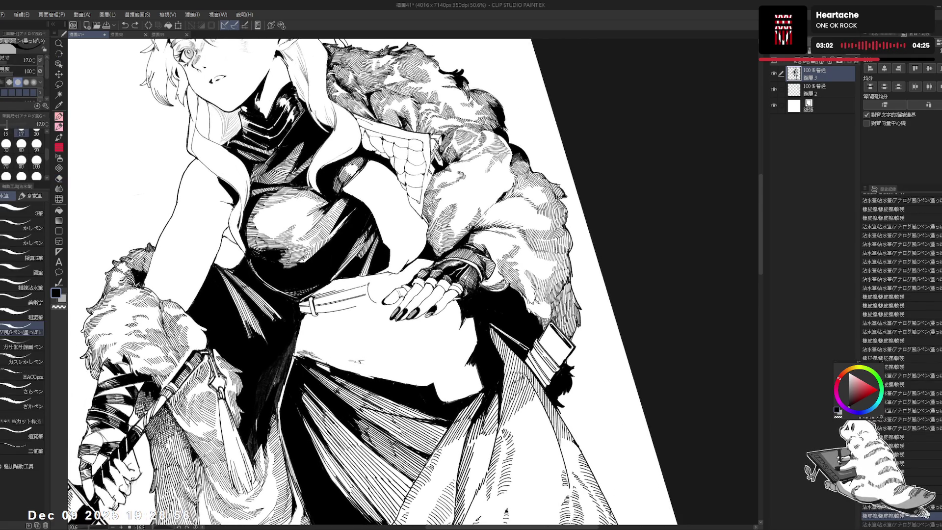
{"action": "key", "text": "ctrl+z"}
{"action": "left_click_drag", "start_coordinate": [372, 284], "coordinate": [368, 295]}
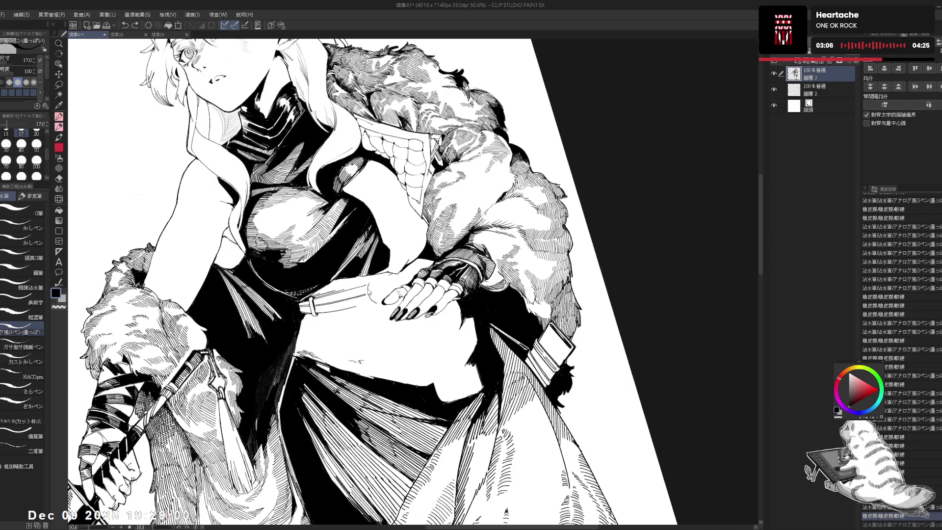
{"action": "key", "text": "ctrl+z"}
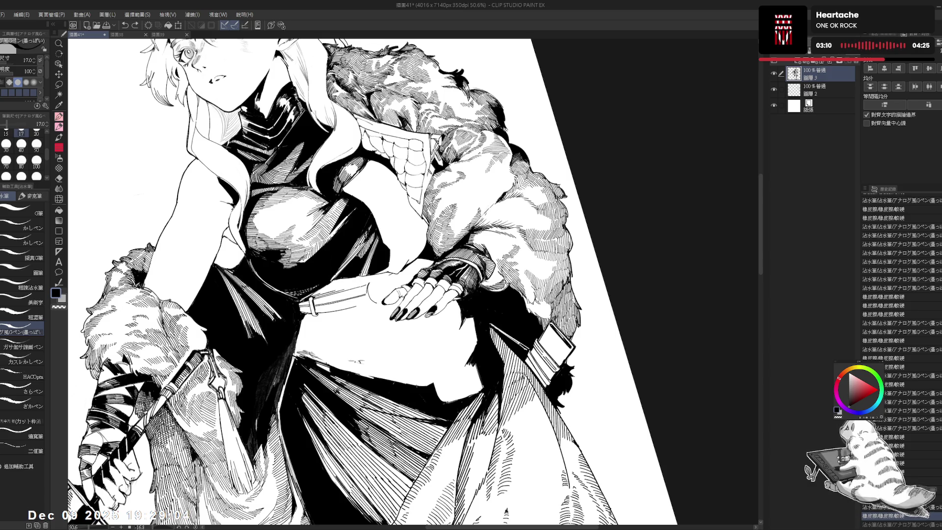
{"action": "left_click_drag", "start_coordinate": [373, 275], "coordinate": [314, 206]}
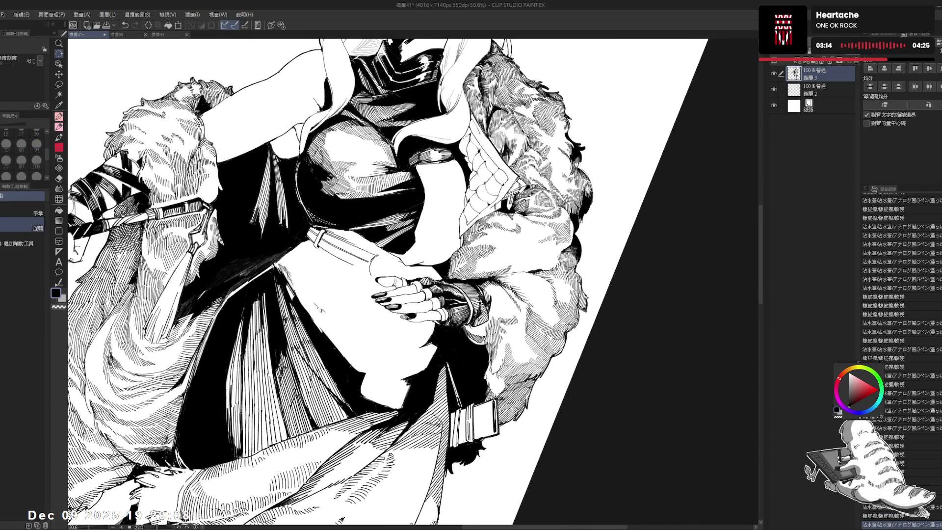
{"action": "key", "text": "ctrl+z"}
{"action": "double_click", "coordinate": [372, 267]}
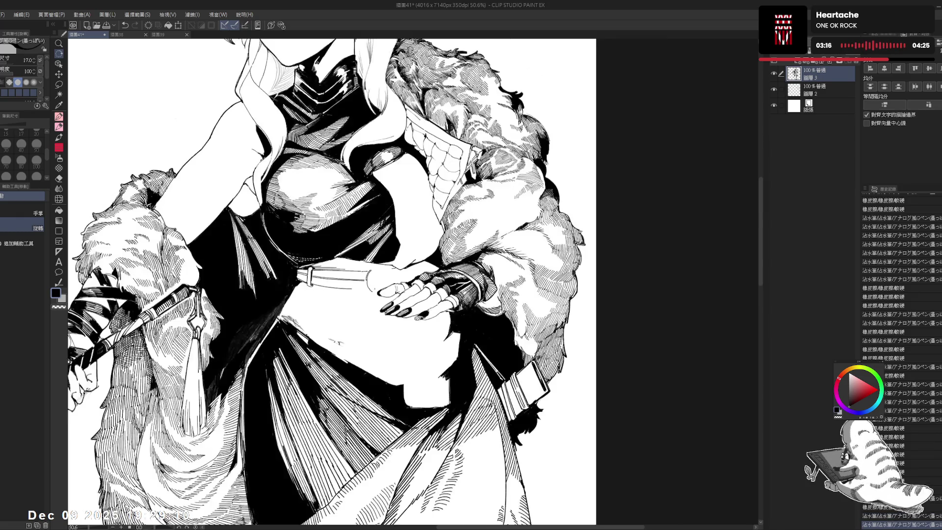
- Ink a small touch-up mark on the midsection and mirror the view to check it
{"action": "scroll", "coordinate": [368, 271], "scroll_direction": "up", "scroll_amount": 2}
{"action": "left_click_drag", "start_coordinate": [368, 271], "coordinate": [369, 276]}
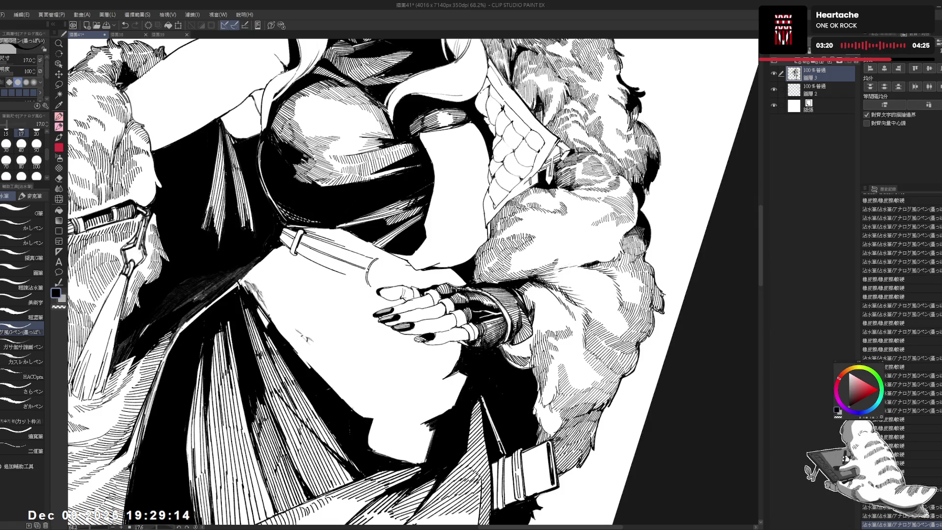
{"action": "left_click_drag", "start_coordinate": [369, 276], "coordinate": [444, 270]}
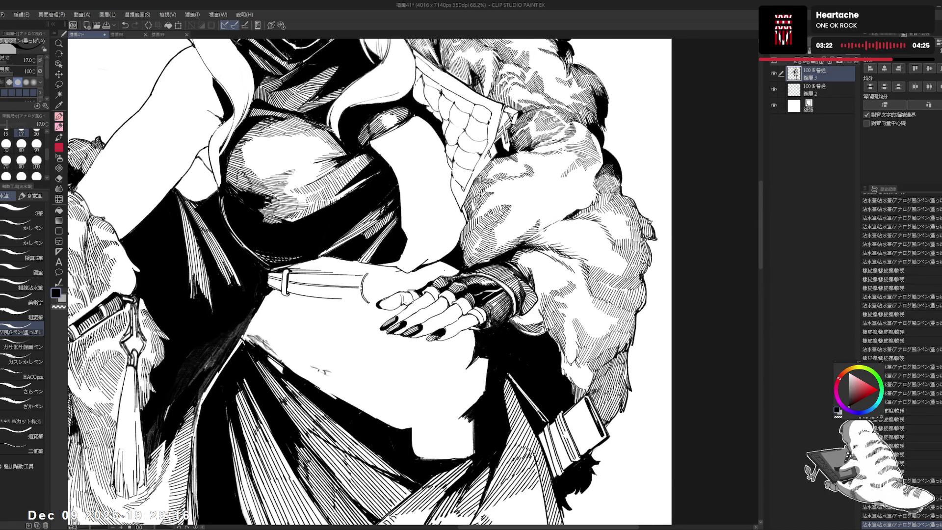
{"action": "scroll", "coordinate": [447, 255], "scroll_direction": "down", "scroll_amount": 2}
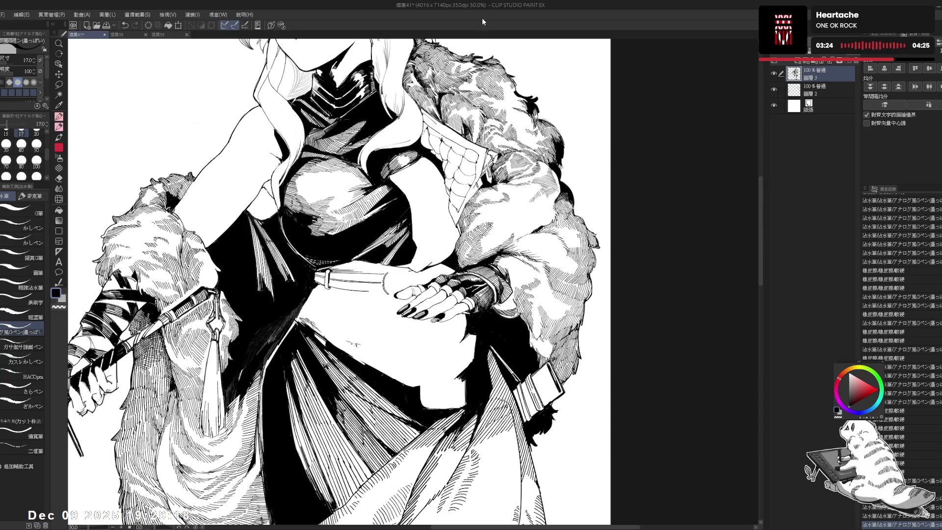
{"action": "left_click_drag", "start_coordinate": [442, 245], "coordinate": [373, 186]}
{"action": "left_click", "coordinate": [386, 272]}
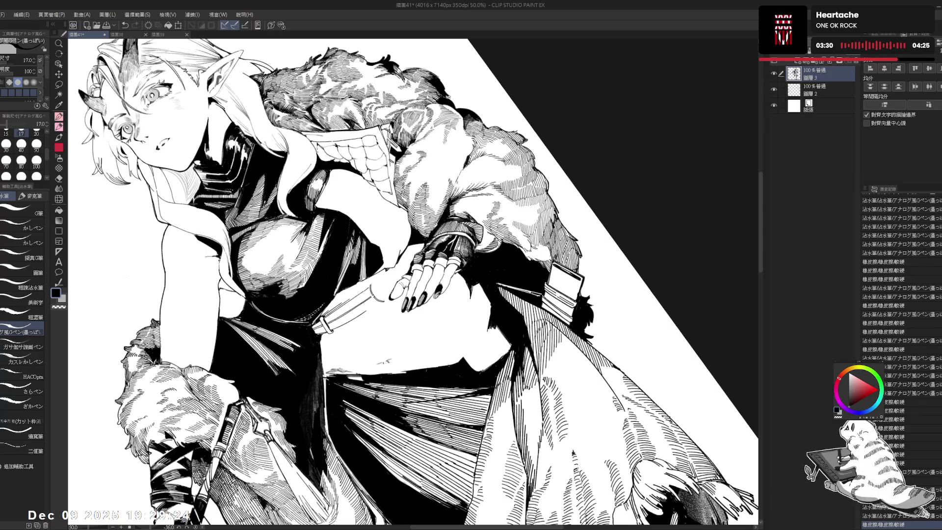
{"action": "key", "text": "ctrl+0"}
{"action": "key", "text": "h"}
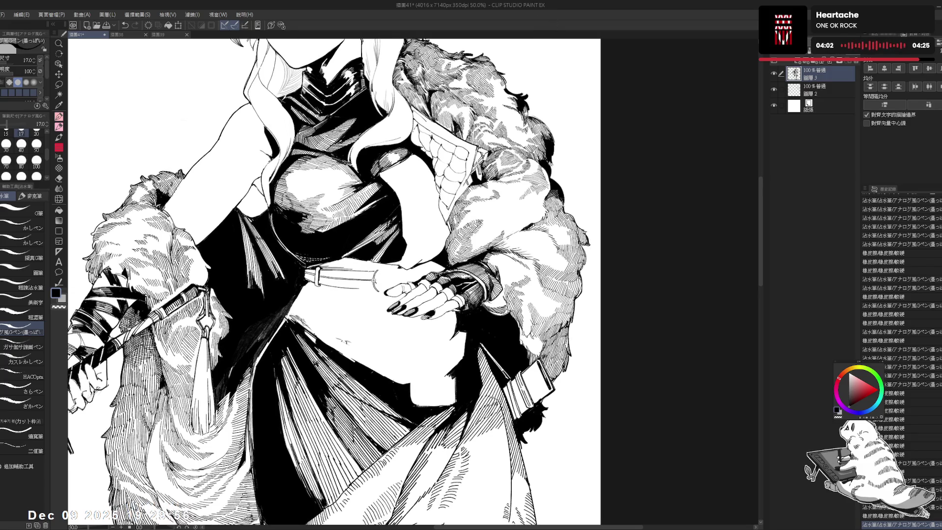
{"action": "scroll", "coordinate": [408, 281], "scroll_direction": "up", "scroll_amount": 3}
{"action": "left_click_drag", "start_coordinate": [408, 281], "coordinate": [384, 307]}
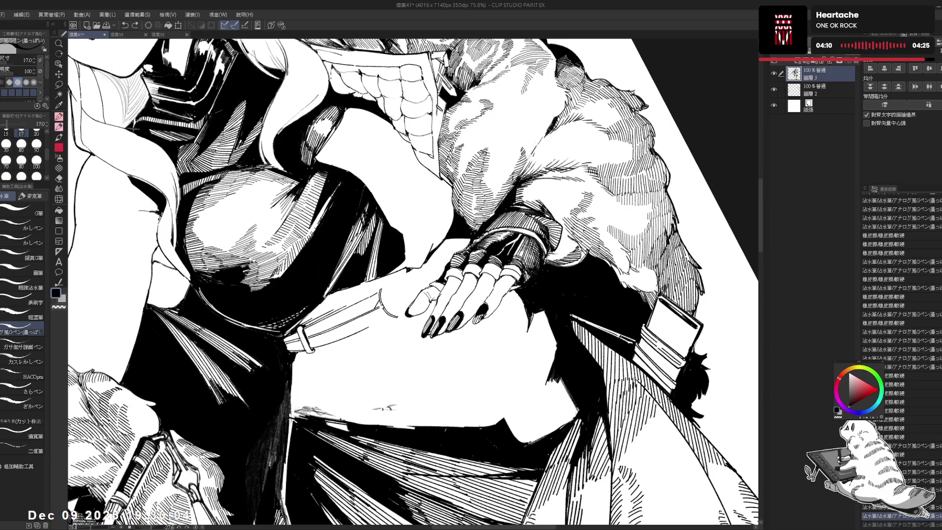
{"action": "key", "text": "ctrl+shift+r"}
- Ink a small touch-up stroke near the hand, undoing and redoing it on a tilted view
{"action": "key", "text": "g"}
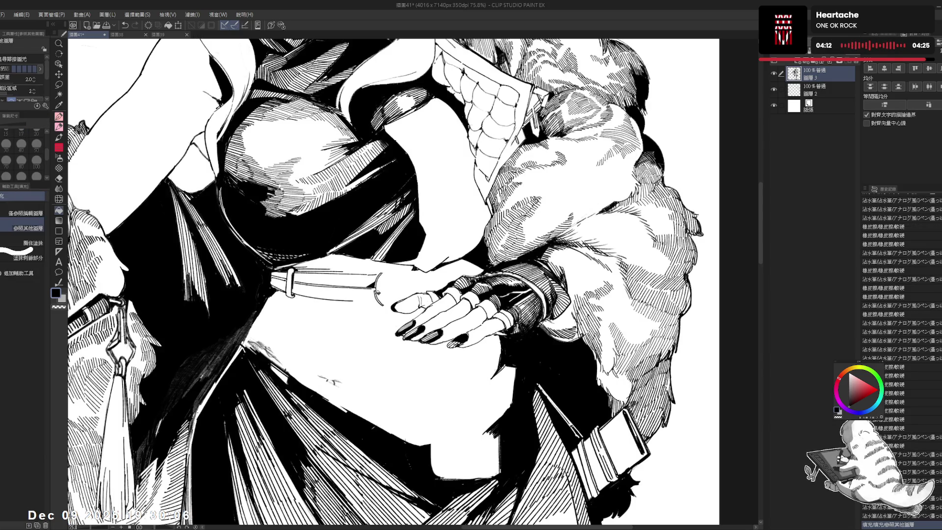
{"action": "key", "text": "p"}
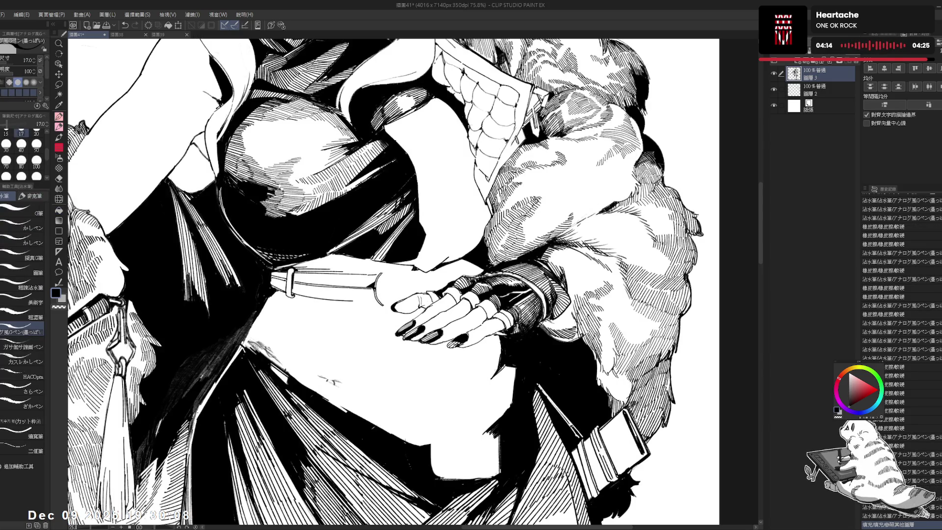
{"action": "left_click", "coordinate": [383, 294]}
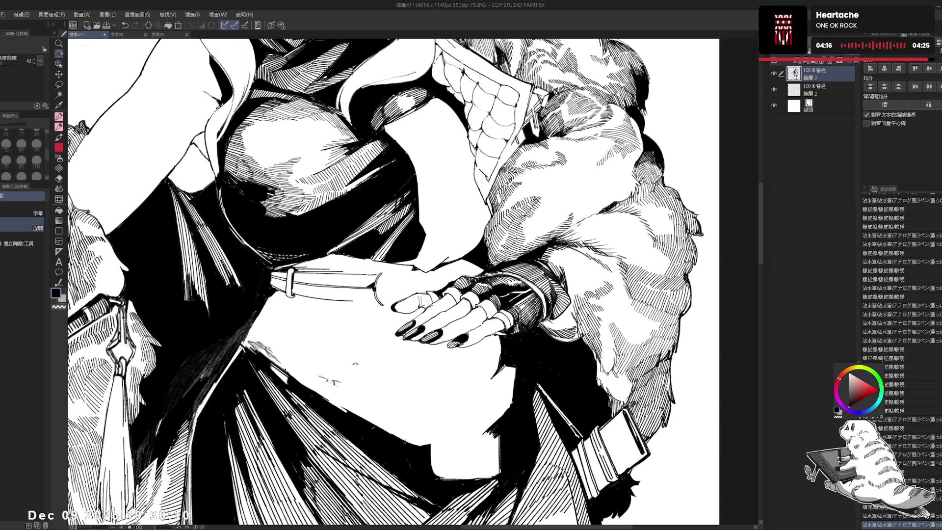
{"action": "left_click_drag", "start_coordinate": [412, 283], "coordinate": [373, 315]}
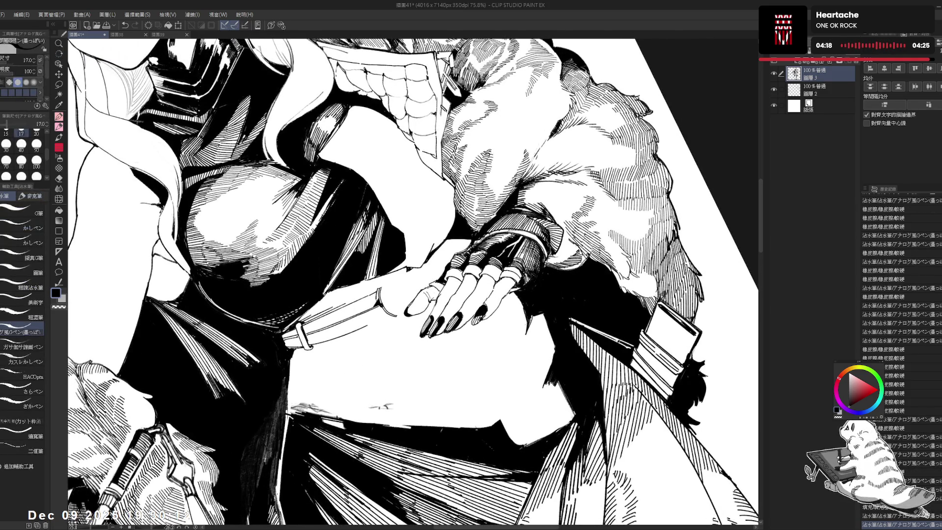
{"action": "key", "text": "ctrl+z"}
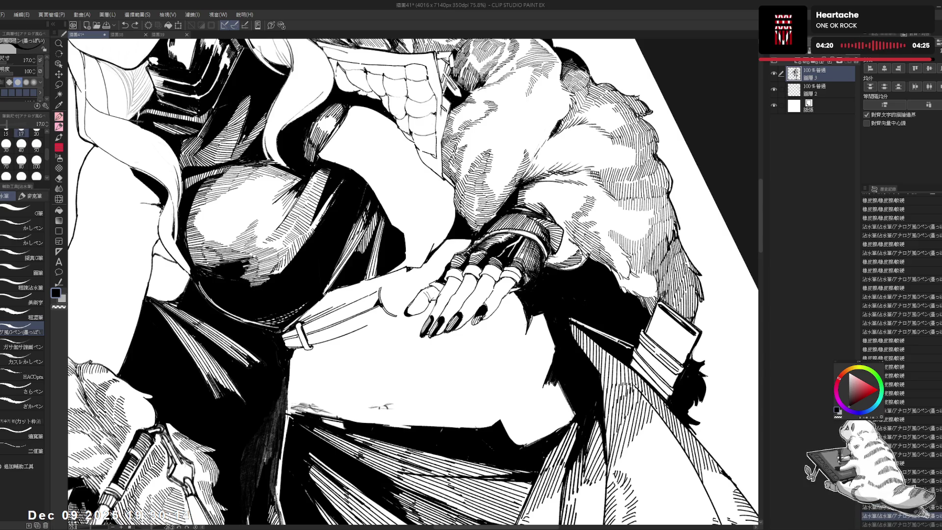
{"action": "key", "text": "ctrl+y"}
{"action": "left_click_drag", "start_coordinate": [412, 283], "coordinate": [383, 302]}
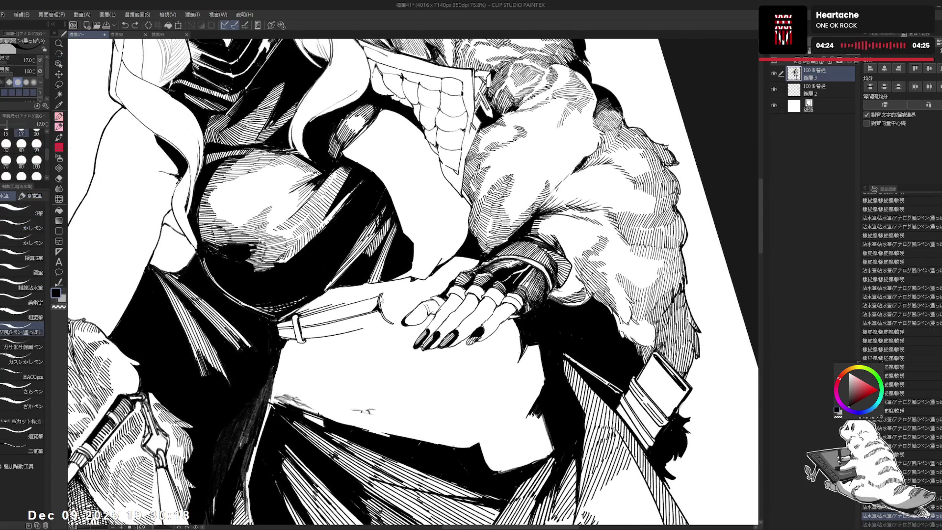
{"action": "double_click", "coordinate": [389, 312]}
- Undo unwanted strokes and zoom out to see more of the figure
{"action": "mouse_move", "coordinate": [391, 313]}
{"action": "left_mouse_down"}
{"action": "mouse_move", "coordinate": [388, 296]}
{"action": "mouse_move", "coordinate": [412, 289]}
{"action": "left_mouse_up"}
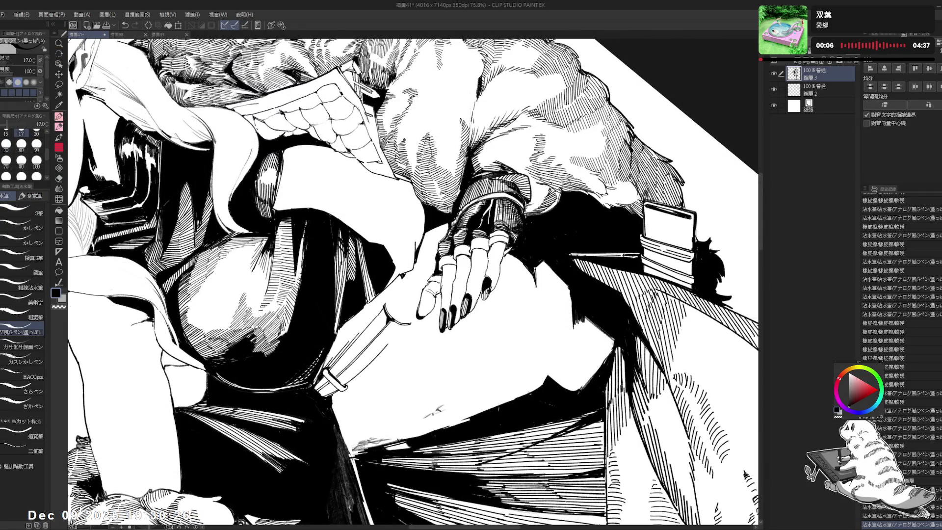
{"action": "key", "text": "ctrl+z"}
{"action": "key", "text": "ctrl+@"}
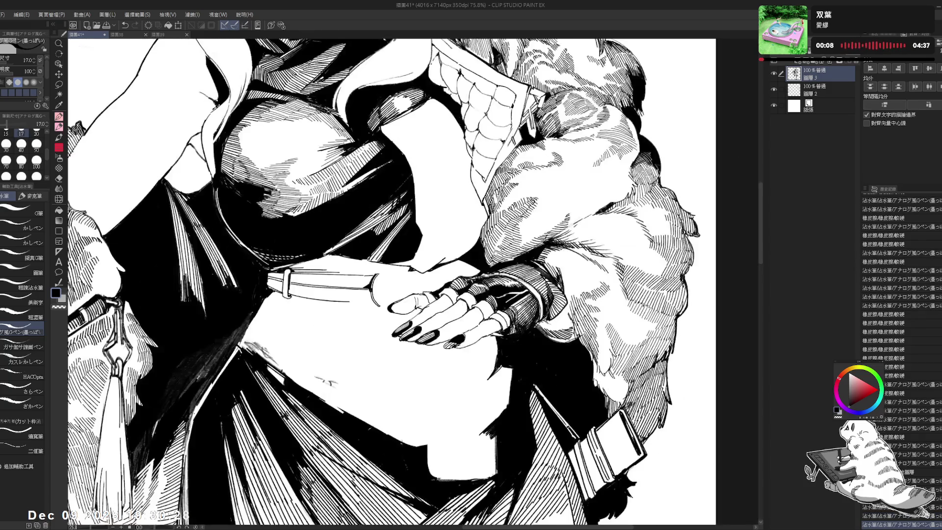
{"action": "key", "text": "ctrl+minus"}
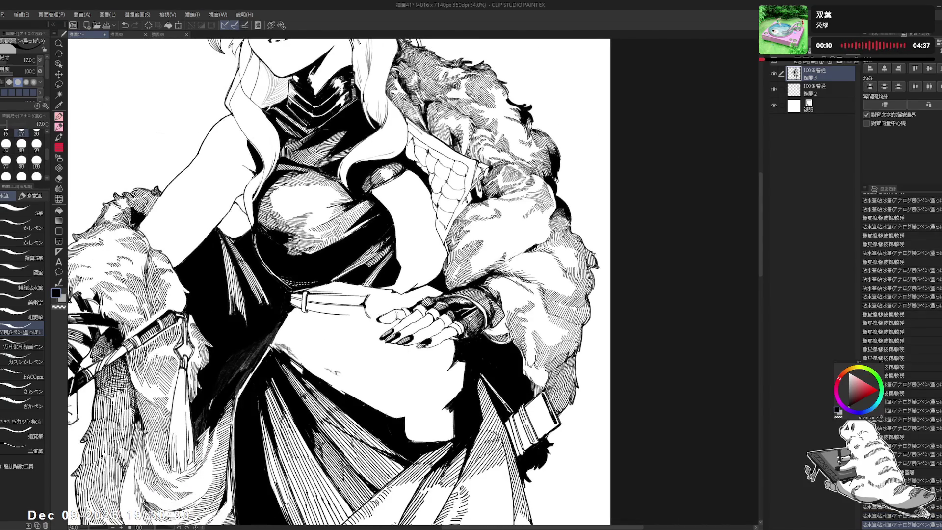
{"action": "left_click_drag", "start_coordinate": [442, 147], "coordinate": [520, 235]}
{"action": "key", "text": "p"}
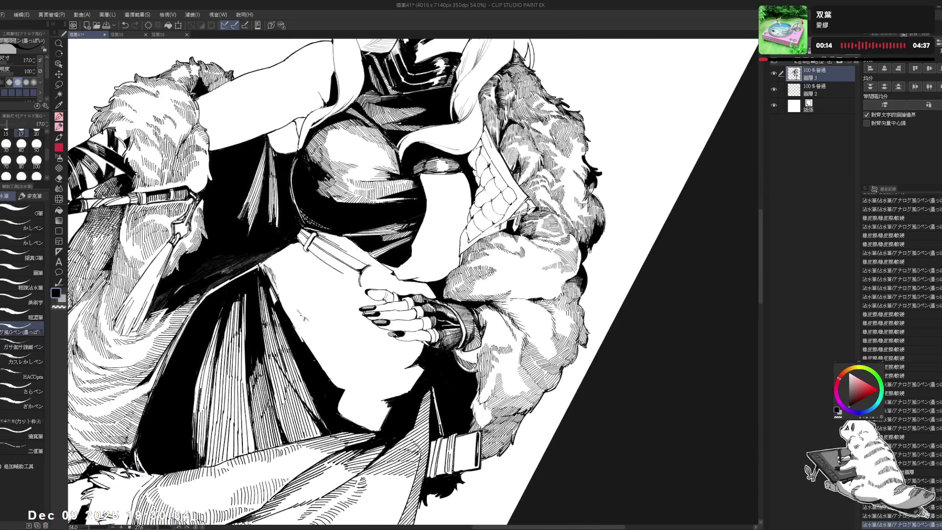
{"action": "key", "text": "ctrl+z"}
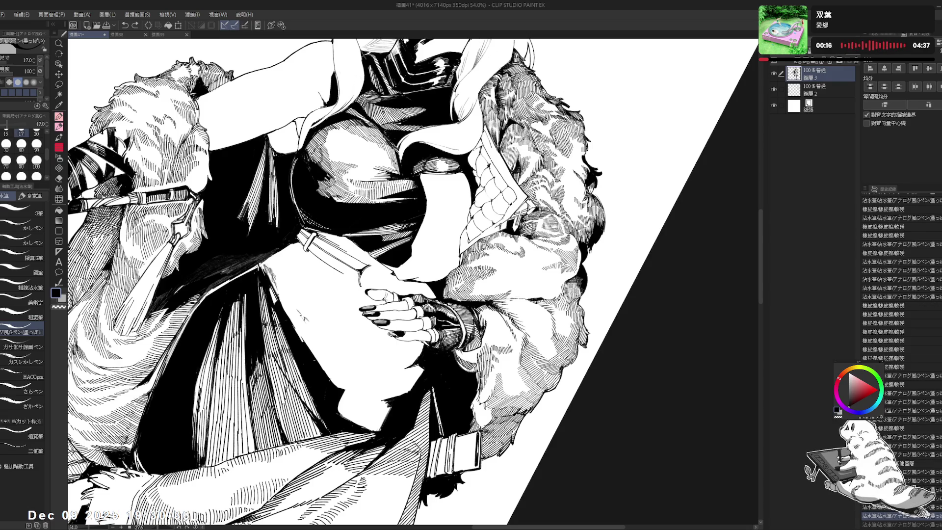
{"action": "key", "text": "r"}
{"action": "mouse_move", "coordinate": [490, 197]}
{"action": "left_mouse_down"}
{"action": "mouse_move", "coordinate": [510, 157]}
{"action": "mouse_move", "coordinate": [496, 191]}
{"action": "left_mouse_up"}
{"action": "key", "text": "p"}
{"action": "key", "text": "ctrl+at"}
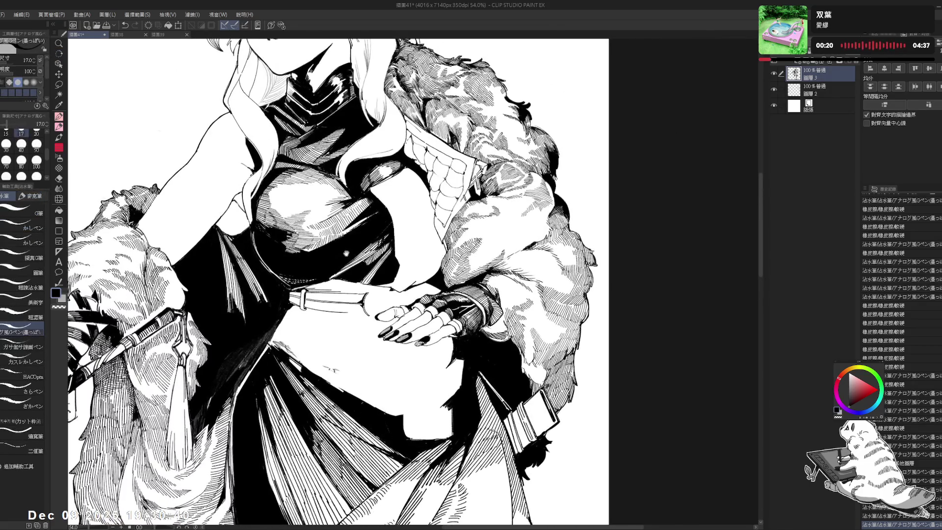
- Erase stray ink marks near the hand with a size-200 eraser, discarding an extra pen mark
{"action": "left_click_drag", "start_coordinate": [352, 270], "coordinate": [386, 317]}
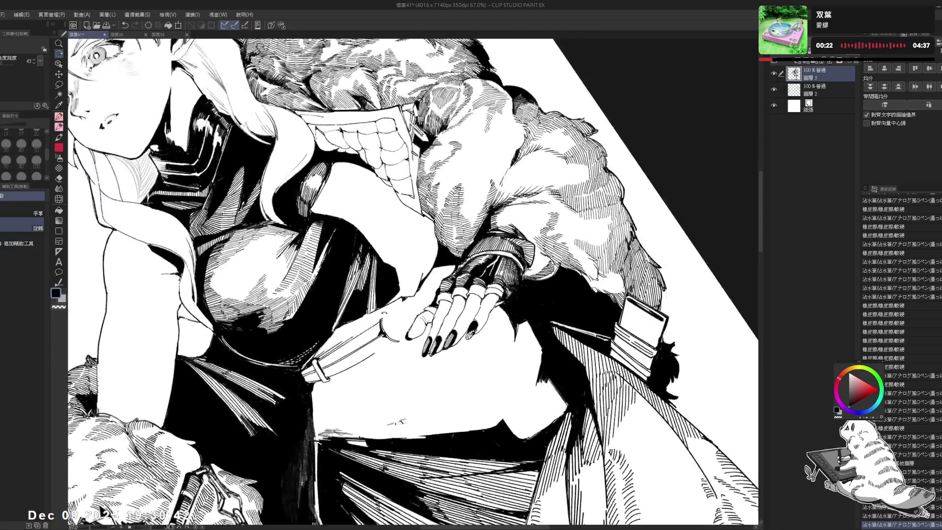
{"action": "key", "text": "e"}
{"action": "left_click", "coordinate": [386, 318]}
{"action": "left_click", "coordinate": [37, 130]}
{"action": "left_click", "coordinate": [382, 318]}
{"action": "key", "text": "p"}
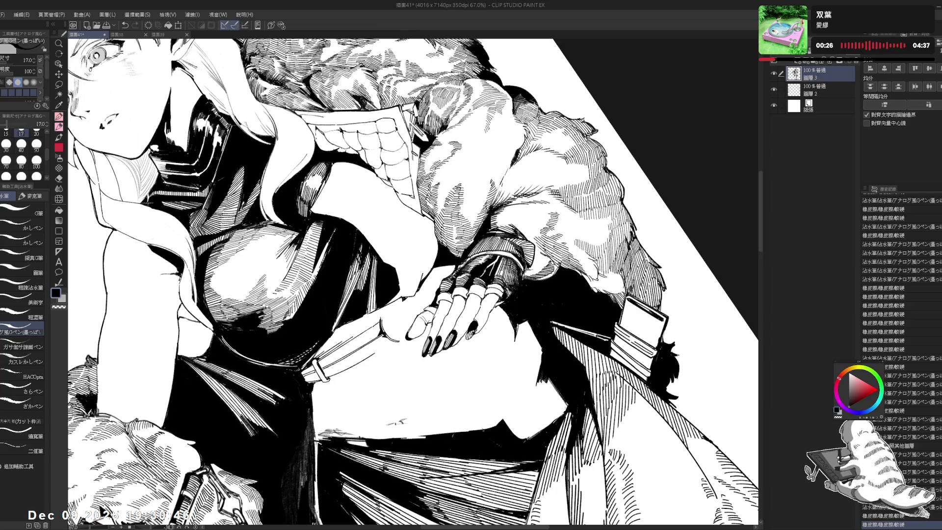
{"action": "left_click", "coordinate": [386, 320]}
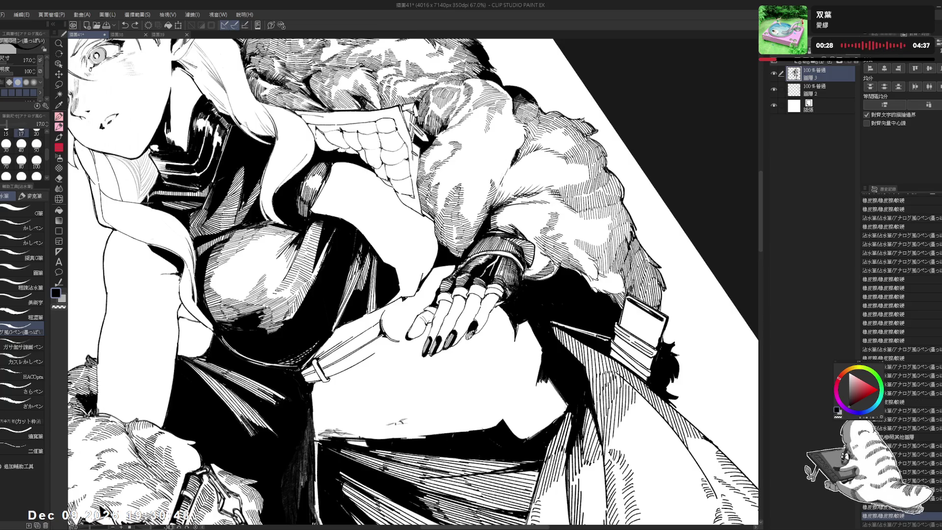
{"action": "key", "text": "ctrl+z"}
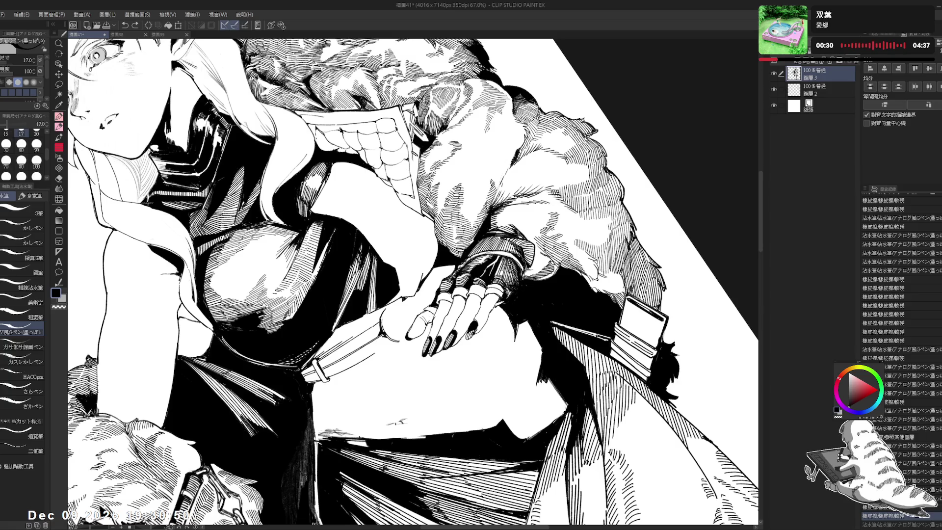
{"action": "mouse_move", "coordinate": [389, 318]}
{"action": "left_mouse_down"}
{"action": "mouse_move", "coordinate": [409, 308]}
{"action": "mouse_move", "coordinate": [386, 261]}
{"action": "mouse_move", "coordinate": [441, 261]}
{"action": "left_mouse_up"}
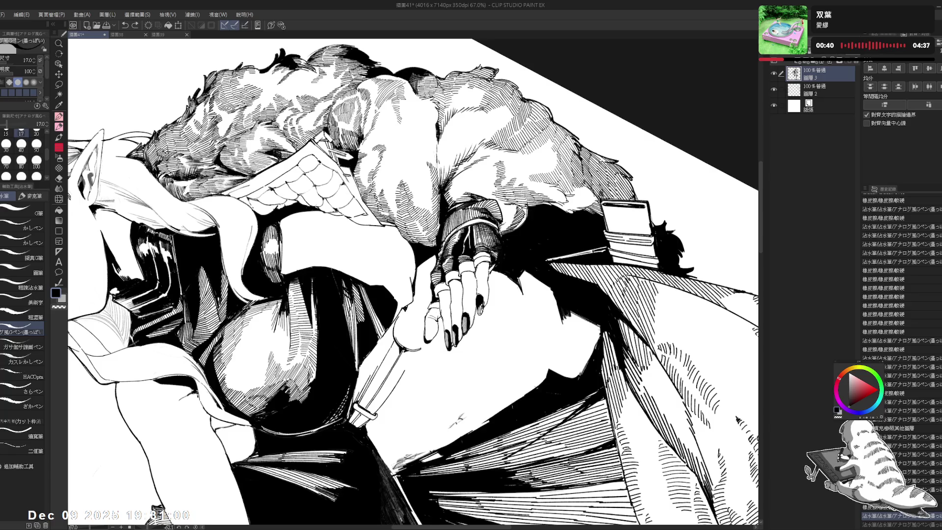
{"action": "key", "text": "ctrl+at"}
{"action": "left_click_drag", "start_coordinate": [414, 342], "coordinate": [401, 361]}
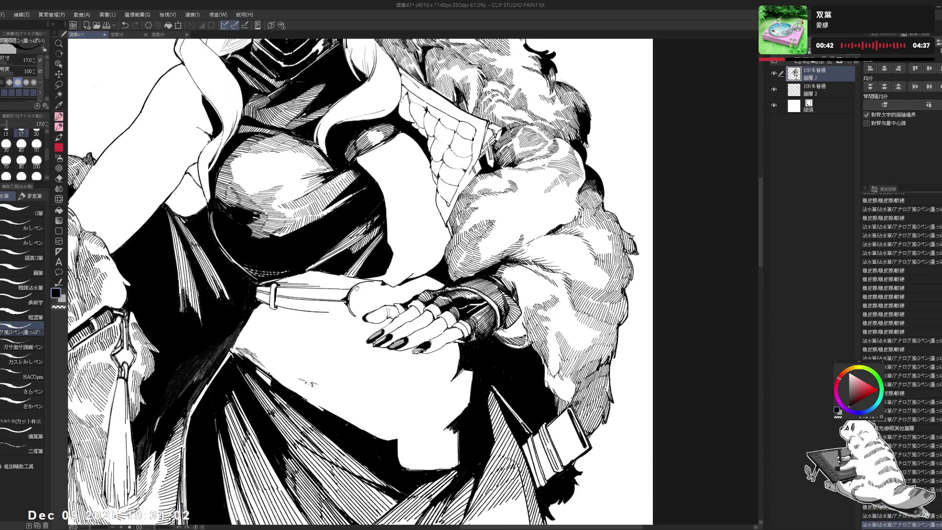
{"action": "key", "text": "ctrl+minus"}
{"action": "key", "text": "ctrl+minus"}
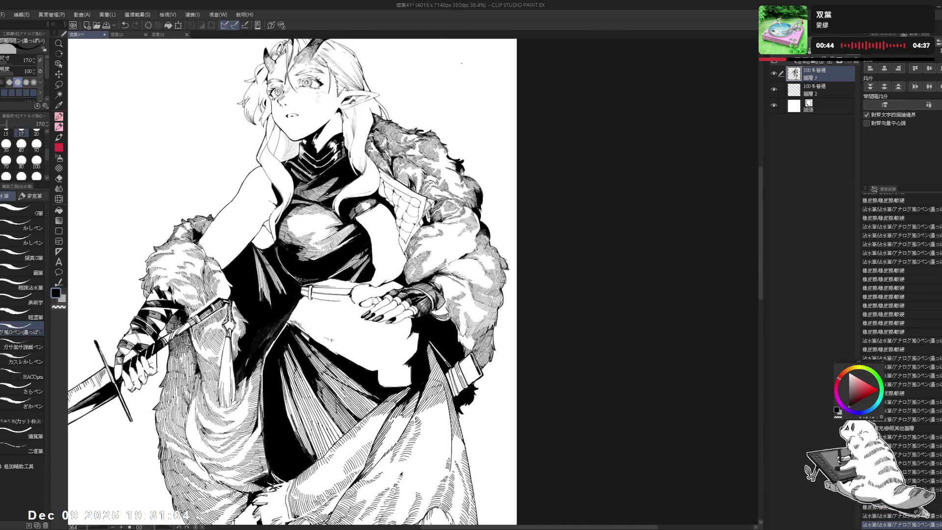
{"action": "mouse_move", "coordinate": [373, 245]}
{"action": "left_mouse_down"}
{"action": "mouse_move", "coordinate": [373, 206]}
{"action": "mouse_move", "coordinate": [393, 245]}
{"action": "left_mouse_up"}
{"action": "mouse_move", "coordinate": [351, 314]}
{"action": "left_mouse_down"}
{"action": "mouse_move", "coordinate": [343, 280]}
{"action": "mouse_move", "coordinate": [376, 285]}
{"action": "left_mouse_up"}
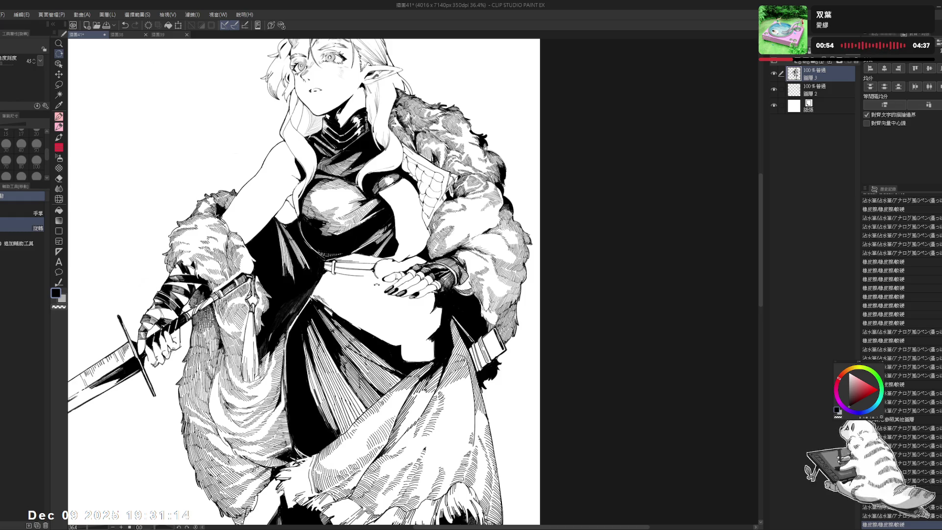
{"action": "mouse_move", "coordinate": [376, 281]}
{"action": "left_mouse_down"}
{"action": "mouse_move", "coordinate": [364, 298]}
{"action": "mouse_move", "coordinate": [405, 321]}
{"action": "left_mouse_up"}
{"action": "key", "text": "p"}
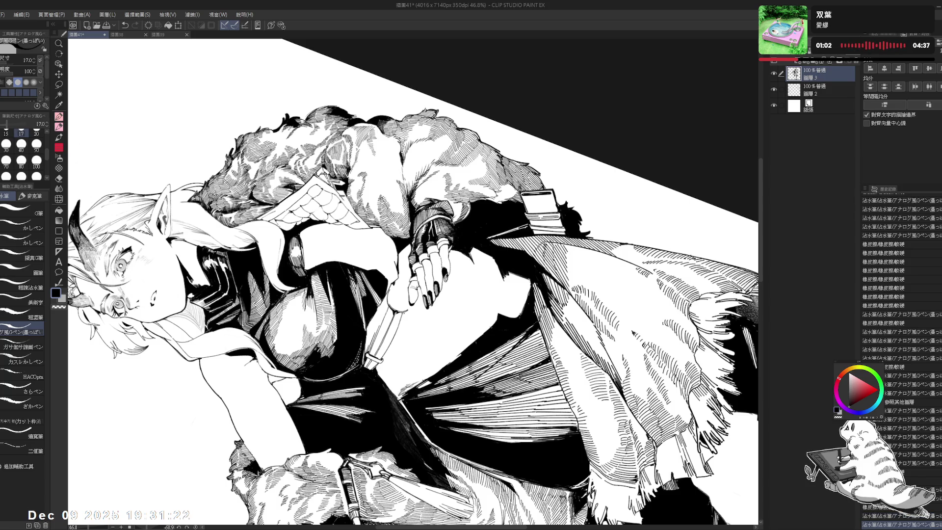
{"action": "key", "text": "ctrl+at"}
{"action": "key", "text": "h"}
{"action": "key", "text": "h"}
{"action": "mouse_move", "coordinate": [430, 304]}
{"action": "left_mouse_down"}
{"action": "mouse_move", "coordinate": [376, 285]}
{"action": "mouse_move", "coordinate": [405, 280]}
{"action": "left_mouse_up"}
{"action": "key", "text": "r"}
{"action": "key", "text": "p"}
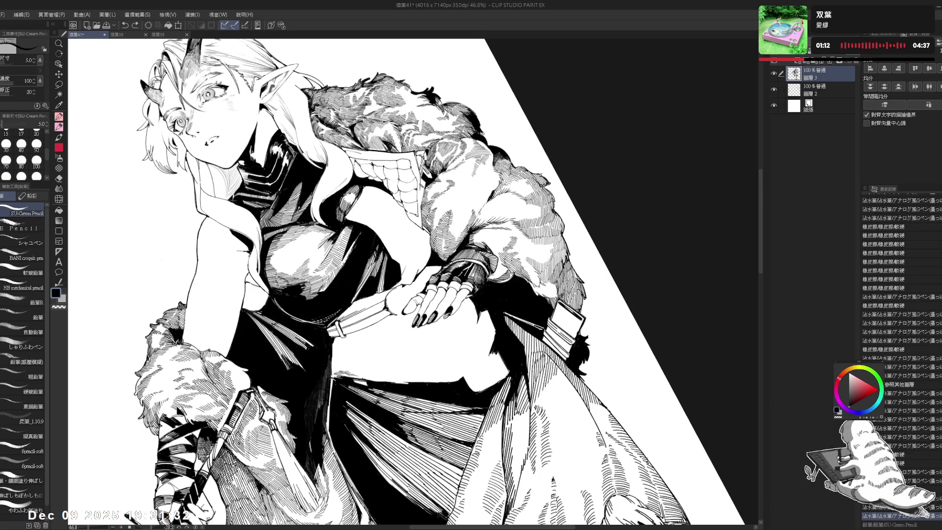
- Add a light pencil stroke near the hand and mirror the view to check it
{"action": "key", "text": "ctrl+y"}
{"action": "key", "text": "ctrl+z"}
{"action": "key", "text": "ctrl+y"}
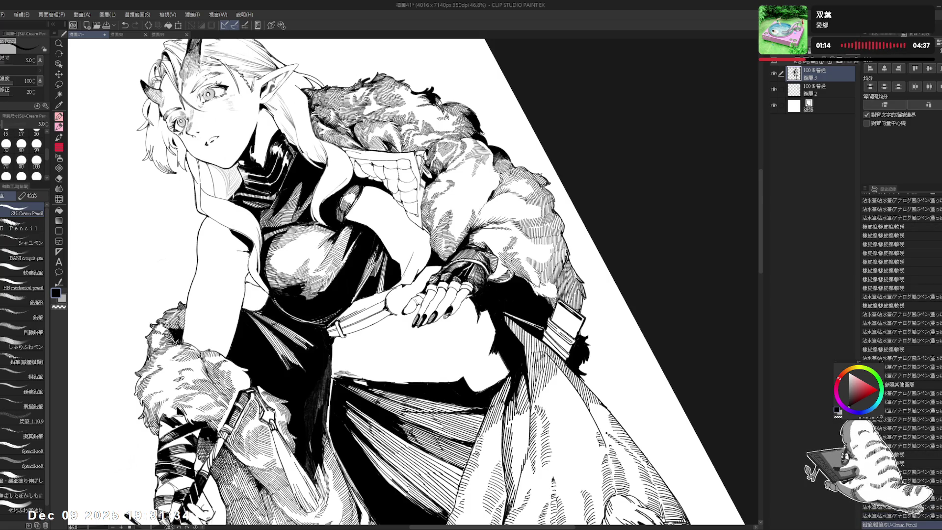
{"action": "left_click_drag", "start_coordinate": [403, 269], "coordinate": [406, 279]}
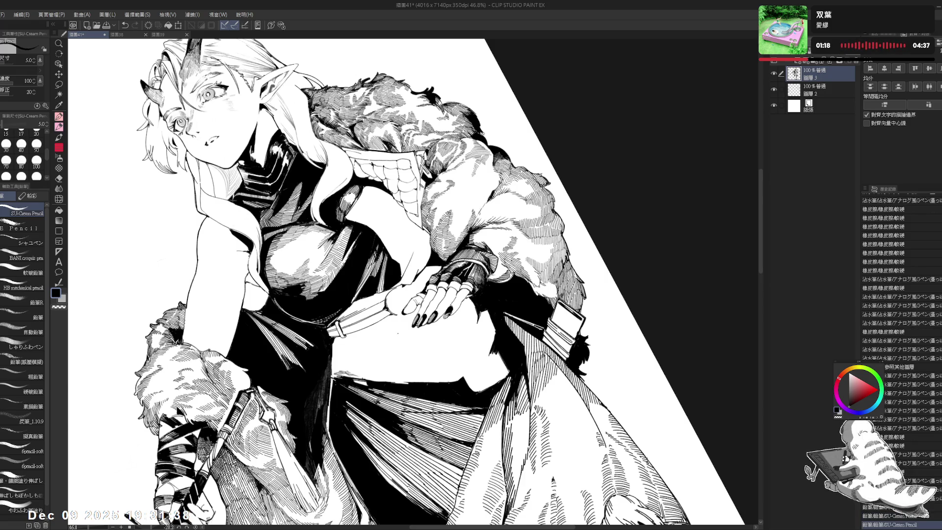
{"action": "key", "text": "ctrl+at"}
{"action": "key", "text": "h"}
- Try an ink stroke on the figure at a 45-degree rotation, then undo it
{"action": "key", "text": "r"}
{"action": "left_click_drag", "start_coordinate": [491, 148], "coordinate": [613, 221]}
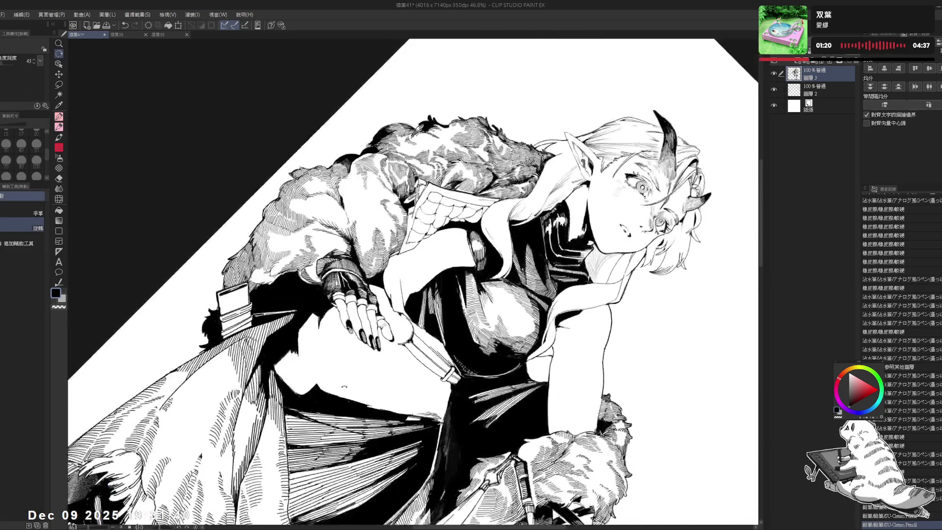
{"action": "key", "text": "p"}
{"action": "left_click_drag", "start_coordinate": [442, 246], "coordinate": [515, 206]}
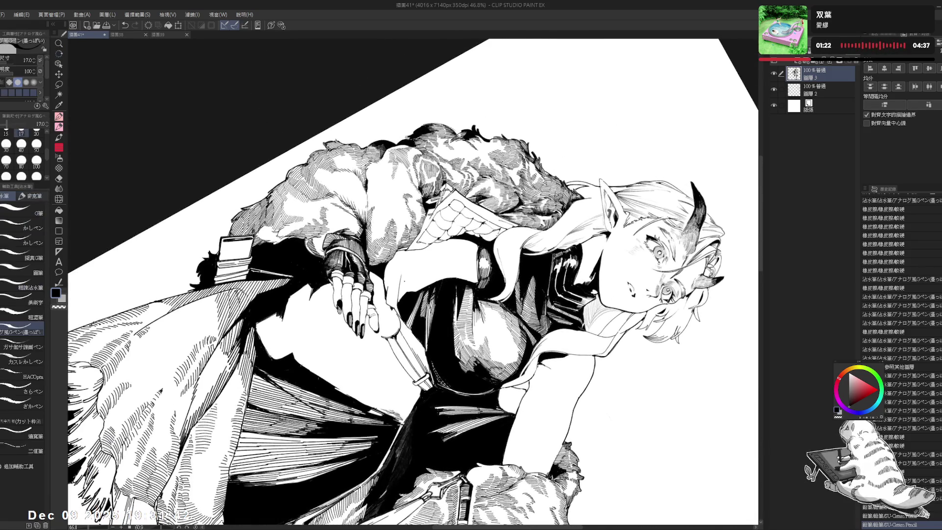
{"action": "left_click_drag", "start_coordinate": [400, 280], "coordinate": [400, 302]}
{"action": "key", "text": "ctrl+z"}
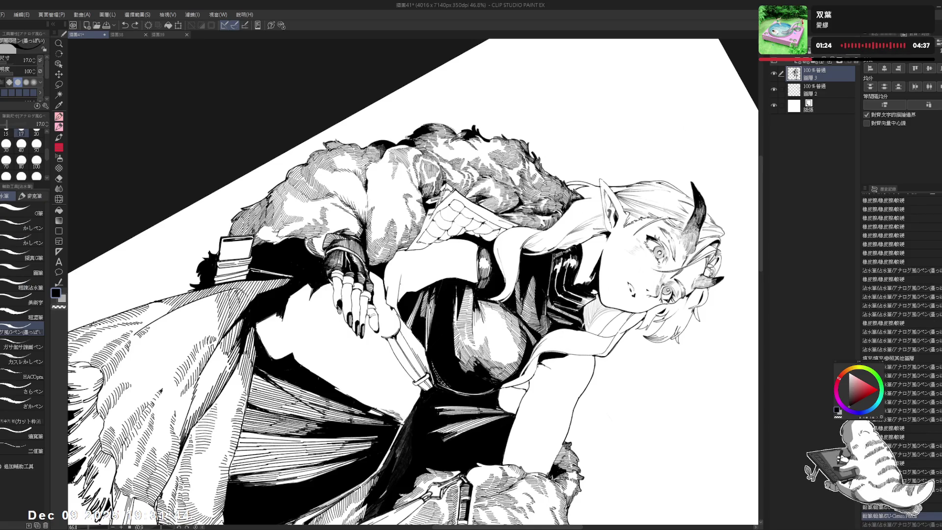
{"action": "key", "text": "ctrl+shift+r"}
{"action": "key", "text": "h"}
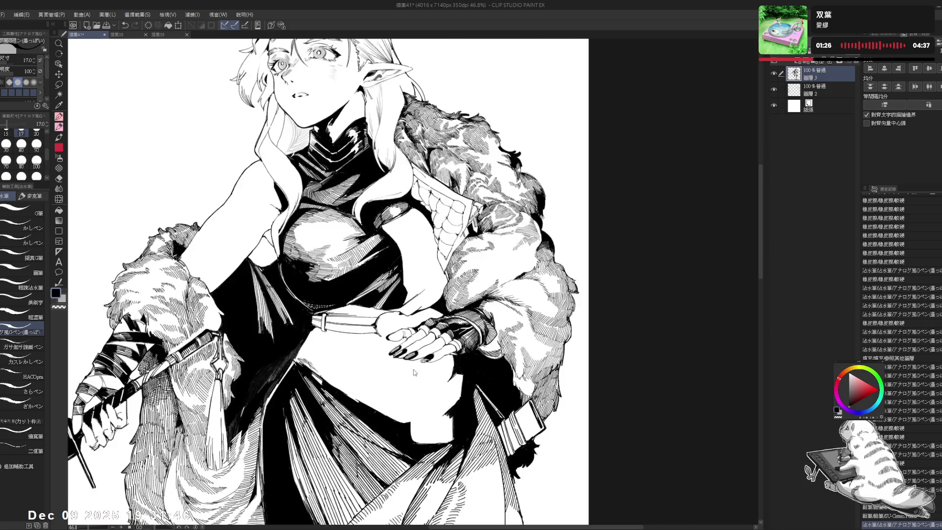
- Erase the small stray mark near the hand, setting the eraser to size 40
{"action": "left_click_drag", "start_coordinate": [373, 301], "coordinate": [405, 263]}
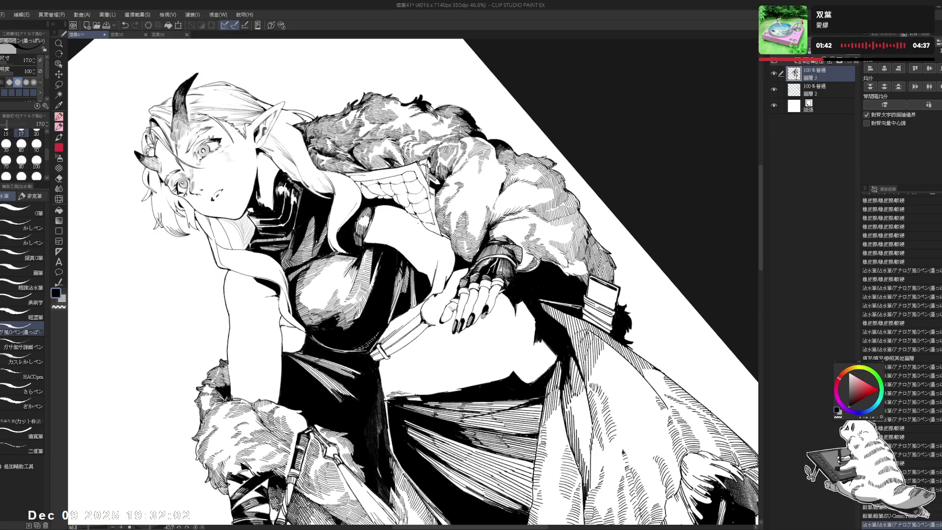
{"action": "left_click_drag", "start_coordinate": [432, 261], "coordinate": [437, 266]}
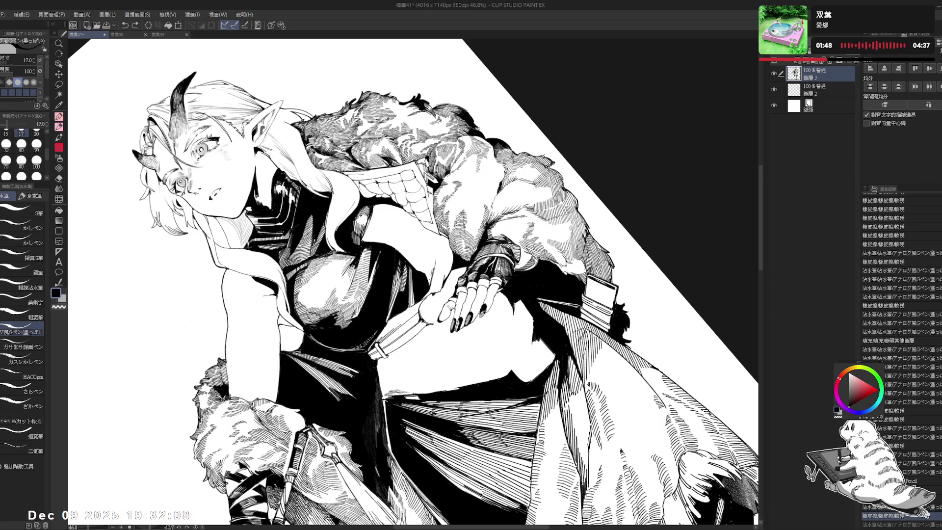
{"action": "key", "text": "ctrl+y"}
{"action": "key", "text": "ctrl+y"}
{"action": "key", "text": "ctrl+y"}
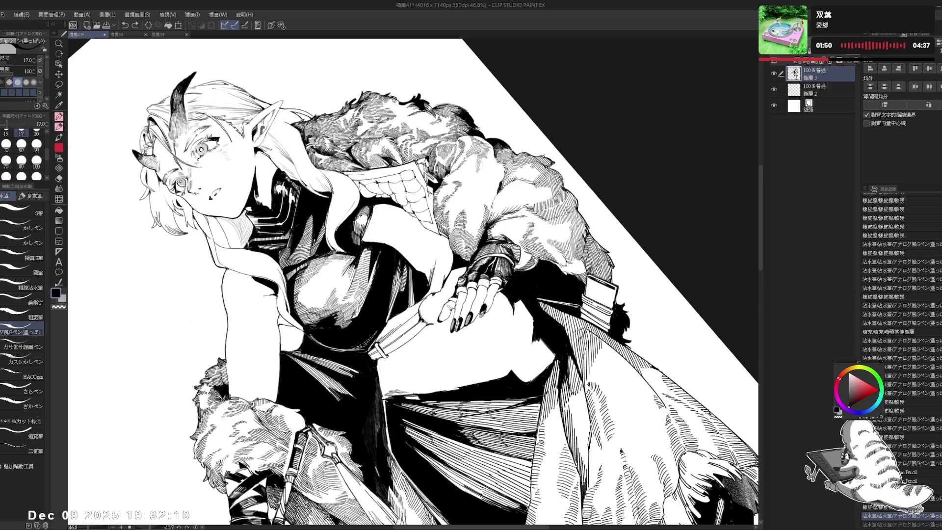
{"action": "key", "text": "ctrl+at"}
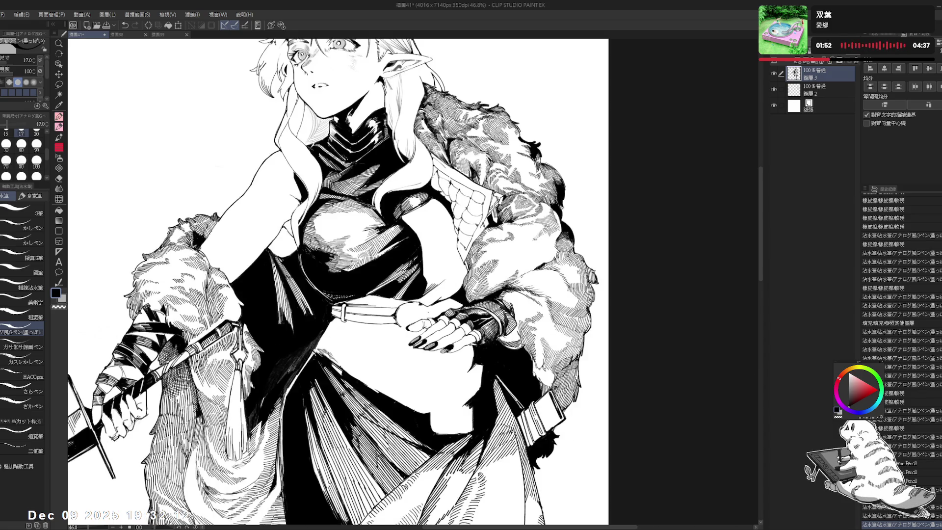
{"action": "key", "text": "h"}
{"action": "key", "text": "h"}
{"action": "key", "text": "r"}
{"action": "mouse_move", "coordinate": [343, 294]}
{"action": "left_mouse_down"}
{"action": "mouse_move", "coordinate": [373, 314]}
{"action": "mouse_move", "coordinate": [402, 275]}
{"action": "left_mouse_up"}
{"action": "key", "text": "e"}
{"action": "key", "text": "bracketleft"}
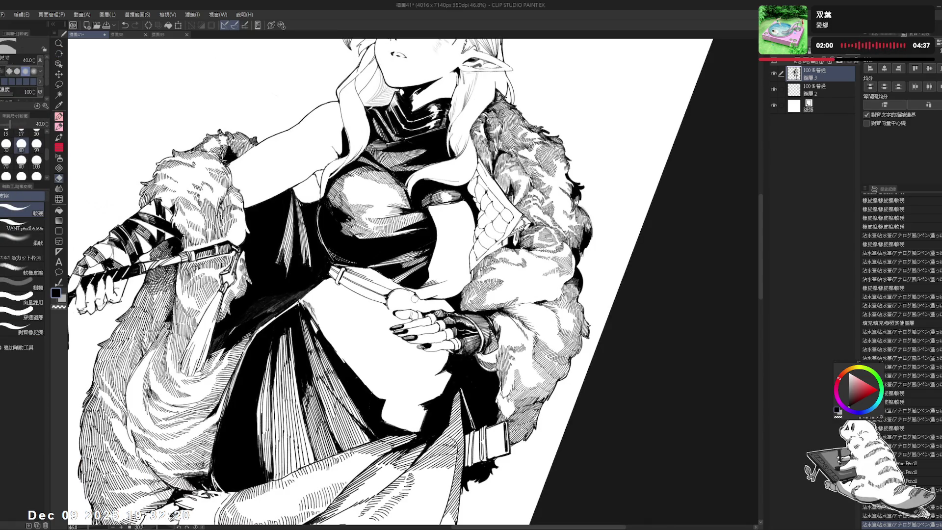
{"action": "key", "text": "p"}
{"action": "key", "text": "ctrl+at"}
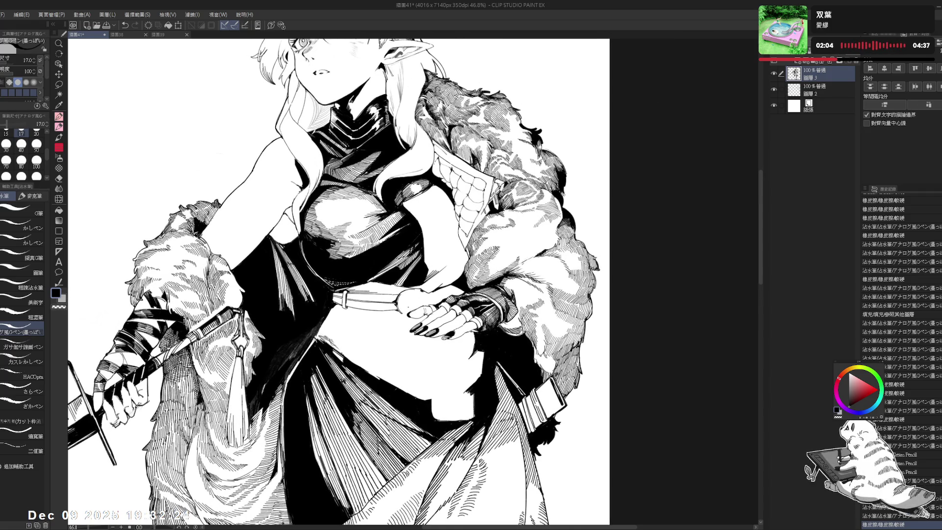
- Create a new layer and draw a vertical line in the blank space left of the head
{"action": "left_click_drag", "start_coordinate": [345, 215], "coordinate": [500, 301]}
{"action": "key", "text": "ctrl+shift+n"}
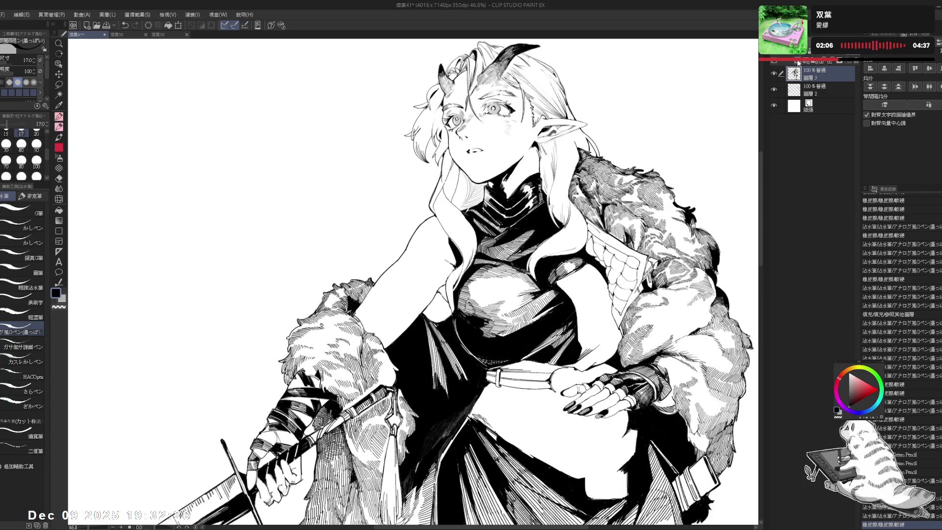
{"action": "left_click_drag", "start_coordinate": [256, 201], "coordinate": [308, 238]}
{"action": "left_click_drag", "start_coordinate": [316, 136], "coordinate": [316, 251]}
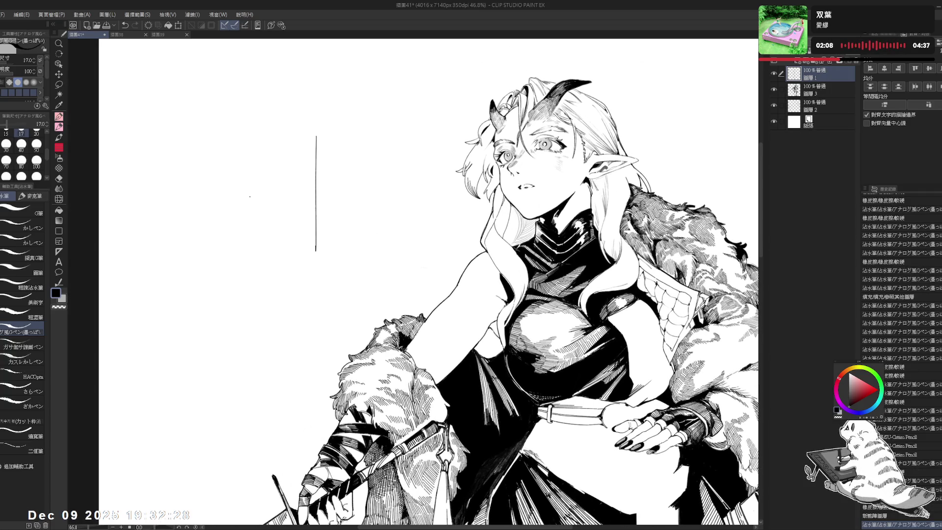
- Draw a cross with a horizontal line and two vertical lines below it
{"action": "left_click_drag", "start_coordinate": [250, 196], "coordinate": [398, 192]}
{"action": "left_click_drag", "start_coordinate": [376, 136], "coordinate": [378, 247]}
{"action": "key", "text": "ctrl+z"}
{"action": "left_click_drag", "start_coordinate": [390, 196], "coordinate": [391, 245]}
{"action": "scroll", "coordinate": [349, 179], "scroll_direction": "up", "scroll_amount": 5}
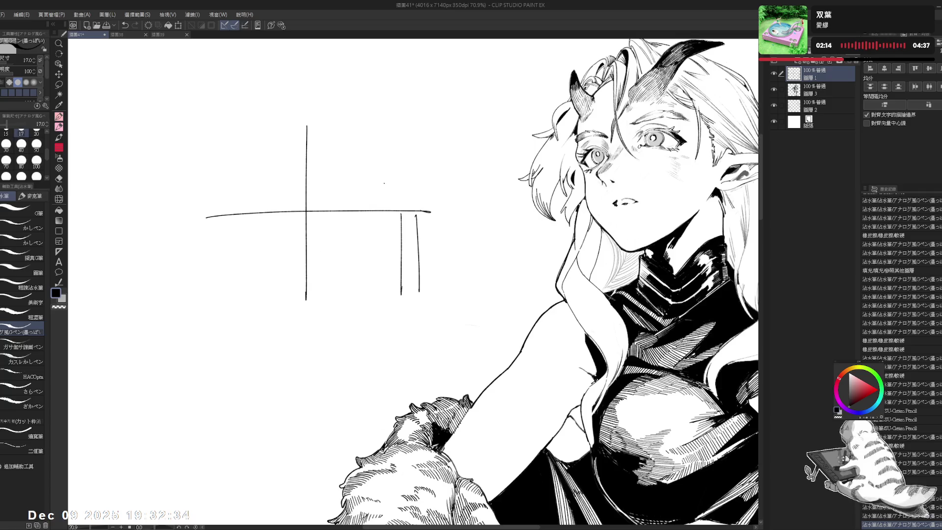
- Add rectangles with left- and right-pointing arrows, then delete the diagram layer
{"action": "left_click_drag", "start_coordinate": [338, 191], "coordinate": [232, 197]}
{"action": "left_click_drag", "start_coordinate": [232, 197], "coordinate": [241, 201]}
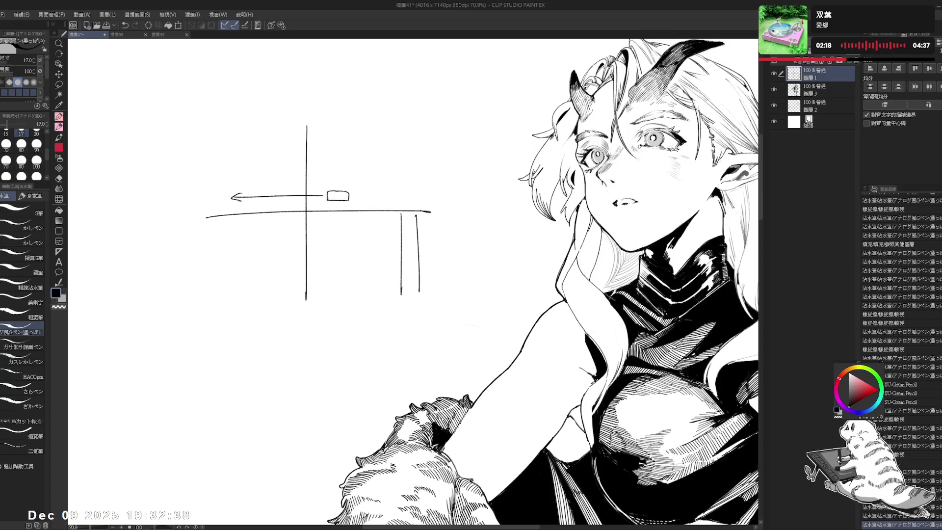
{"action": "left_click_drag", "start_coordinate": [368, 223], "coordinate": [408, 219]}
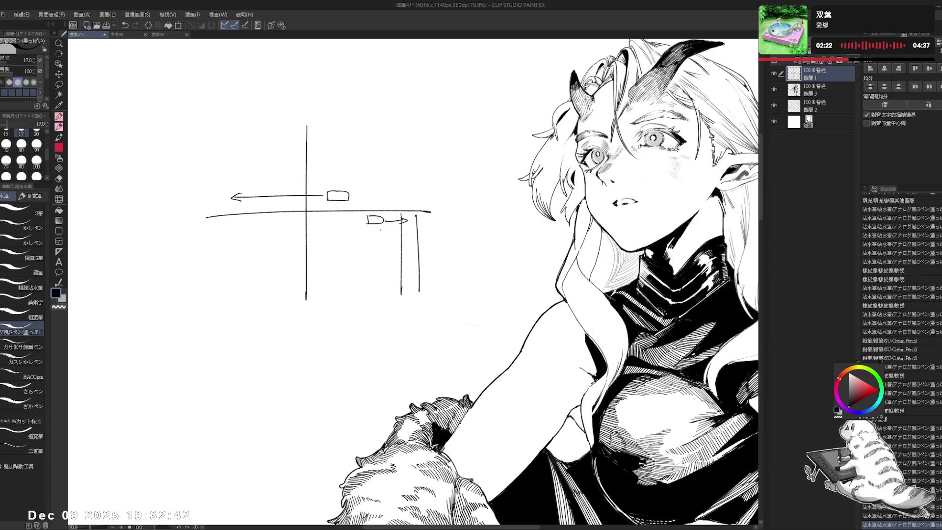
{"action": "scroll", "coordinate": [360, 185], "scroll_direction": "up", "scroll_amount": 3}
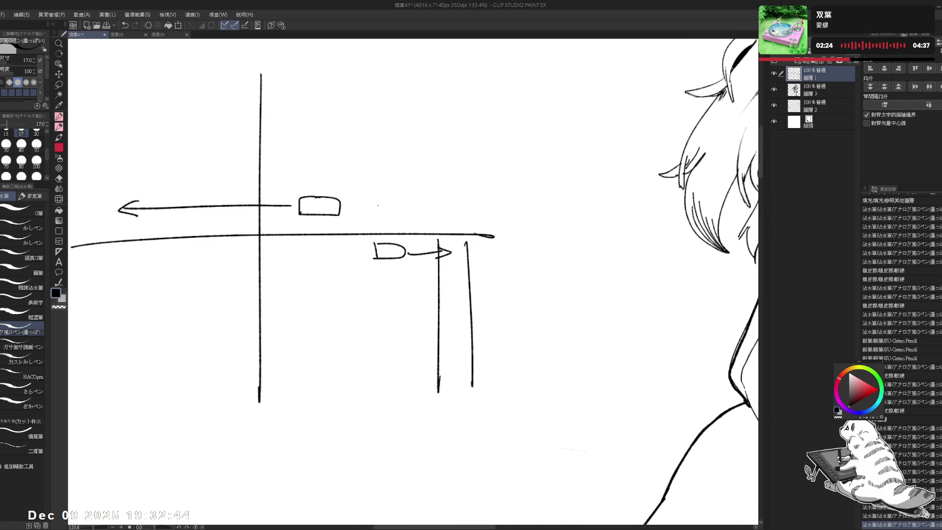
{"action": "left_click_drag", "start_coordinate": [361, 218], "coordinate": [363, 236]}
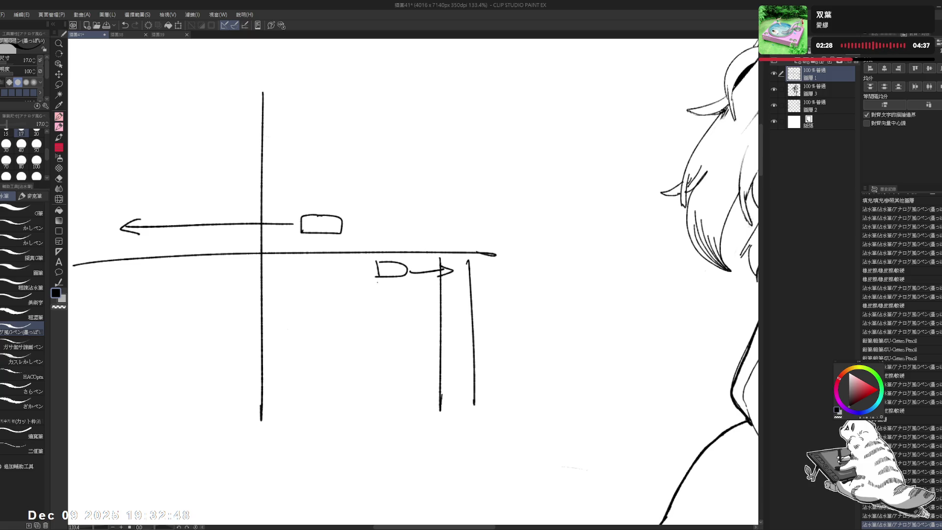
{"action": "scroll", "coordinate": [384, 296], "scroll_direction": "down", "scroll_amount": 2}
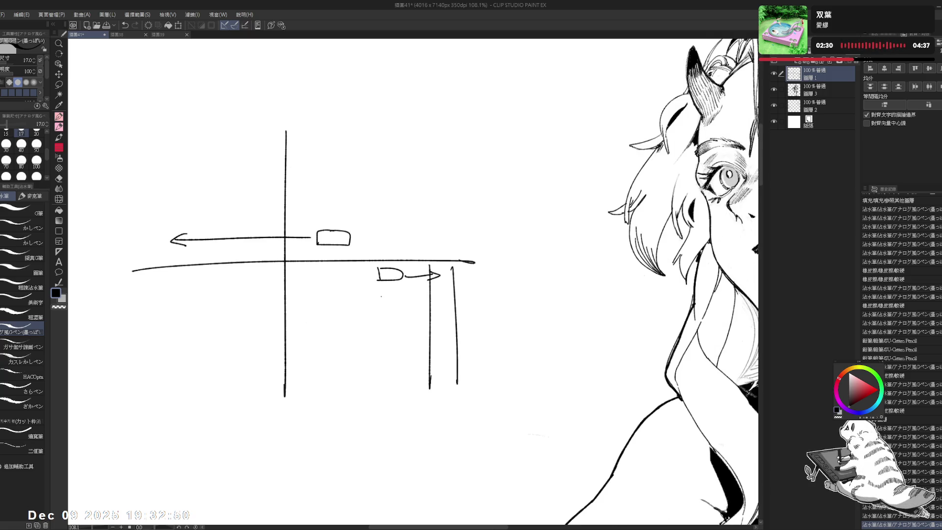
{"action": "scroll", "coordinate": [373, 235], "scroll_direction": "down", "scroll_amount": 4}
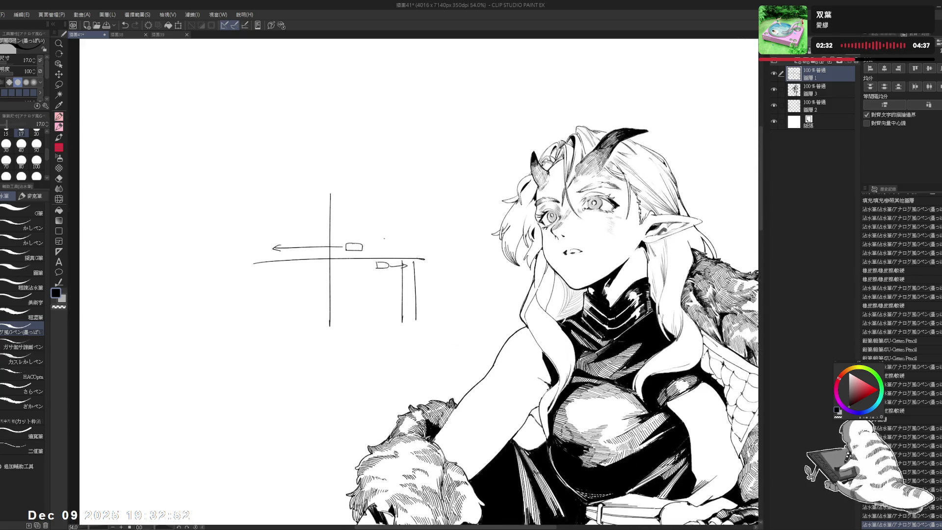
{"action": "left_click_drag", "start_coordinate": [451, 214], "coordinate": [442, 216]}
{"action": "left_click", "coordinate": [849, 63]}
- Zoom out and pan to center the finished illustration's torso in view
{"action": "mouse_move", "coordinate": [496, 290]}
{"action": "left_mouse_down"}
{"action": "mouse_move", "coordinate": [427, 249]}
{"action": "mouse_move", "coordinate": [431, 204]}
{"action": "left_mouse_up"}
{"action": "scroll", "coordinate": [442, 206], "scroll_direction": "down", "scroll_amount": 2}
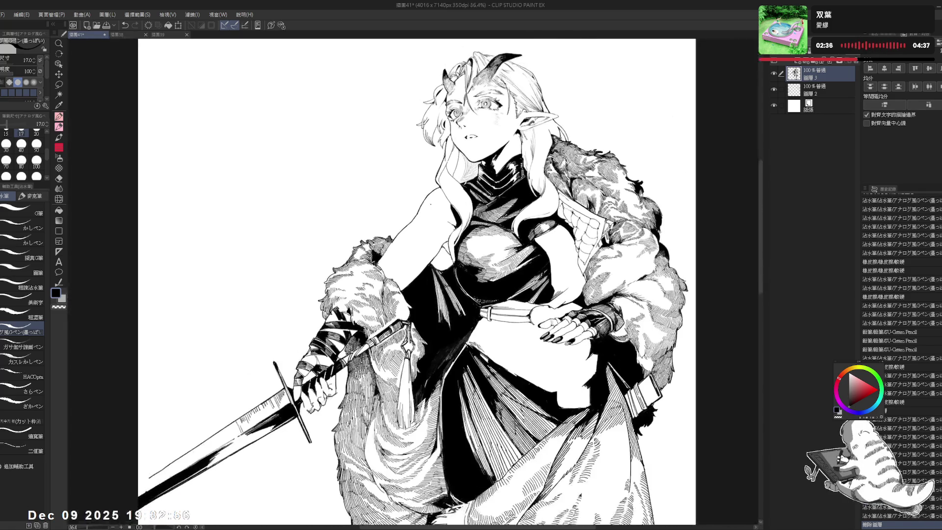
{"action": "mouse_move", "coordinate": [570, 229]}
{"action": "left_mouse_down"}
{"action": "mouse_move", "coordinate": [564, 217]}
{"action": "mouse_move", "coordinate": [554, 235]}
{"action": "left_mouse_up"}
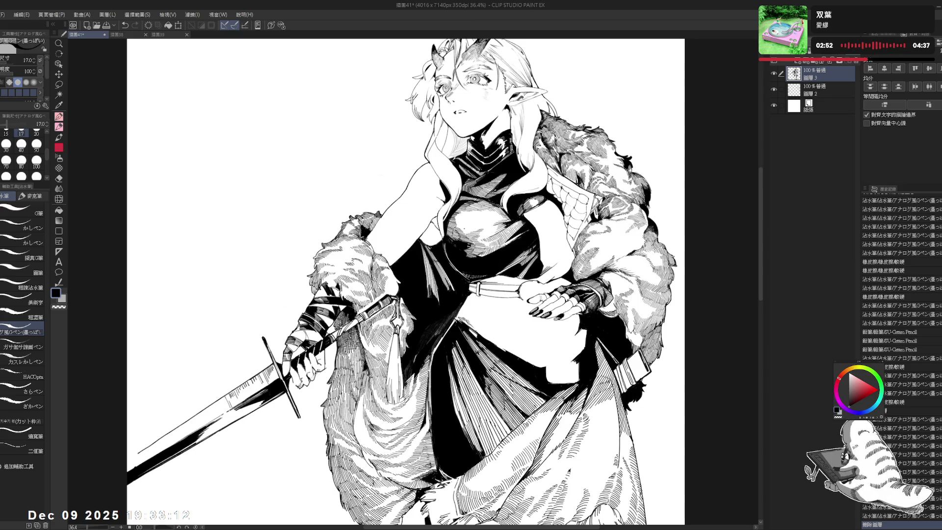
{"action": "left_click_drag", "start_coordinate": [537, 235], "coordinate": [510, 223]}
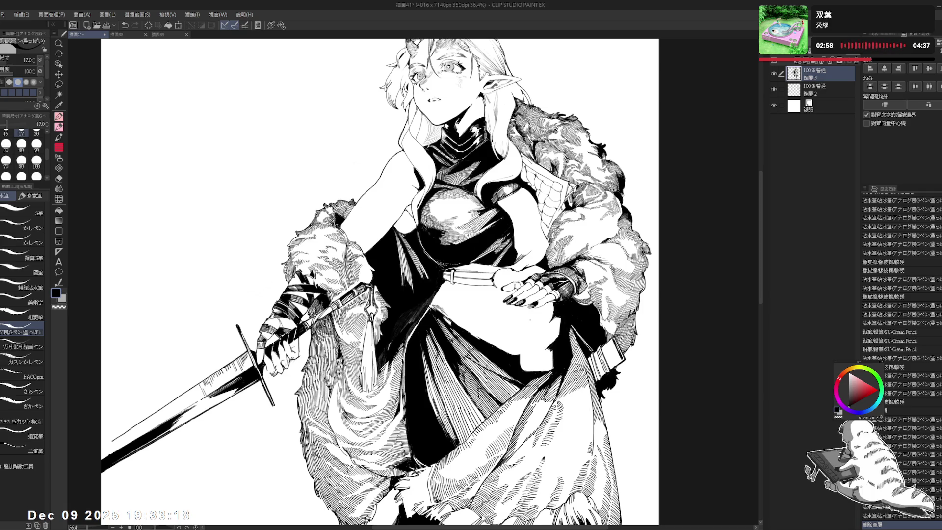
{"action": "left_click_drag", "start_coordinate": [368, 280], "coordinate": [343, 286]}
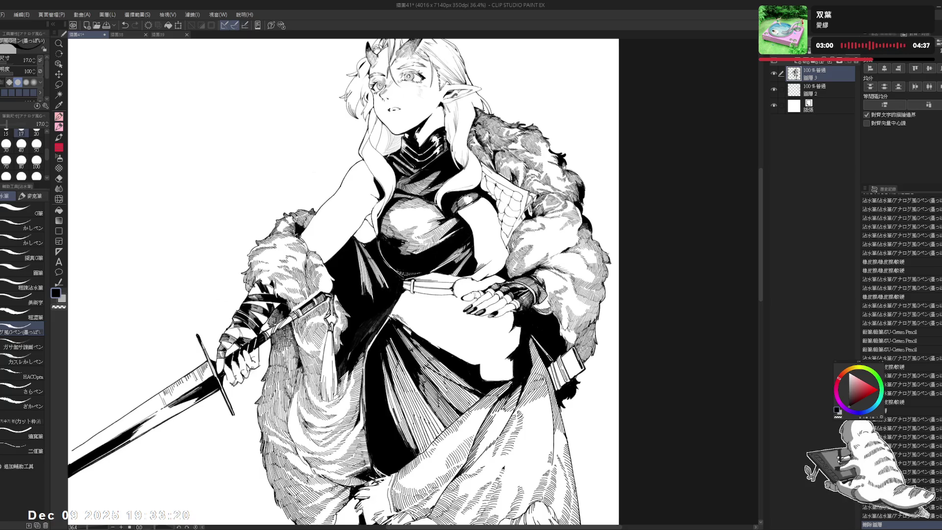
- Erase a small spot near the hand, then undo and restore the last pen stroke
{"action": "key", "text": "e"}
{"action": "left_click_drag", "start_coordinate": [442, 147], "coordinate": [530, 211]}
{"action": "left_click_drag", "start_coordinate": [467, 307], "coordinate": [464, 304]}
{"action": "key", "text": "p"}
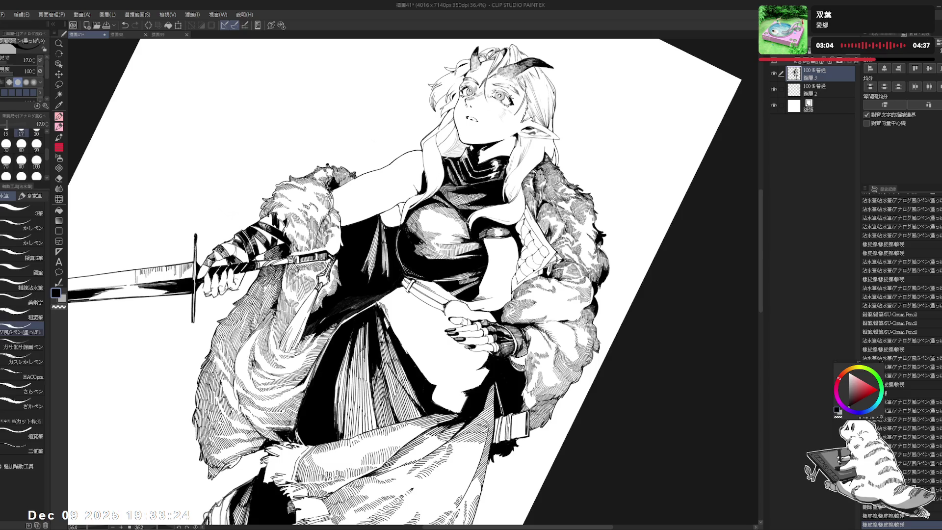
{"action": "key", "text": "ctrl+z"}
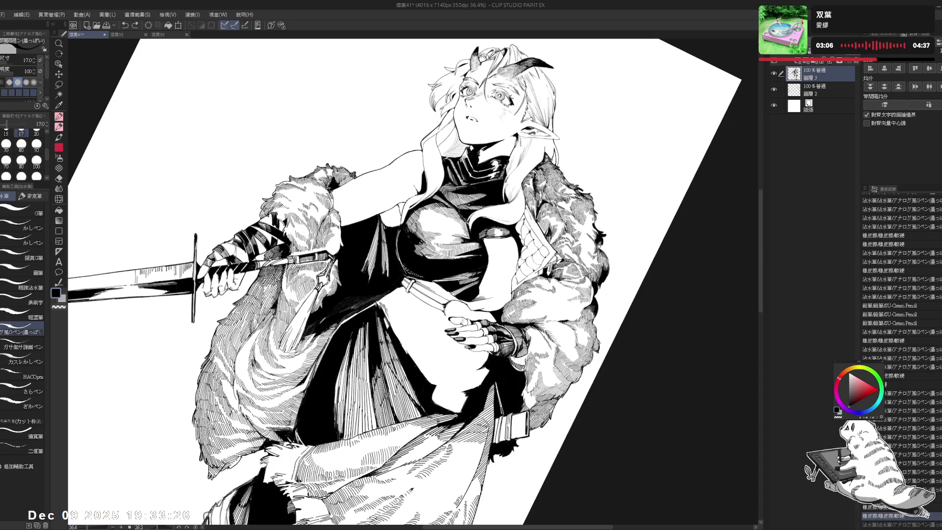
{"action": "key", "text": "ctrl+y"}
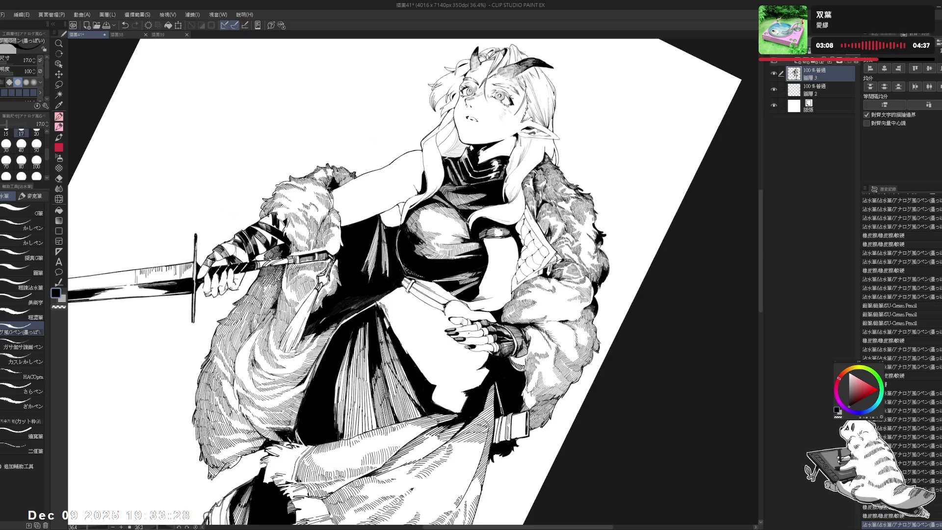
{"action": "key", "text": "ctrl+shift+r"}
- Zoom in on the torso and erase stray ink marks there with the view tilted
{"action": "key", "text": "ctrl+plus"}
{"action": "key", "text": "ctrl+plus"}
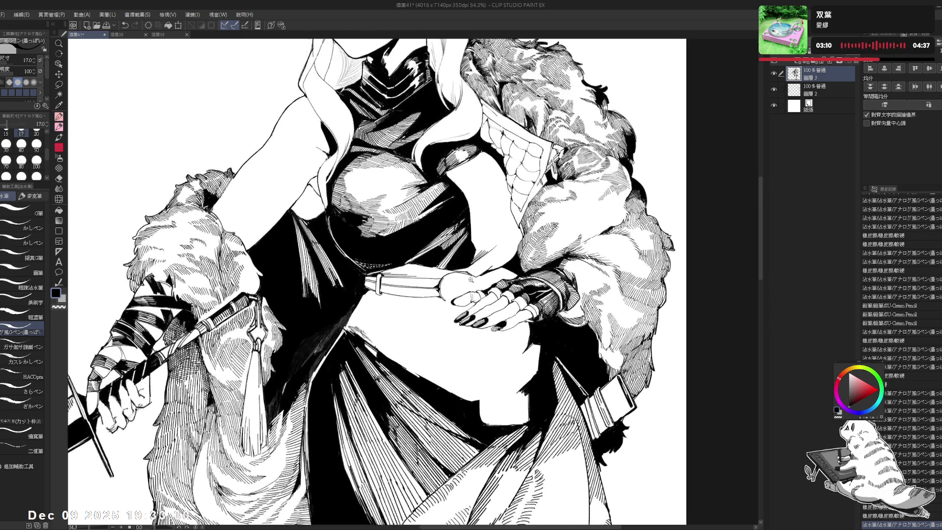
{"action": "key", "text": "e"}
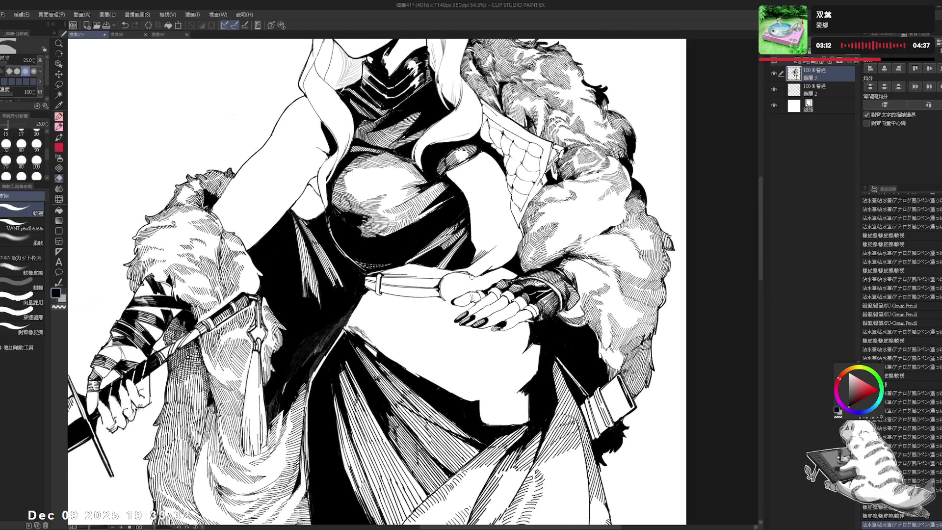
{"action": "left_click_drag", "start_coordinate": [472, 280], "coordinate": [476, 288]}
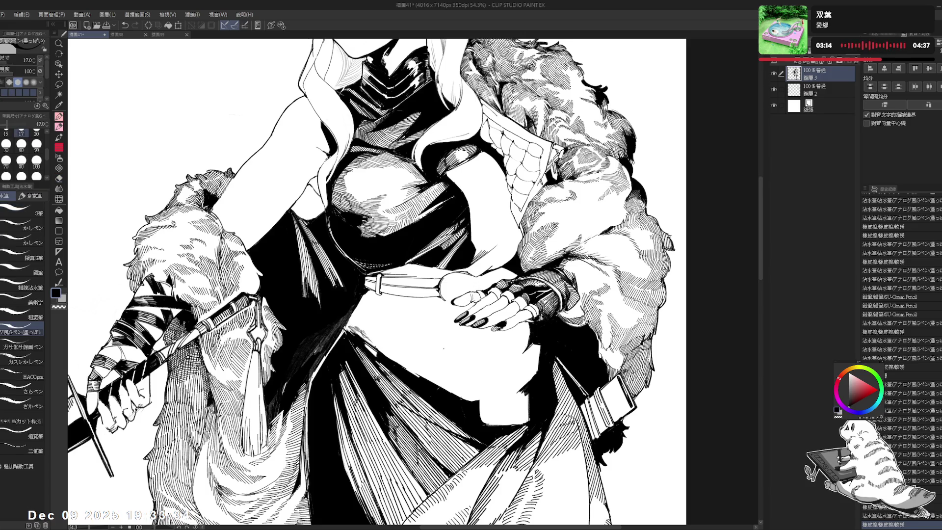
{"action": "key", "text": "r"}
{"action": "left_click_drag", "start_coordinate": [441, 196], "coordinate": [344, 295]}
{"action": "key", "text": "e"}
{"action": "mouse_move", "coordinate": [337, 262]}
{"action": "left_mouse_down"}
{"action": "mouse_move", "coordinate": [355, 339]}
{"action": "mouse_move", "coordinate": [441, 221]}
{"action": "left_mouse_up"}
- Tilt the view toward the head, erase a tiny stray mark, and ink a small stroke
{"action": "key", "text": "r"}
{"action": "left_click_drag", "start_coordinate": [392, 295], "coordinate": [362, 309]}
{"action": "left_click_drag", "start_coordinate": [491, 147], "coordinate": [530, 256]}
{"action": "key", "text": "e"}
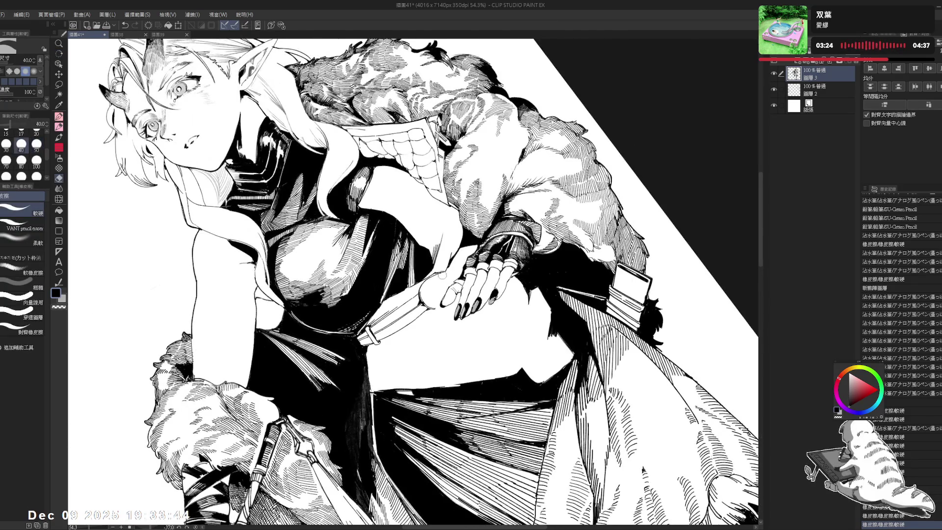
{"action": "left_click", "coordinate": [442, 281]}
{"action": "key", "text": "r"}
{"action": "mouse_move", "coordinate": [441, 281]}
{"action": "left_mouse_down"}
{"action": "mouse_move", "coordinate": [491, 196]}
{"action": "mouse_move", "coordinate": [515, 211]}
{"action": "mouse_move", "coordinate": [540, 275]}
{"action": "left_mouse_up"}
{"action": "key", "text": "p"}
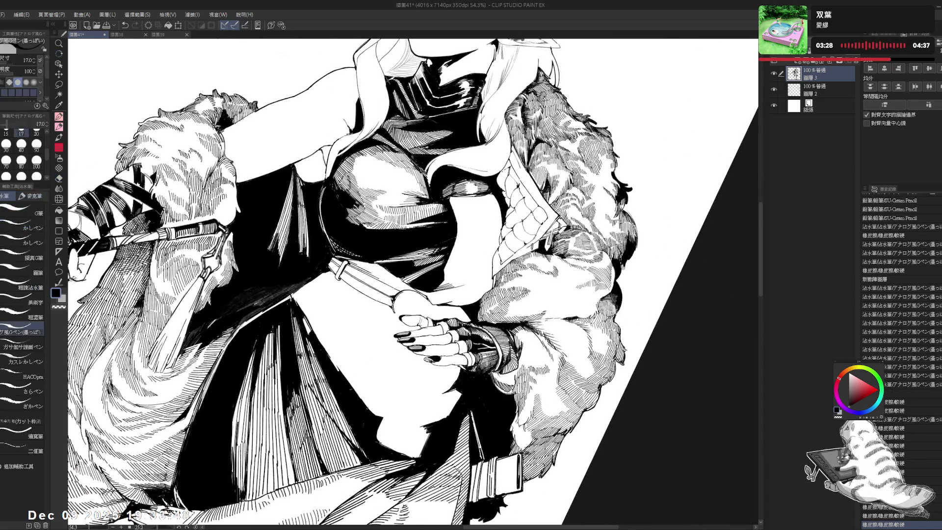
{"action": "left_click_drag", "start_coordinate": [74, 170], "coordinate": [85, 160]}
- Straighten the view and reframe it over the upper body for further touch-ups
{"action": "key", "text": "at"}
{"action": "scroll", "coordinate": [374, 318], "scroll_direction": "down", "scroll_amount": 4}
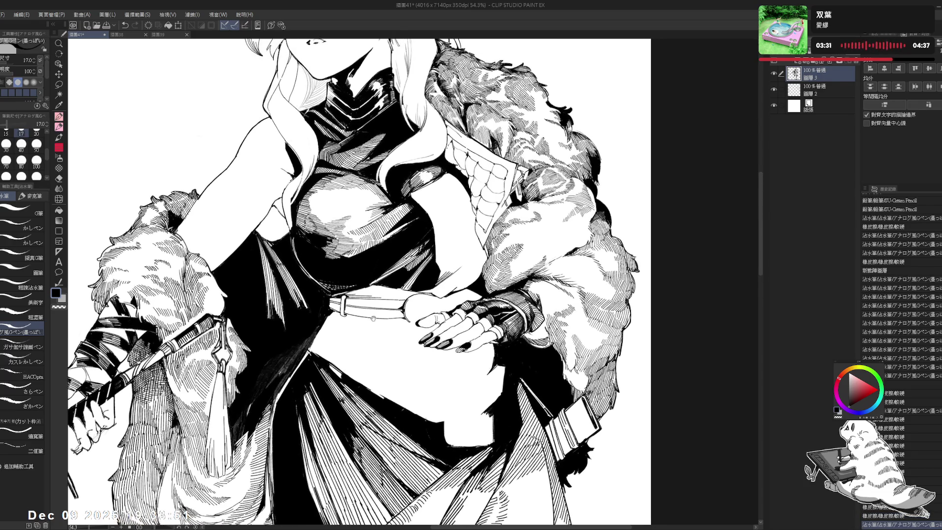
{"action": "left_click_drag", "start_coordinate": [373, 318], "coordinate": [380, 347]}
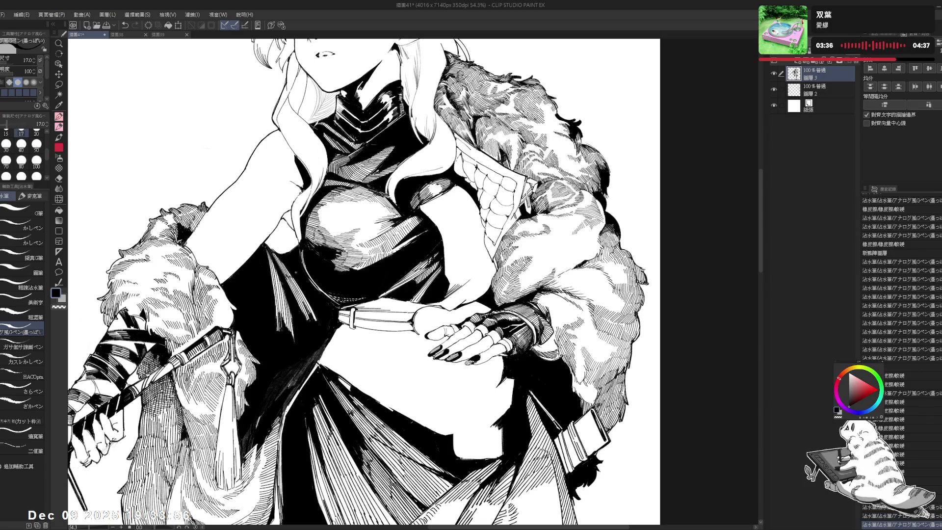
{"action": "left_click_drag", "start_coordinate": [326, 249], "coordinate": [347, 268]}
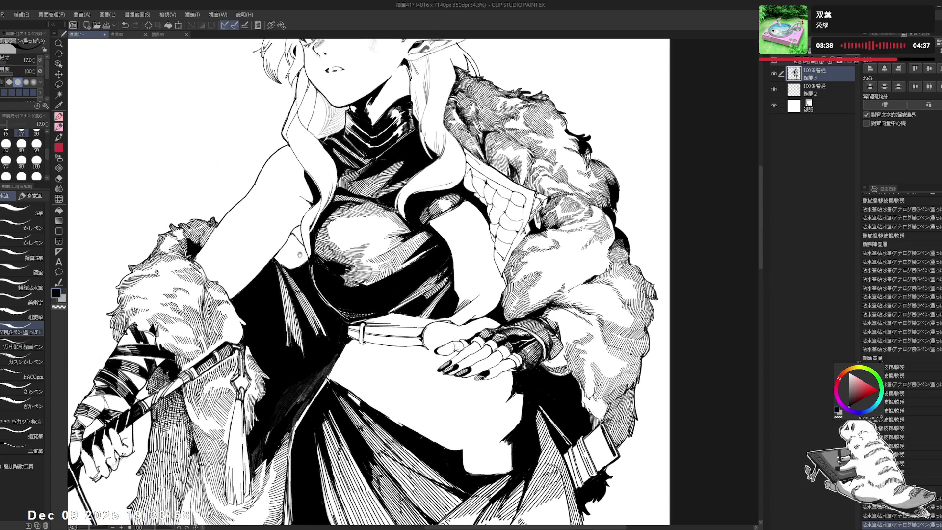
{"action": "key", "text": "e"}
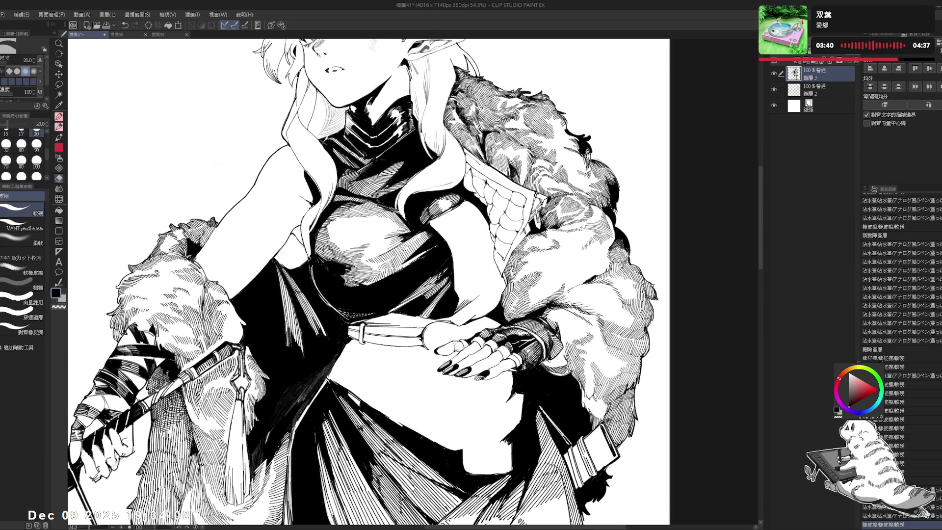
{"action": "key", "text": "r"}
{"action": "mouse_move", "coordinate": [368, 285]}
{"action": "left_mouse_down"}
{"action": "mouse_move", "coordinate": [338, 263]}
{"action": "mouse_move", "coordinate": [275, 314]}
{"action": "left_mouse_up"}
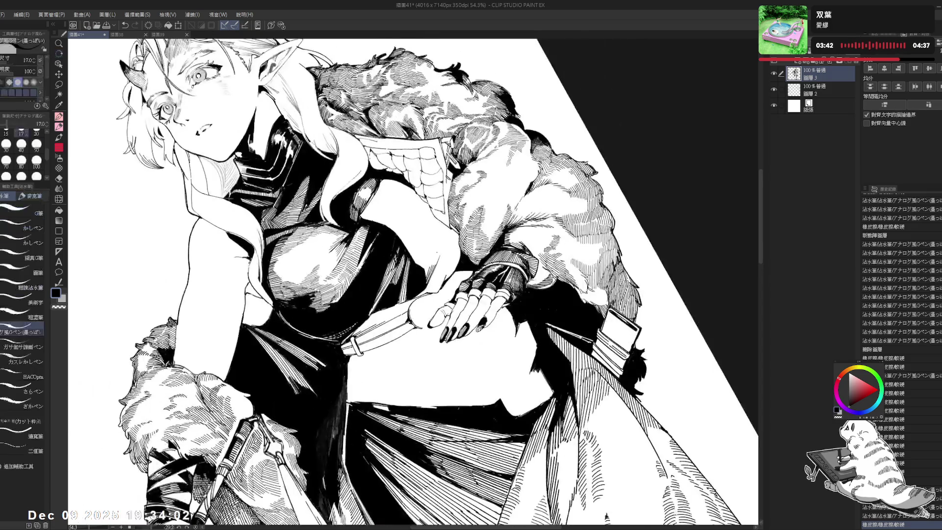
{"action": "key", "text": "e"}
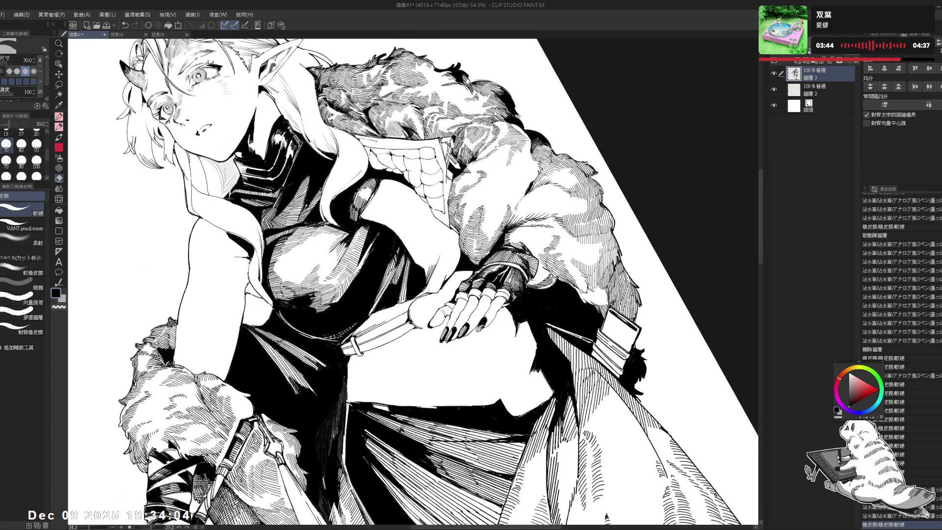
{"action": "key", "text": "p"}
{"action": "key", "text": "ctrl+at"}
{"action": "left_click_drag", "start_coordinate": [464, 252], "coordinate": [452, 261]}
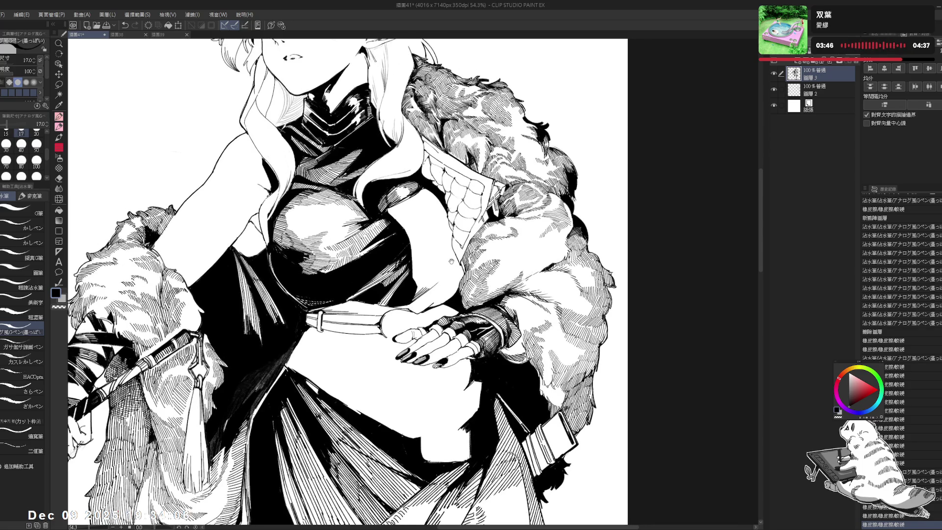
- Redo two pen strokes and keep the small ink mark near the belt ring
{"action": "scroll", "coordinate": [344, 280], "scroll_direction": "down", "scroll_amount": 3}
{"action": "mouse_move", "coordinate": [373, 245]}
{"action": "left_mouse_down"}
{"action": "mouse_move", "coordinate": [344, 275]}
{"action": "mouse_move", "coordinate": [444, 276]}
{"action": "mouse_move", "coordinate": [427, 230]}
{"action": "left_mouse_up"}
{"action": "key", "text": "p"}
{"action": "key", "text": "ctrl+at"}
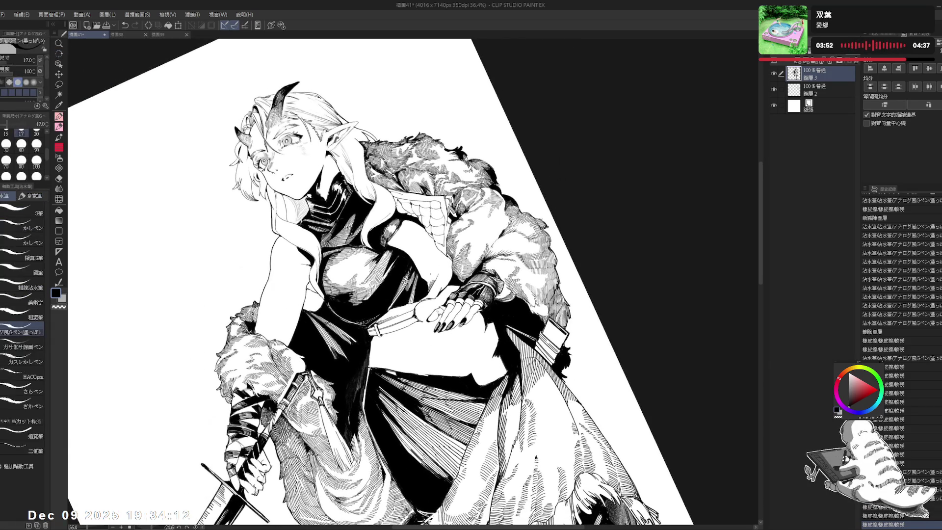
{"action": "key", "text": "ctrl+at"}
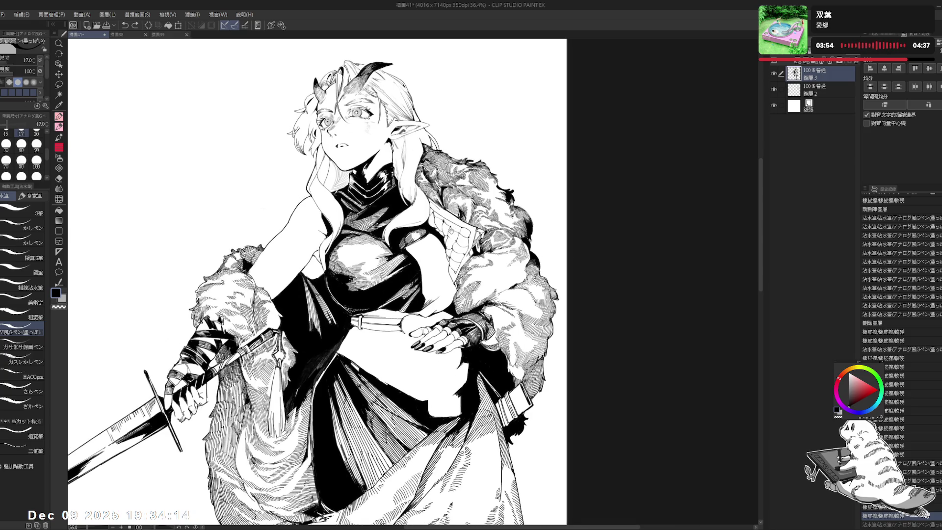
{"action": "mouse_move", "coordinate": [428, 283]}
{"action": "left_mouse_down"}
{"action": "mouse_move", "coordinate": [446, 268]}
{"action": "mouse_move", "coordinate": [441, 284]}
{"action": "left_mouse_up"}
{"action": "scroll", "coordinate": [436, 294], "scroll_direction": "up", "scroll_amount": 2}
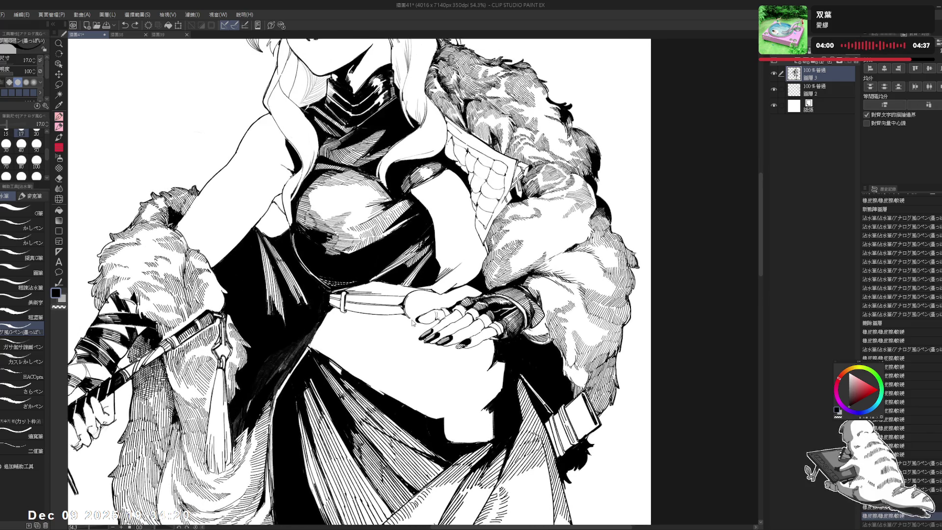
{"action": "key", "text": "ctrl+y"}
{"action": "key", "text": "ctrl+y"}
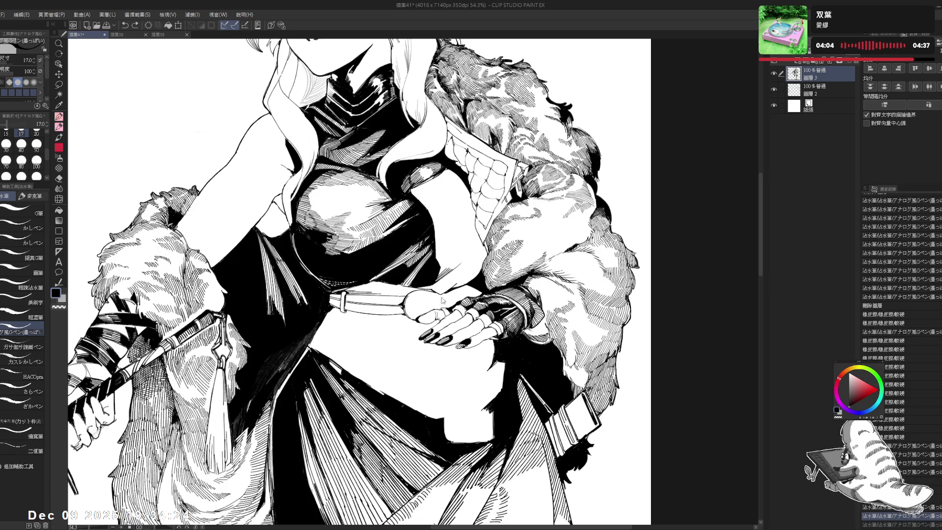
{"action": "key", "text": "ctrl+y"}
{"action": "key", "text": "ctrl+z"}
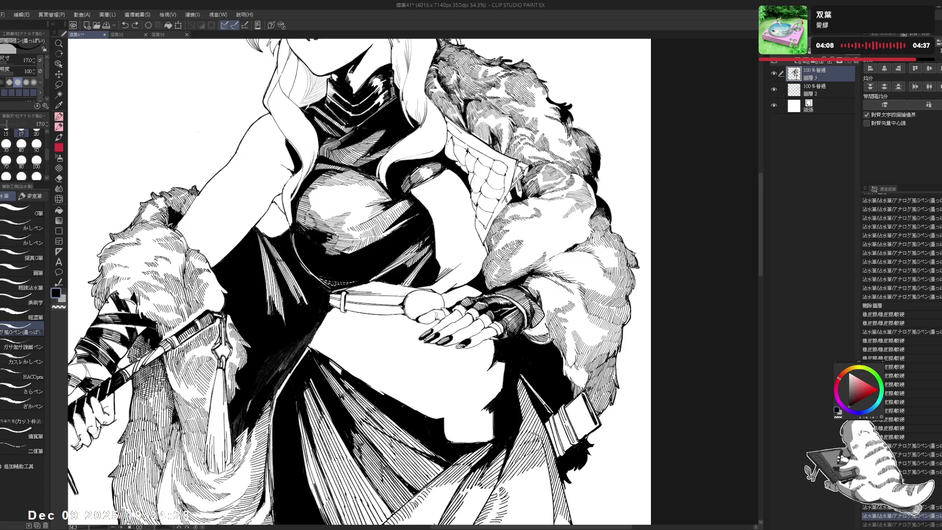
{"action": "key", "text": "ctrl+y"}
{"action": "left_click_drag", "start_coordinate": [478, 239], "coordinate": [464, 259]}
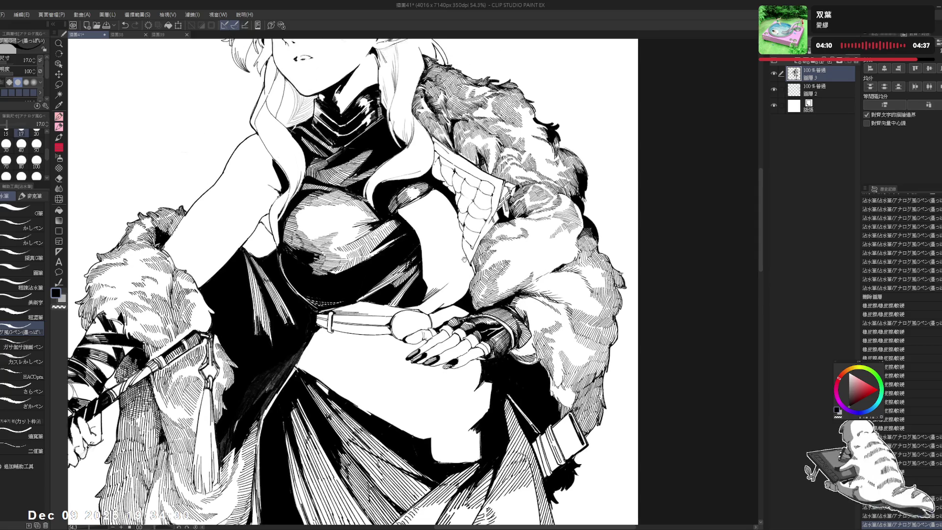
{"action": "scroll", "coordinate": [460, 255], "scroll_direction": "down", "scroll_amount": 2}
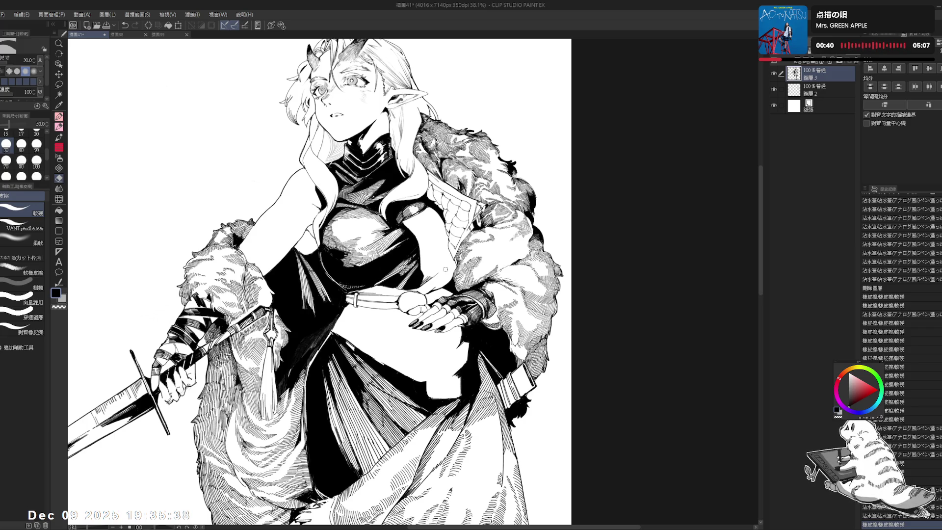
- Tilt the view toward the hand and undo two small strokes there
{"action": "mouse_move", "coordinate": [426, 290]}
{"action": "left_mouse_down"}
{"action": "mouse_move", "coordinate": [413, 282]}
{"action": "mouse_move", "coordinate": [427, 261]}
{"action": "mouse_move", "coordinate": [442, 275]}
{"action": "mouse_move", "coordinate": [413, 315]}
{"action": "mouse_move", "coordinate": [408, 301]}
{"action": "left_mouse_up"}
{"action": "scroll", "coordinate": [413, 283], "scroll_direction": "up", "scroll_amount": 2}
{"action": "key", "text": "r"}
{"action": "scroll", "coordinate": [408, 302], "scroll_direction": "up", "scroll_amount": 2}
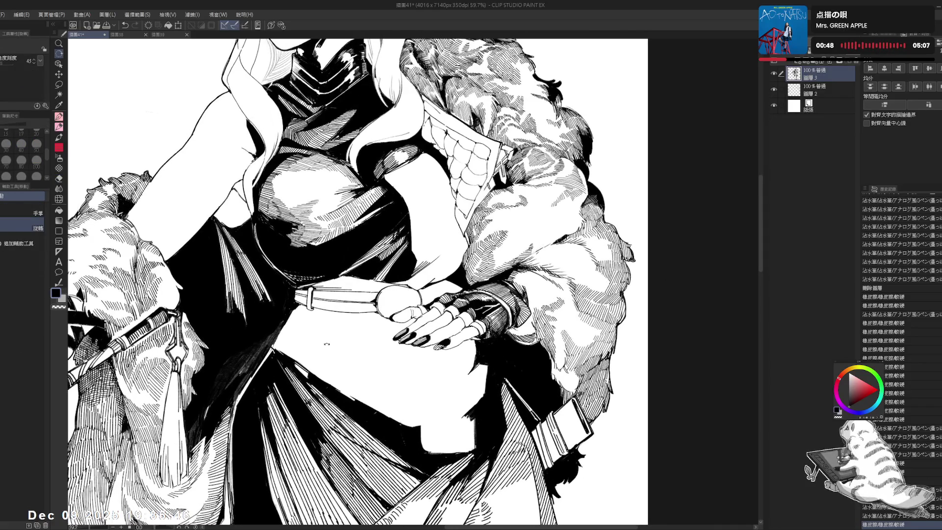
{"action": "left_click_drag", "start_coordinate": [329, 345], "coordinate": [314, 342]}
{"action": "key", "text": "p"}
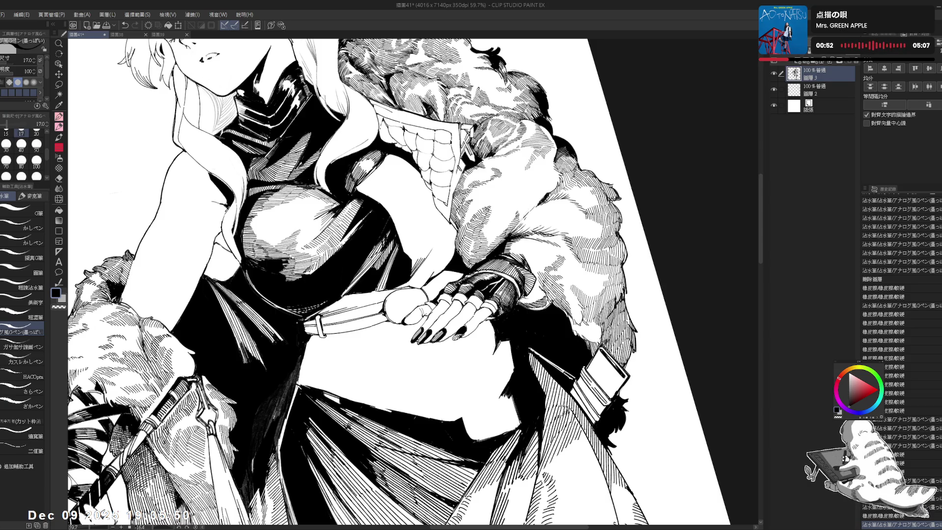
{"action": "key", "text": "r"}
{"action": "mouse_move", "coordinate": [364, 353]}
{"action": "left_mouse_down"}
{"action": "mouse_move", "coordinate": [383, 366]}
{"action": "mouse_move", "coordinate": [402, 315]}
{"action": "left_mouse_up"}
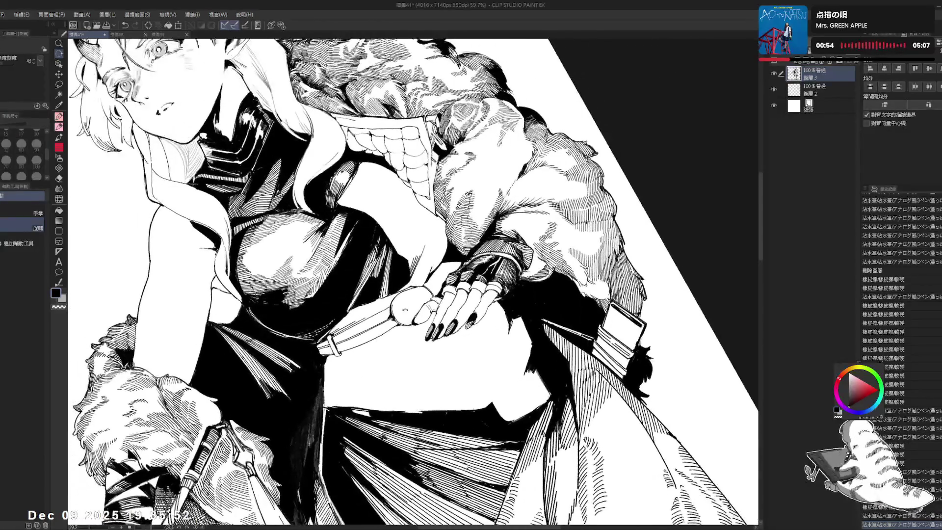
{"action": "key", "text": "p"}
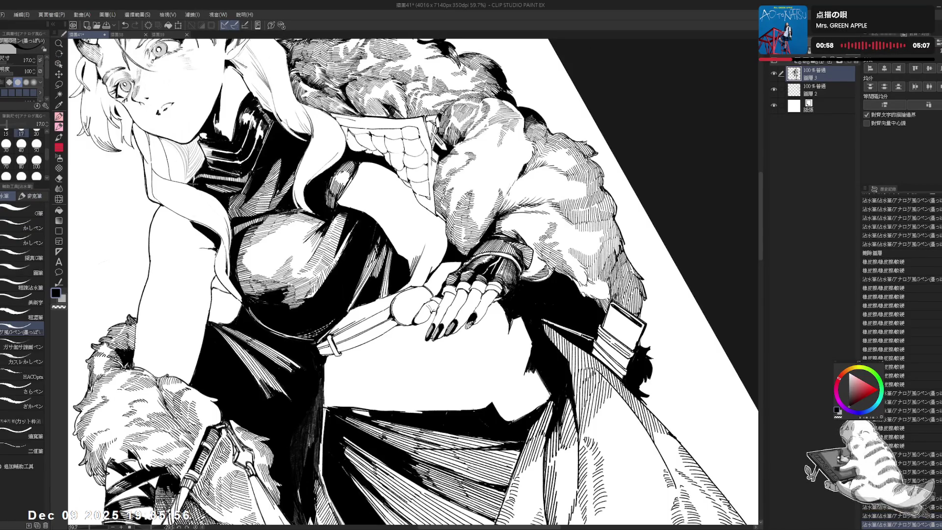
{"action": "key", "text": "ctrl+z"}
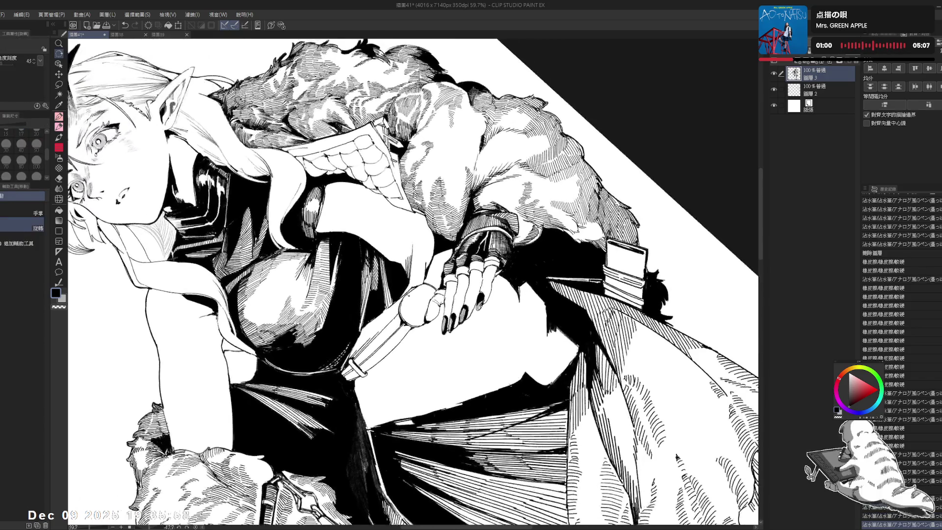
{"action": "left_click_drag", "start_coordinate": [491, 196], "coordinate": [530, 274]}
{"action": "key", "text": "ctrl+z"}
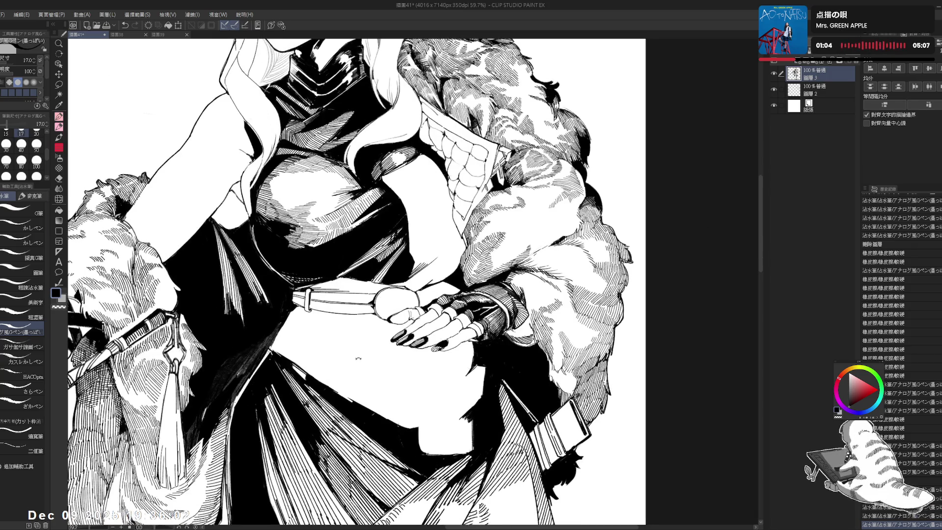
- Erase a tiny mark near the hand and undo the fresh pen strokes beside it
{"action": "key", "text": "e"}
{"action": "left_click", "coordinate": [405, 306]}
{"action": "key", "text": "ctrl+@"}
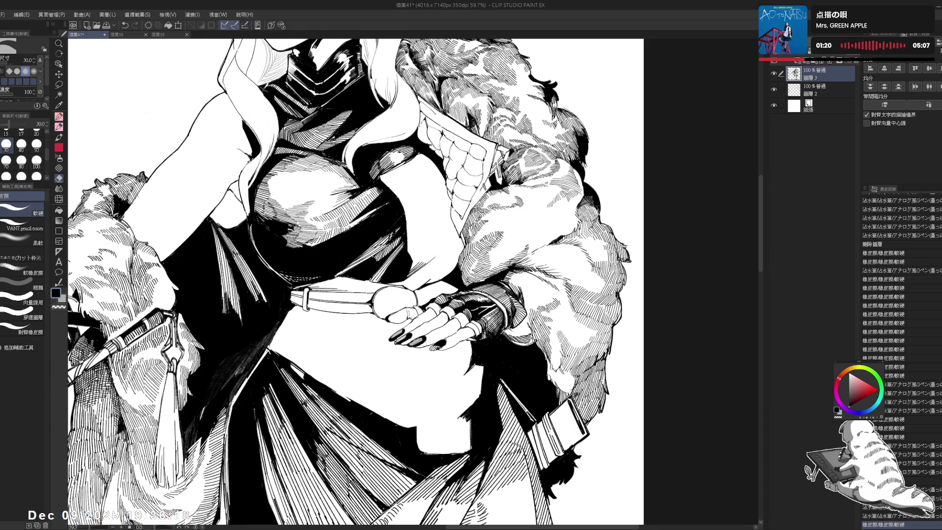
{"action": "left_click_drag", "start_coordinate": [447, 314], "coordinate": [412, 302]}
{"action": "left_click_drag", "start_coordinate": [491, 196], "coordinate": [539, 304]}
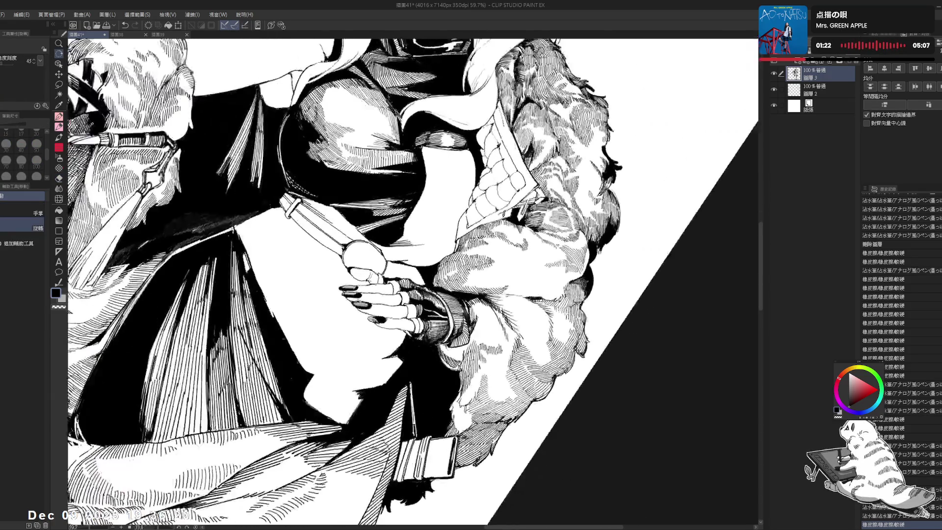
{"action": "key", "text": "ctrl+z"}
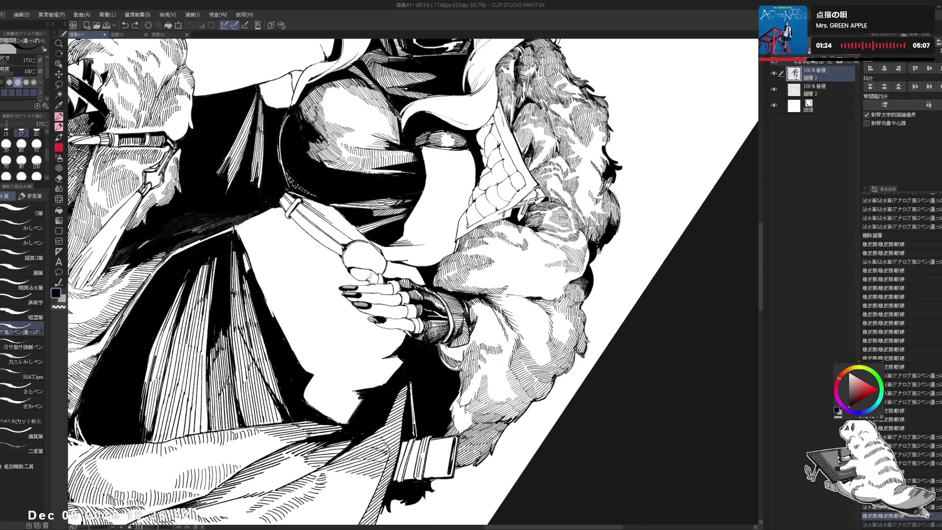
{"action": "mouse_move", "coordinate": [385, 269]}
{"action": "left_mouse_down"}
{"action": "mouse_move", "coordinate": [388, 280]}
{"action": "mouse_move", "coordinate": [405, 279]}
{"action": "left_mouse_up"}
{"action": "key", "text": "ctrl+z"}
{"action": "key", "text": "ctrl+z"}
{"action": "key", "text": "ctrl+z"}
{"action": "key", "text": "ctrl+z"}
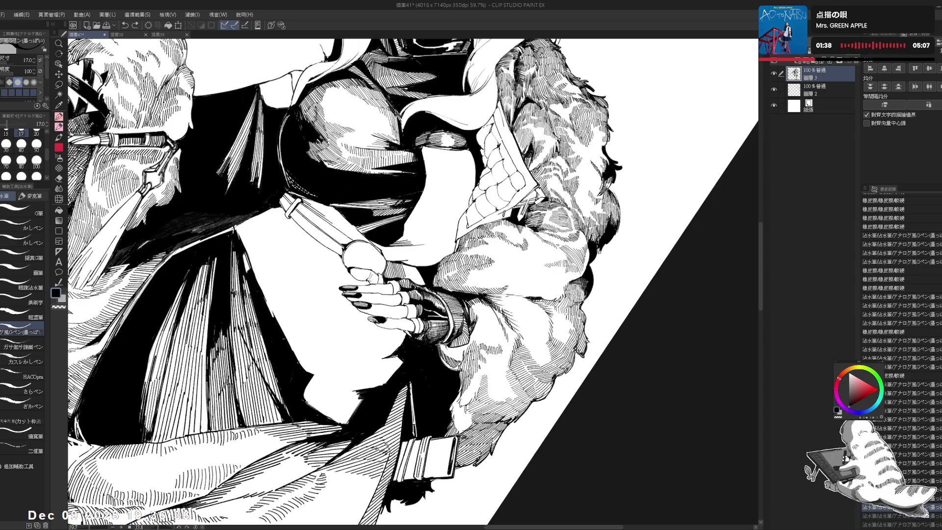
- Redo the two undone strokes and add short hatching near the hand
{"action": "key", "text": "ctrl+y"}
{"action": "key", "text": "ctrl+y"}
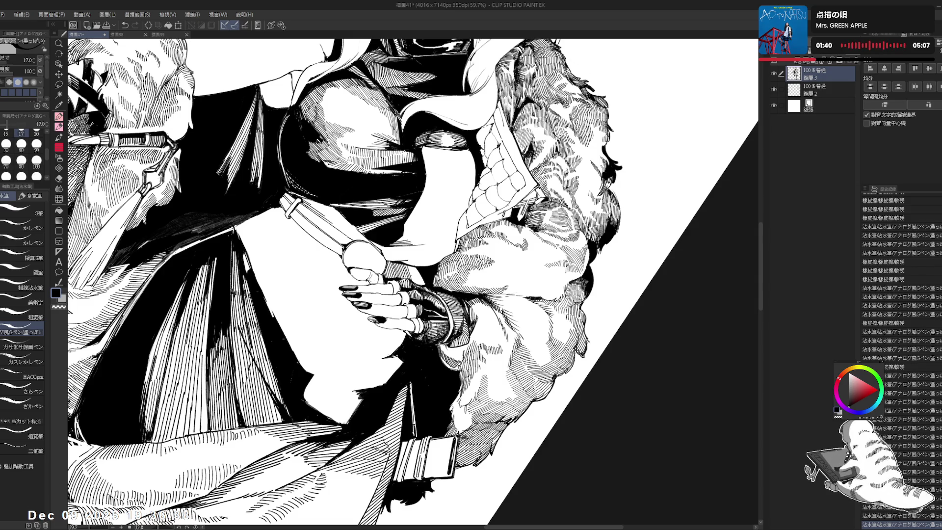
{"action": "mouse_move", "coordinate": [415, 265]}
{"action": "left_mouse_down"}
{"action": "mouse_move", "coordinate": [410, 284]}
{"action": "mouse_move", "coordinate": [419, 284]}
{"action": "left_mouse_up"}
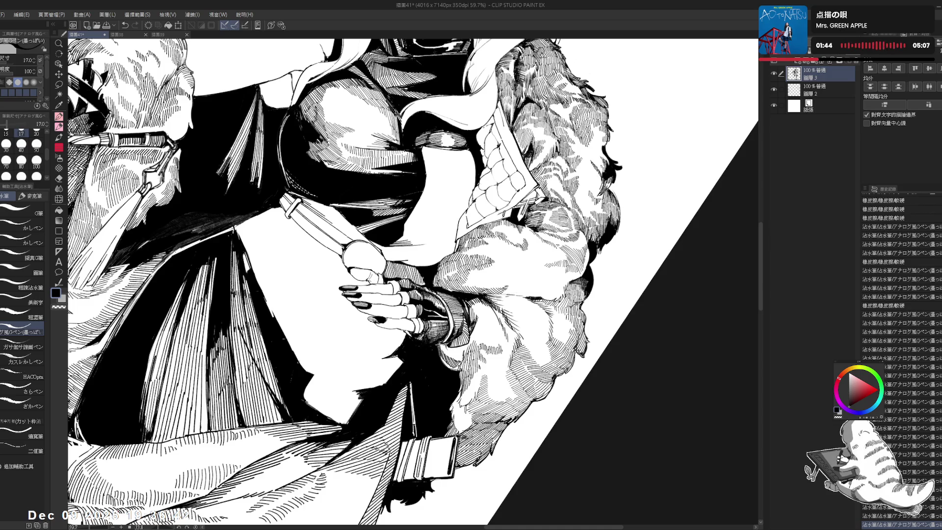
{"action": "scroll", "coordinate": [418, 275], "scroll_direction": "down", "scroll_amount": 4}
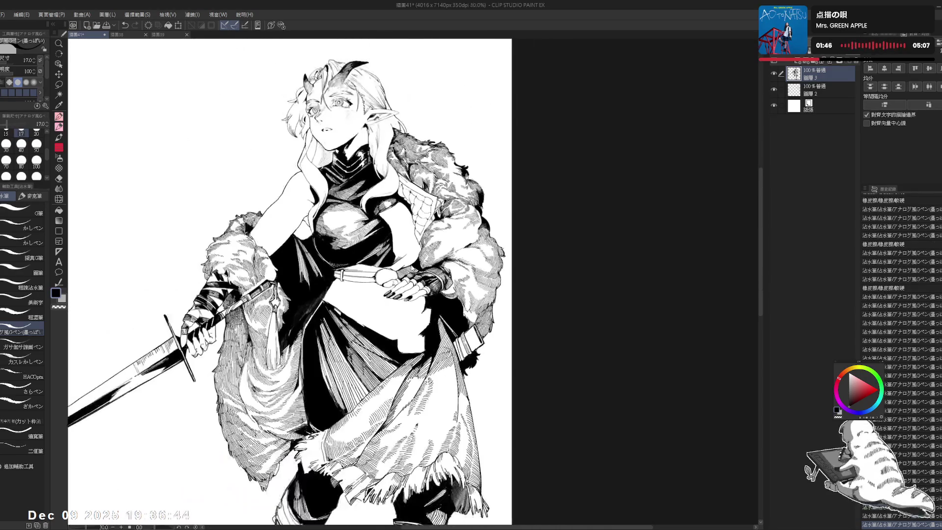
- Save the illustration, then return the view upright and zoom in on the torso
{"action": "key", "text": "ctrl+s"}
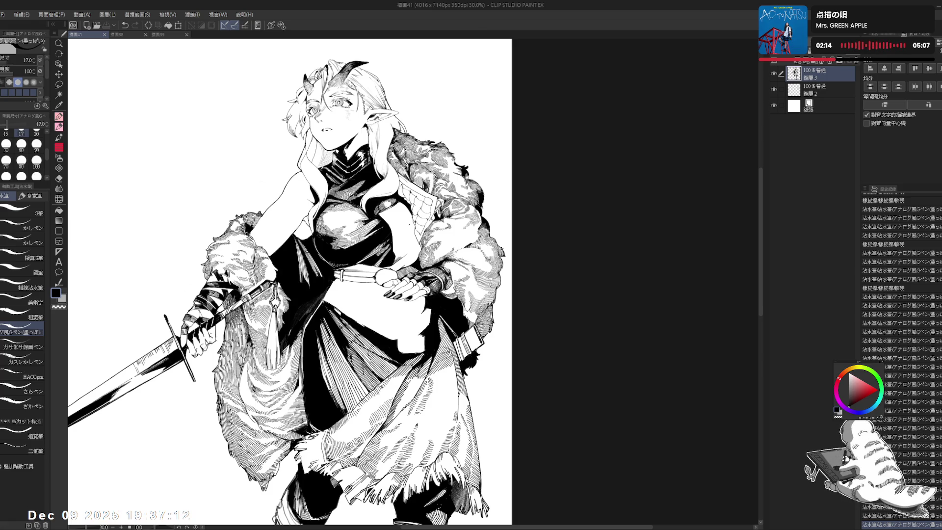
{"action": "key", "text": "ctrl+z"}
{"action": "scroll", "coordinate": [379, 265], "scroll_direction": "up", "scroll_amount": 3}
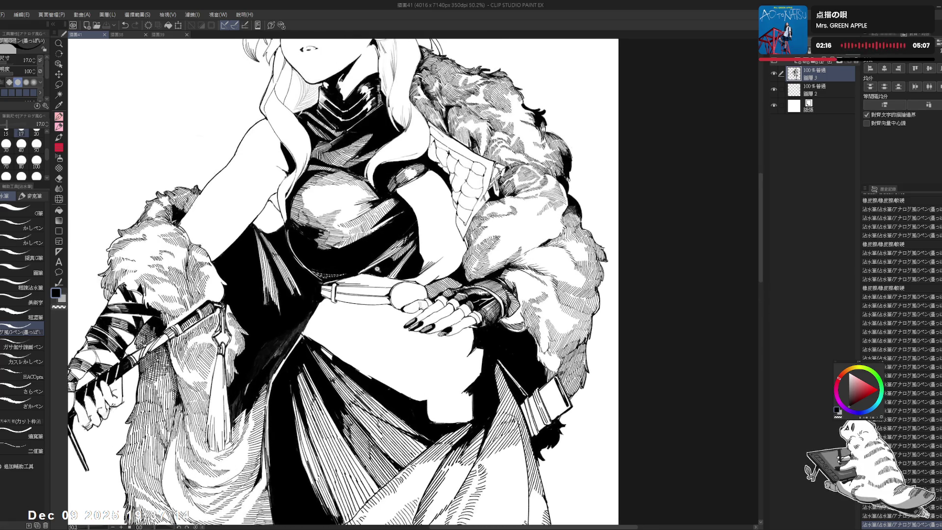
- Try short ink strokes near the hand on an angled view, undoing the last mark
{"action": "left_click_drag", "start_coordinate": [392, 123], "coordinate": [295, 172]}
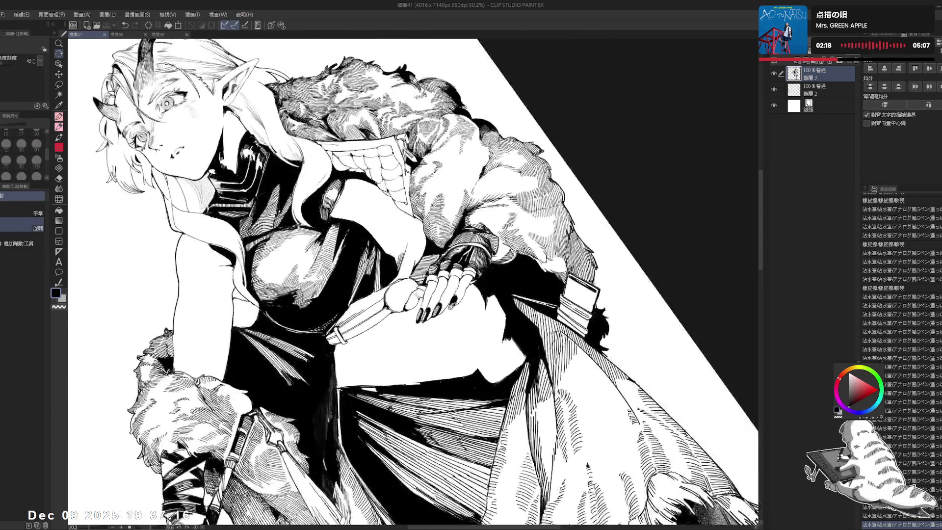
{"action": "left_click_drag", "start_coordinate": [416, 247], "coordinate": [418, 258]}
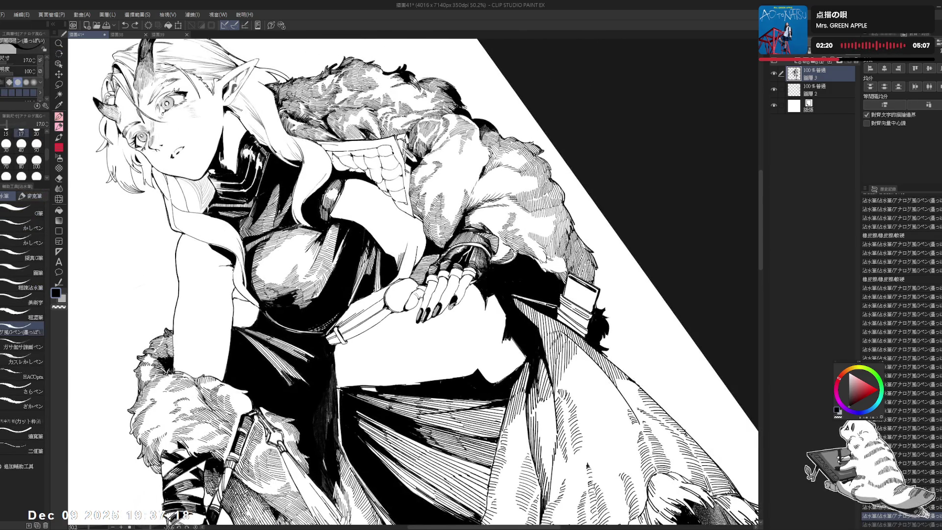
{"action": "key", "text": "ctrl+z"}
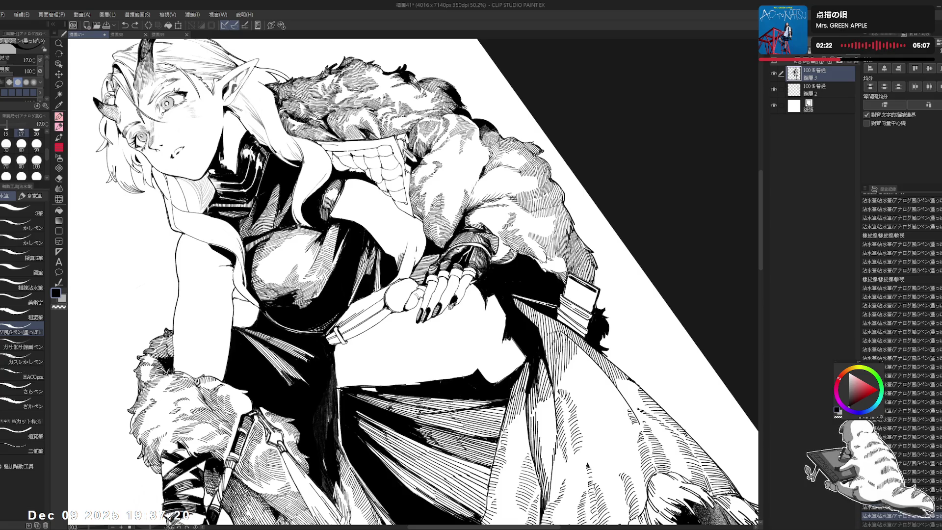
{"action": "key", "text": "ctrl+y"}
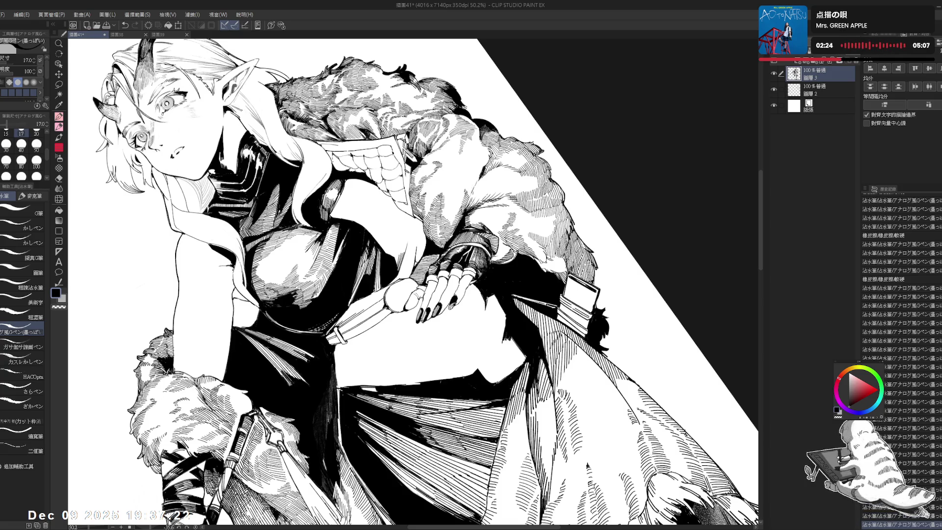
{"action": "left_click_drag", "start_coordinate": [416, 248], "coordinate": [418, 258]}
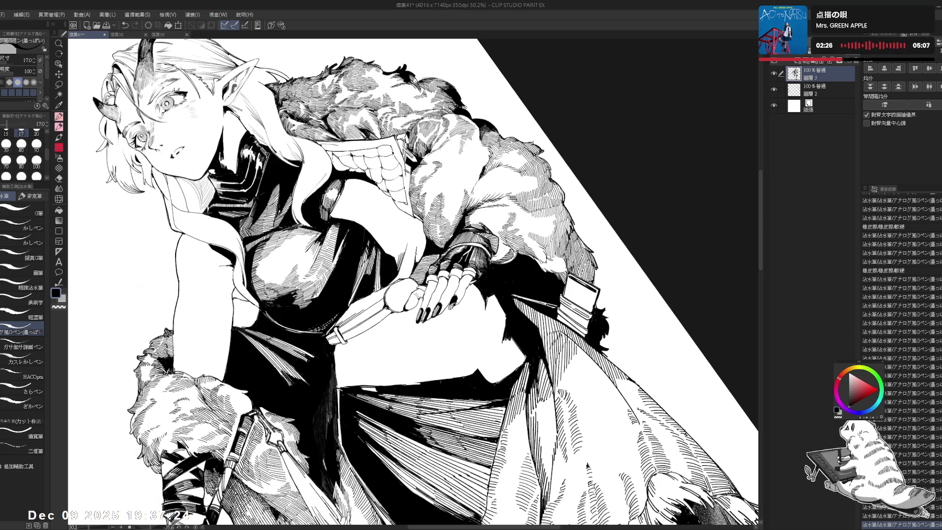
{"action": "key", "text": "ctrl+at"}
{"action": "key", "text": "h"}
{"action": "key", "text": "h"}
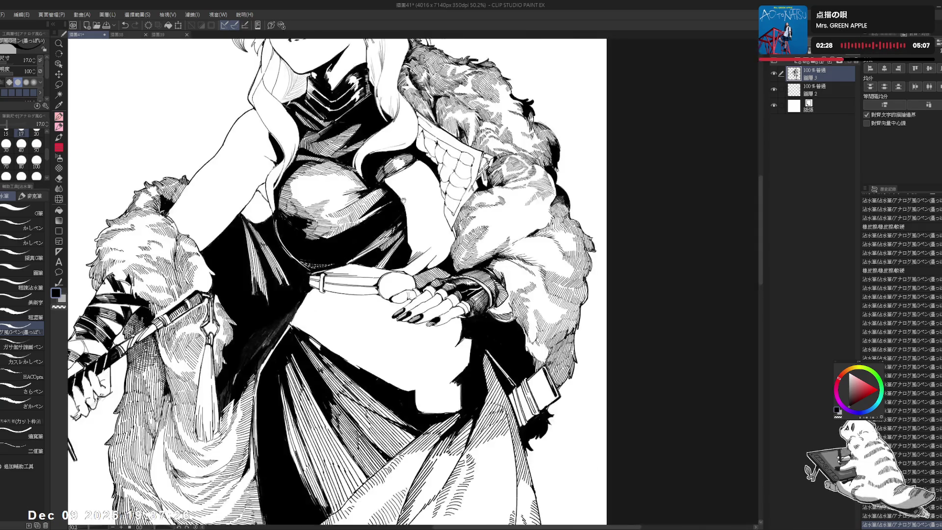
{"action": "key", "text": "ctrl+z"}
- Rotate the view to several angles and back upright to find an inking angle
{"action": "key", "text": "minus"}
{"action": "key", "text": "minus"}
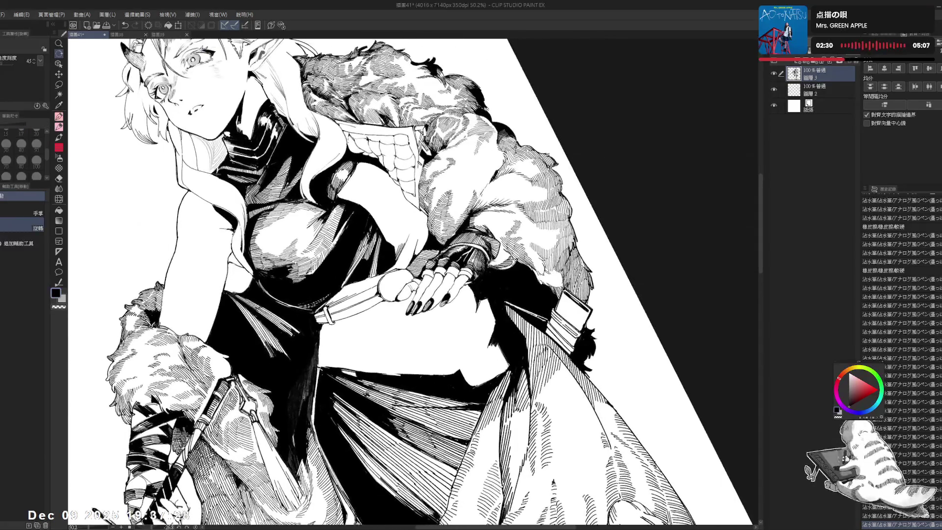
{"action": "key", "text": "ctrl+at"}
{"action": "key", "text": "minus"}
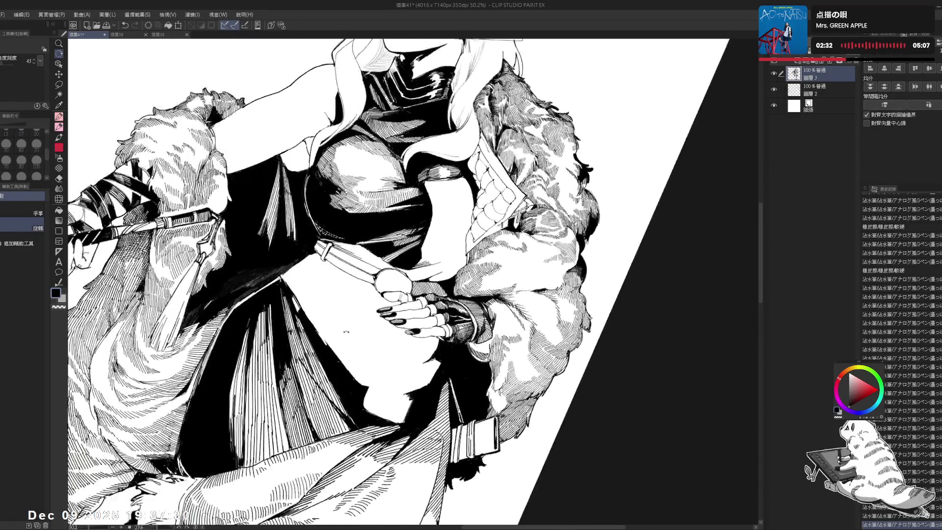
{"action": "key", "text": "ctrl+at"}
{"action": "key", "text": "minus"}
{"action": "key", "text": "minus"}
{"action": "key", "text": "minus"}
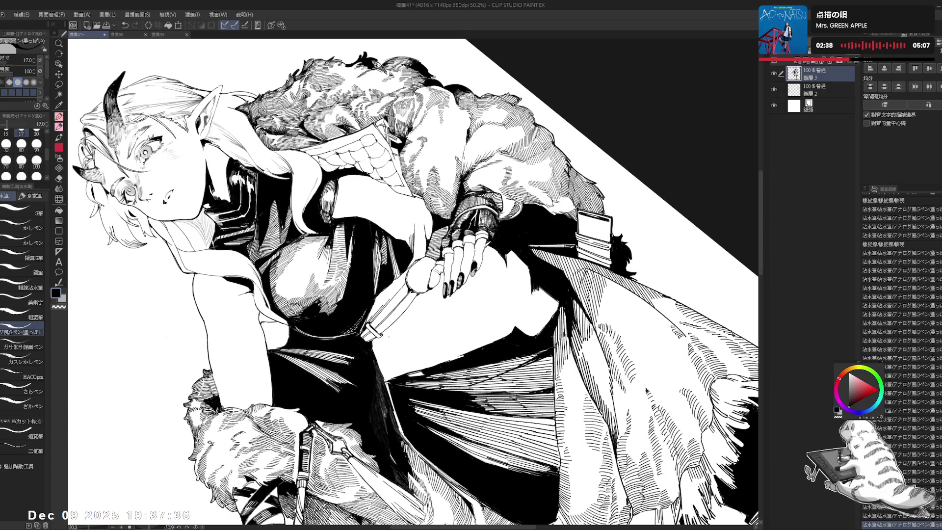
{"action": "key", "text": "ctrl+at"}
{"action": "key", "text": "r"}
{"action": "mouse_move", "coordinate": [344, 294]}
{"action": "left_mouse_down"}
{"action": "mouse_move", "coordinate": [373, 256]}
{"action": "mouse_move", "coordinate": [353, 285]}
{"action": "left_mouse_up"}
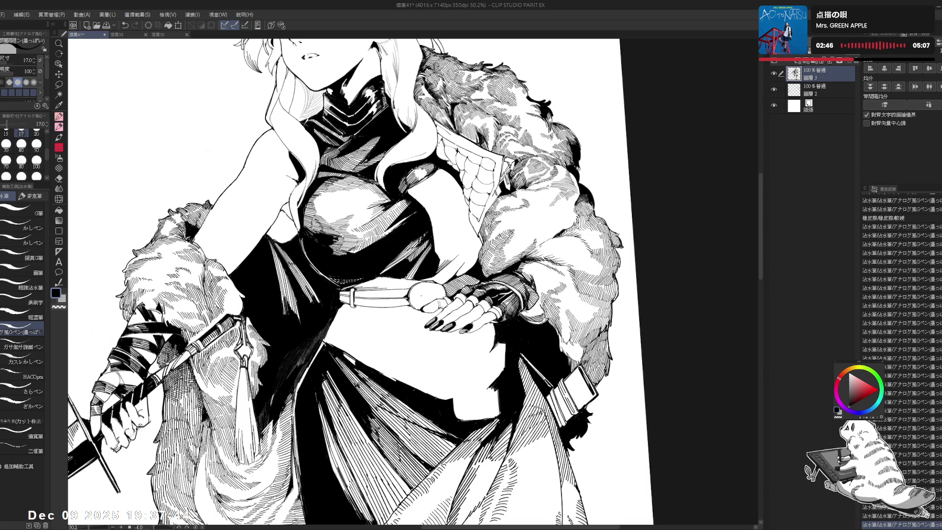
{"action": "scroll", "coordinate": [363, 280], "scroll_direction": "up", "scroll_amount": 1}
{"action": "left_click_drag", "start_coordinate": [442, 197], "coordinate": [392, 147]}
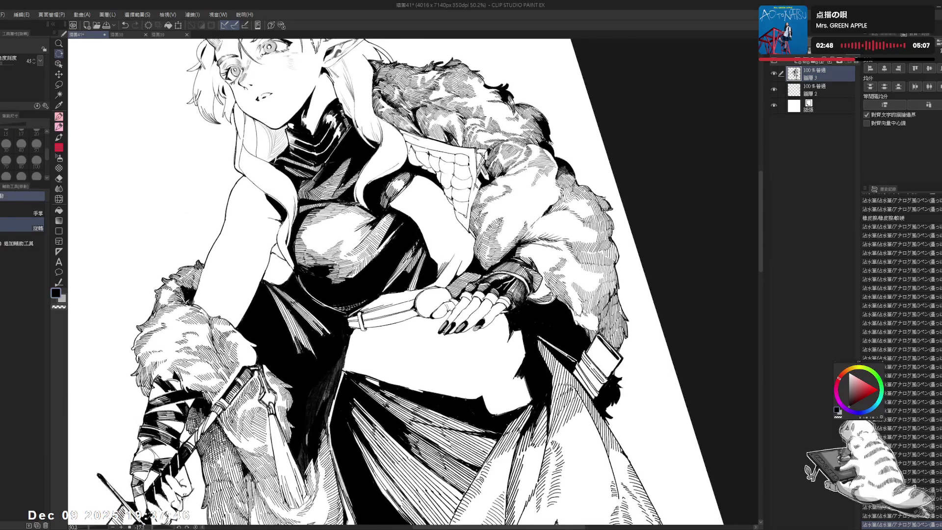
{"action": "key", "text": "p"}
{"action": "scroll", "coordinate": [399, 272], "scroll_direction": "up", "scroll_amount": 1}
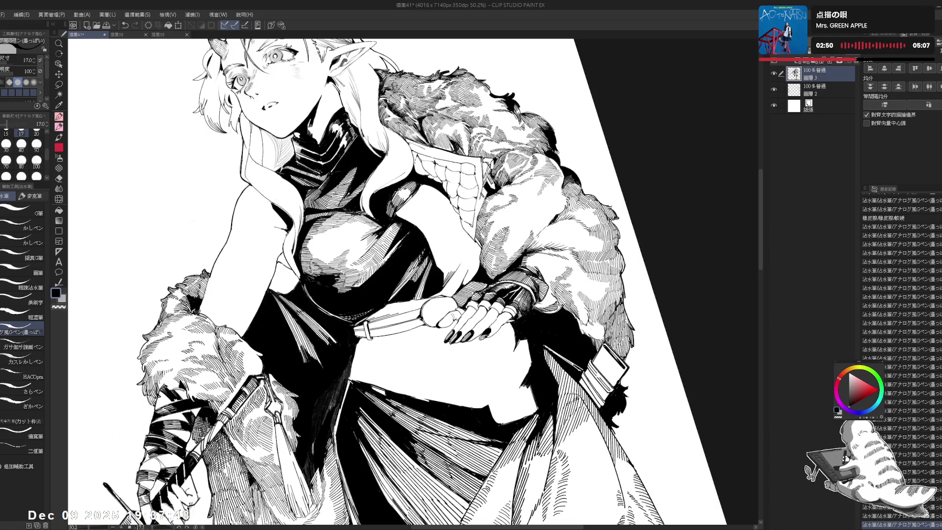
- Reduce the pen size to 15, discard a short trial stroke, and view the whole figure
{"action": "key", "text": "r"}
{"action": "left_click_drag", "start_coordinate": [405, 325], "coordinate": [406, 330]}
{"action": "mouse_move", "coordinate": [405, 367]}
{"action": "left_mouse_down"}
{"action": "mouse_move", "coordinate": [380, 365]}
{"action": "mouse_move", "coordinate": [451, 392]}
{"action": "mouse_move", "coordinate": [432, 363]}
{"action": "left_mouse_up"}
{"action": "key", "text": "p"}
{"action": "key", "text": "bracketleft"}
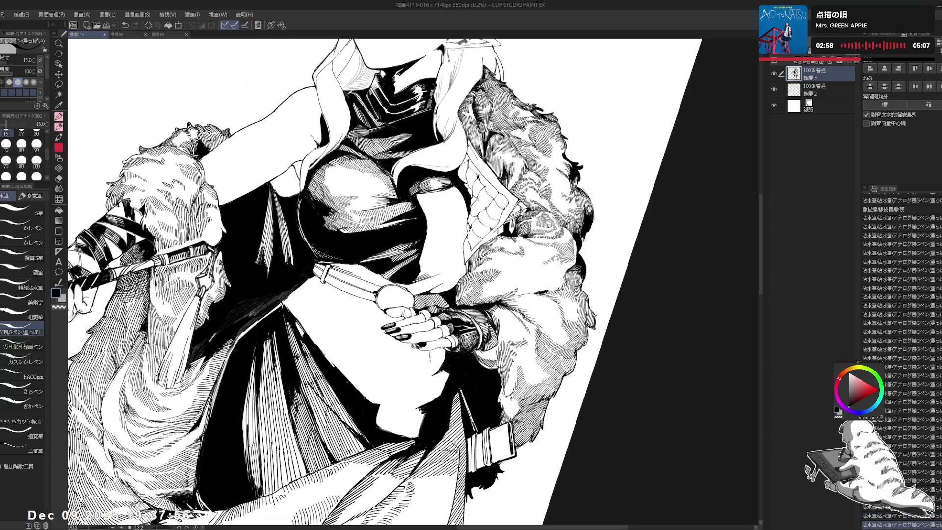
{"action": "key", "text": "ctrl+z"}
{"action": "left_click_drag", "start_coordinate": [432, 351], "coordinate": [442, 362]}
{"action": "key", "text": "ctrl+z"}
{"action": "key", "text": "ctrl+z"}
{"action": "key", "text": "ctrl+0"}
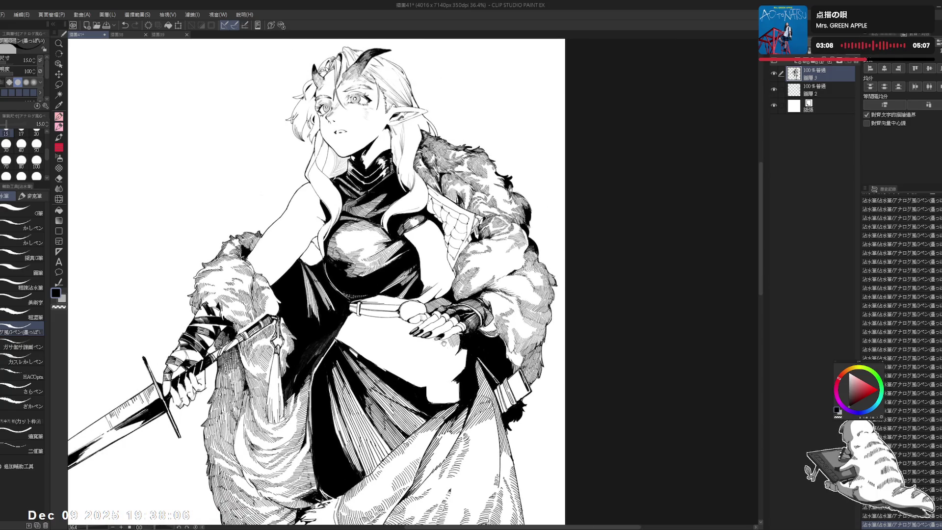
{"action": "scroll", "coordinate": [440, 334], "scroll_direction": "down", "scroll_amount": 1}
{"action": "key", "text": "h"}
{"action": "key", "text": "h"}
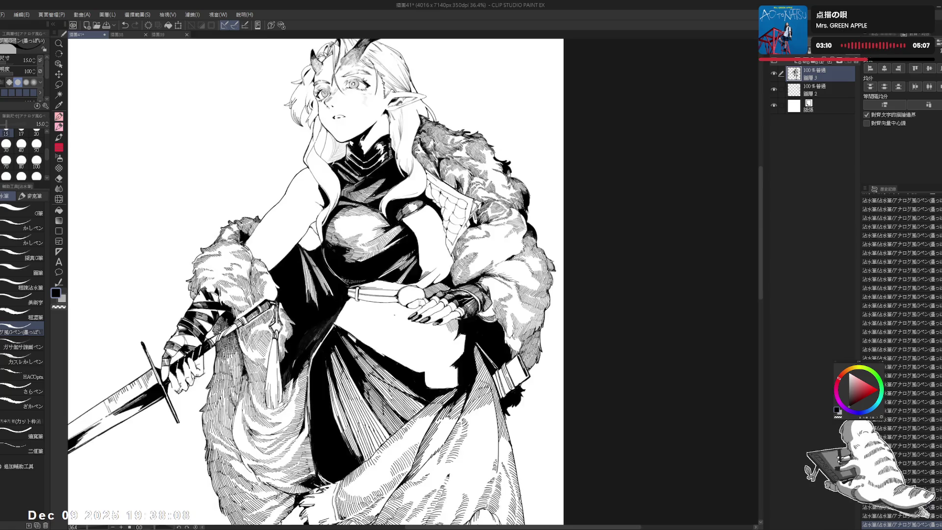
{"action": "scroll", "coordinate": [438, 343], "scroll_direction": "down", "scroll_amount": 1}
{"action": "key", "text": "e"}
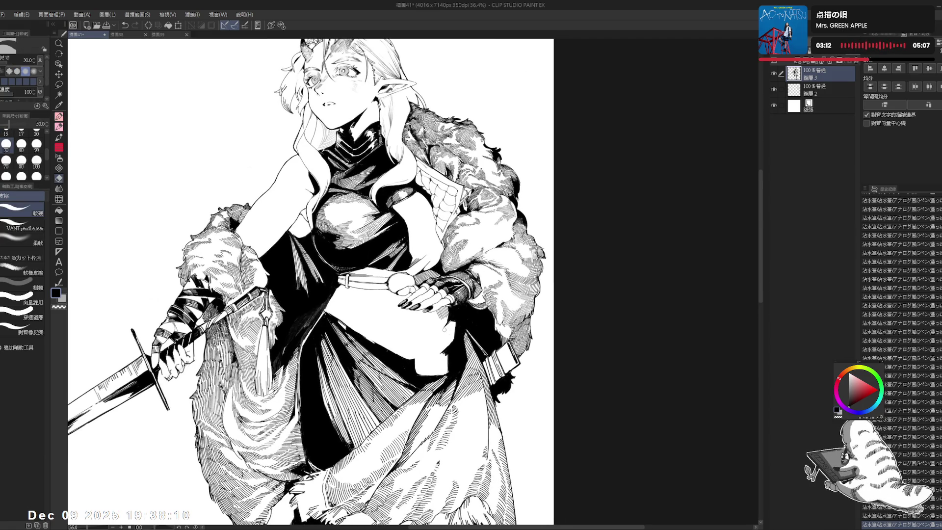
{"action": "key", "text": "r"}
{"action": "mouse_move", "coordinate": [422, 345]}
{"action": "left_mouse_down"}
{"action": "mouse_move", "coordinate": [382, 294]}
{"action": "mouse_move", "coordinate": [336, 268]}
{"action": "mouse_move", "coordinate": [304, 314]}
{"action": "left_mouse_up"}
{"action": "left_click_drag", "start_coordinate": [343, 270], "coordinate": [304, 221]}
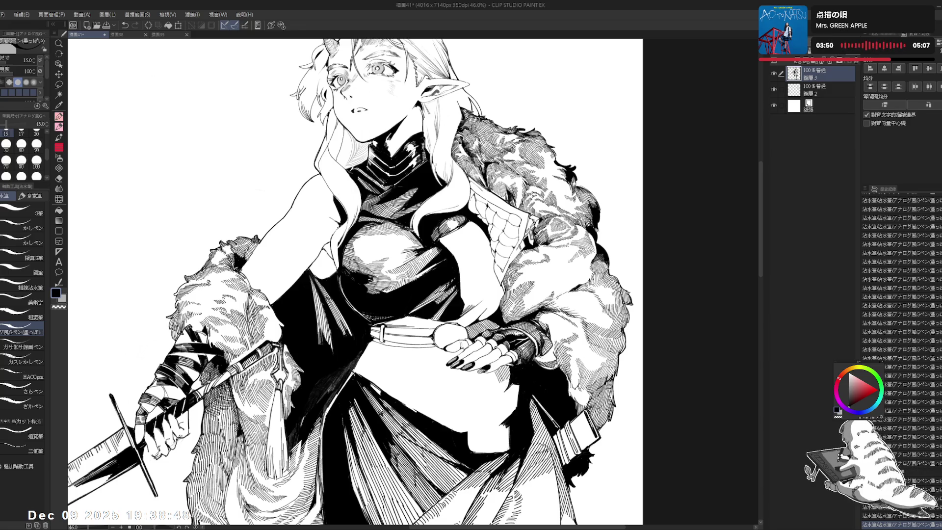
{"action": "left_click_drag", "start_coordinate": [357, 352], "coordinate": [349, 323]}
{"action": "scroll", "coordinate": [339, 268], "scroll_direction": "down", "scroll_amount": 3}
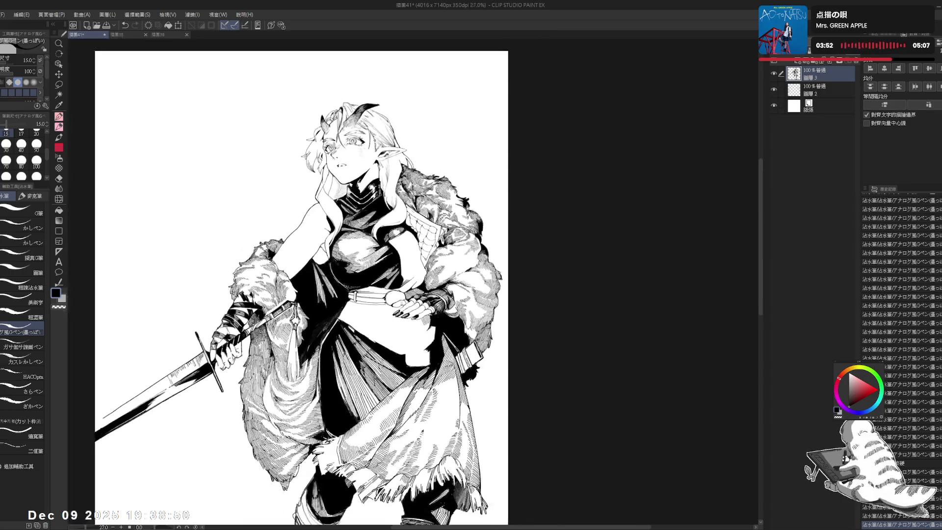
{"action": "scroll", "coordinate": [388, 354], "scroll_direction": "down", "scroll_amount": 6}
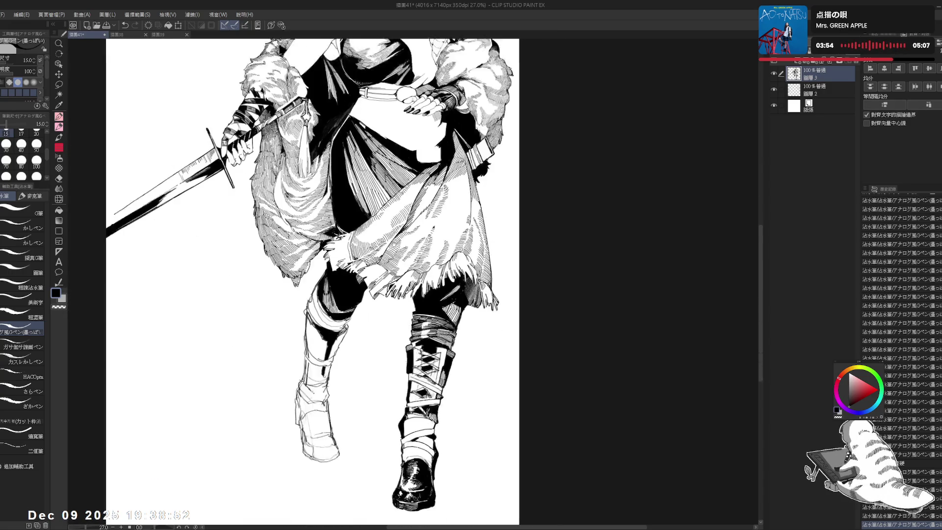
{"action": "mouse_move", "coordinate": [395, 273]}
{"action": "left_mouse_down"}
{"action": "mouse_move", "coordinate": [397, 290]}
{"action": "mouse_move", "coordinate": [367, 226]}
{"action": "left_mouse_up"}
{"action": "key", "text": "e"}
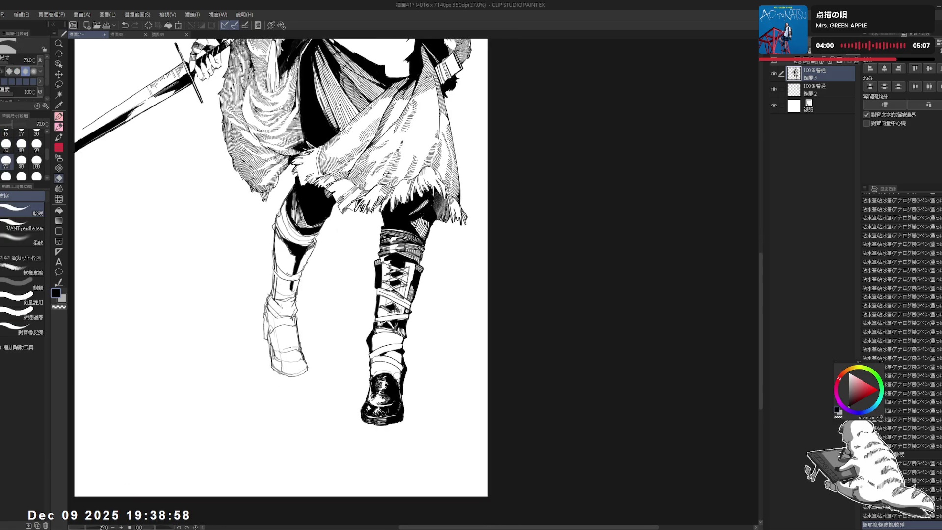
{"action": "key", "text": "p"}
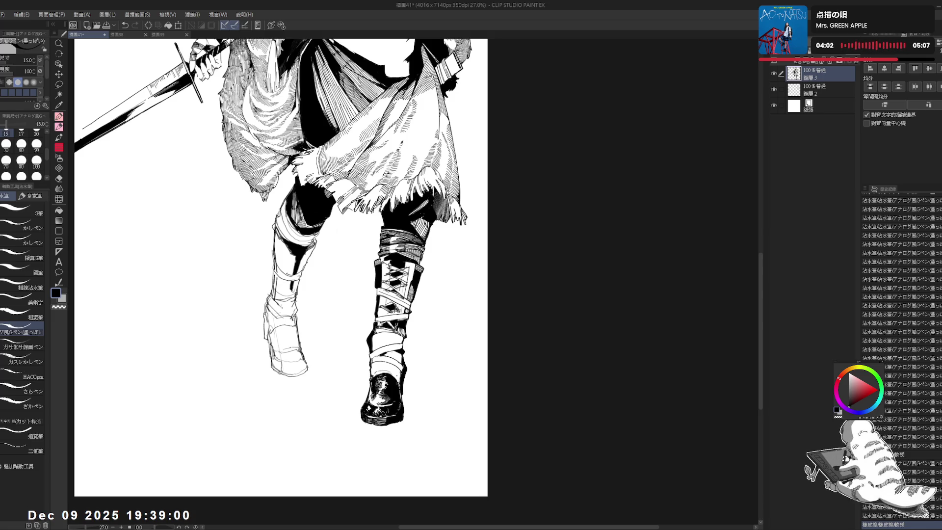
{"action": "scroll", "coordinate": [368, 185], "scroll_direction": "up", "scroll_amount": 3}
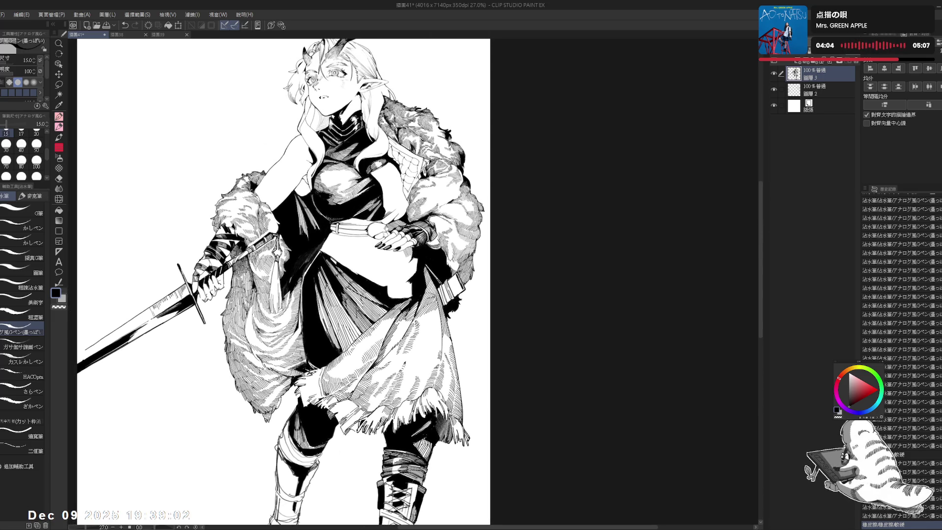
- Ink a short stroke on the angled torso, then reset rotation and mirror to check
{"action": "scroll", "coordinate": [354, 230], "scroll_direction": "up", "scroll_amount": 3}
{"action": "key", "text": "shift+space"}
{"action": "left_click_drag", "start_coordinate": [397, 295], "coordinate": [422, 275]}
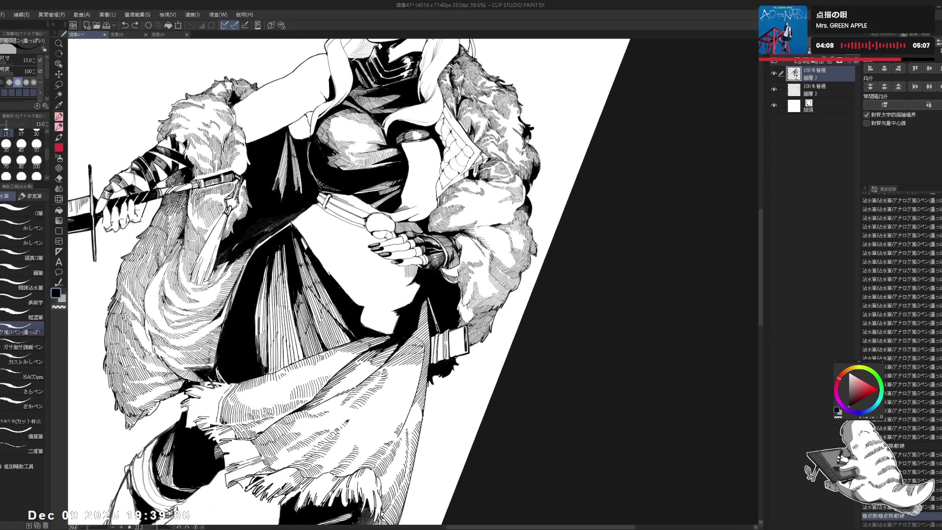
{"action": "left_click_drag", "start_coordinate": [400, 272], "coordinate": [400, 283]}
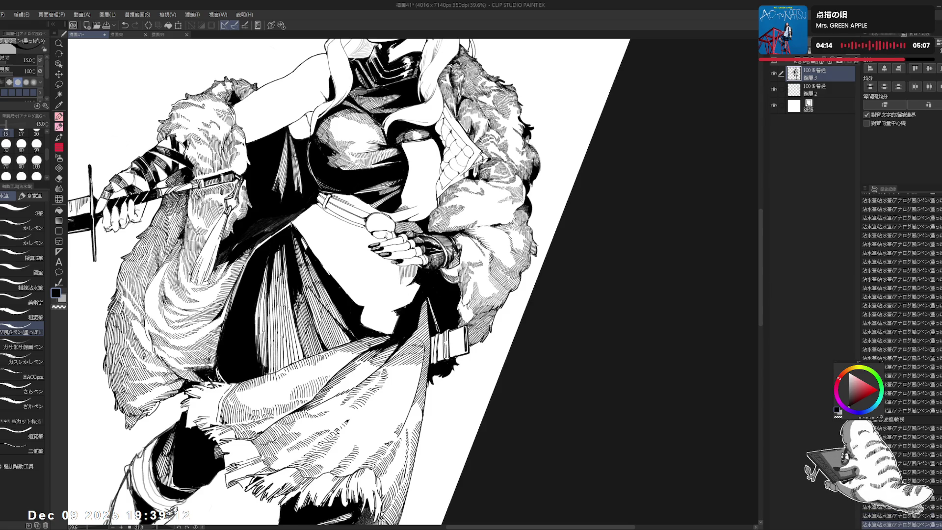
{"action": "key", "text": "r"}
{"action": "key", "text": "h"}
{"action": "key", "text": "h"}
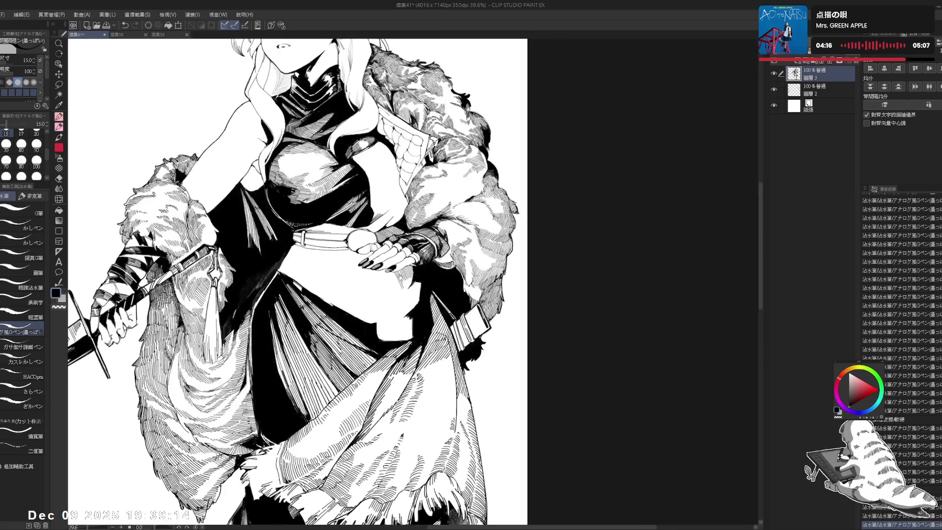
- Undo three recent strokes, redo one, and zoom out with the view straightened
{"action": "key", "text": "ctrl+z"}
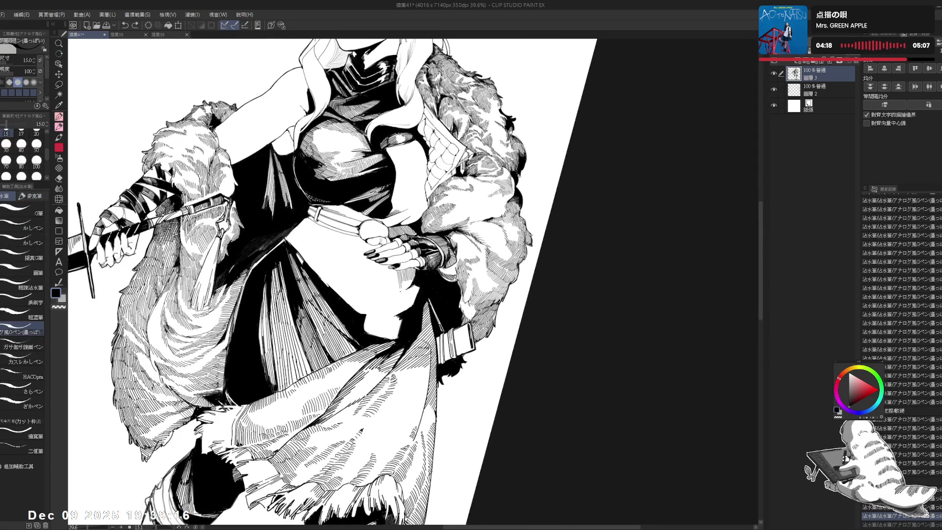
{"action": "key", "text": "ctrl+z"}
{"action": "key", "text": "ctrl+z"}
{"action": "key", "text": "ctrl+z"}
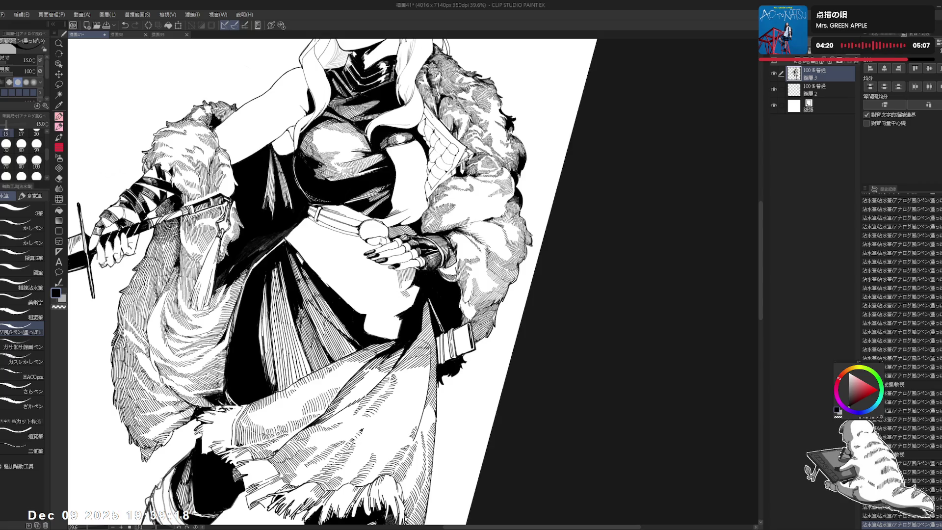
{"action": "key", "text": "ctrl+z"}
{"action": "key", "text": "ctrl+z"}
{"action": "key", "text": "ctrl+z"}
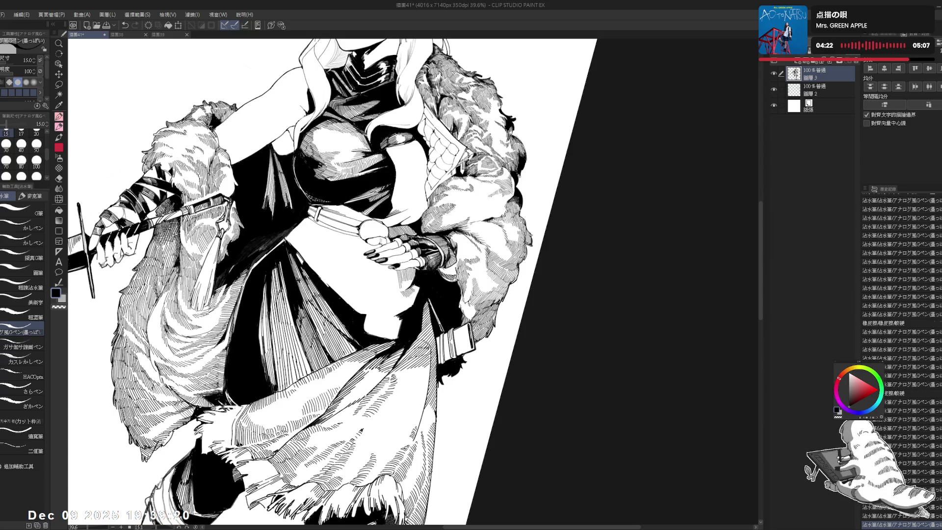
{"action": "key", "text": "ctrl+y"}
{"action": "key", "text": "ctrl+y"}
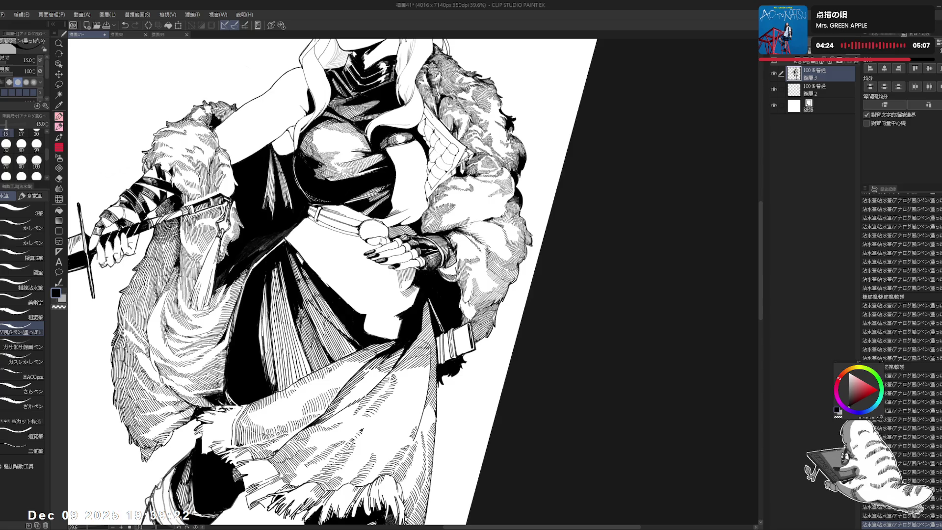
{"action": "key", "text": "ctrl+@"}
{"action": "scroll", "coordinate": [294, 279], "scroll_direction": "down", "scroll_amount": 2}
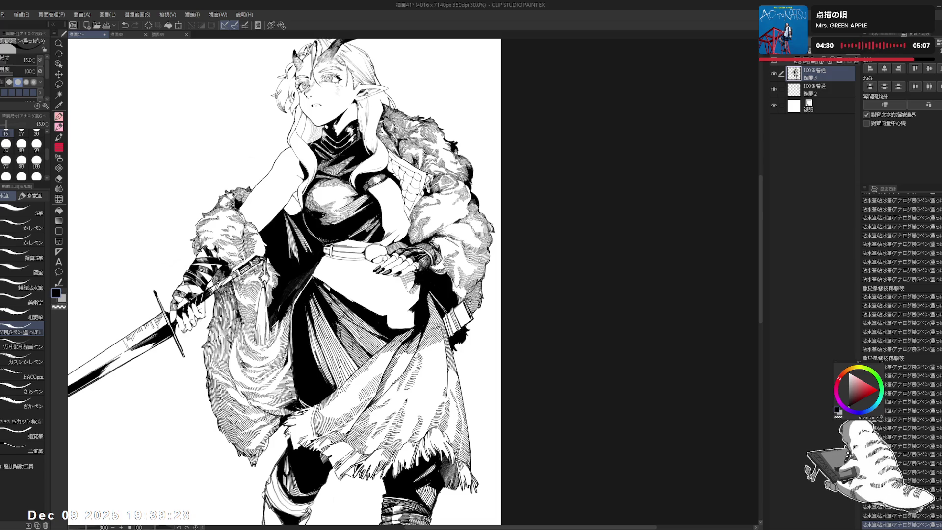
- Undo and redo the two latest strokes, then straighten and mirror the view to compare
{"action": "left_click_drag", "start_coordinate": [369, 281], "coordinate": [371, 289]}
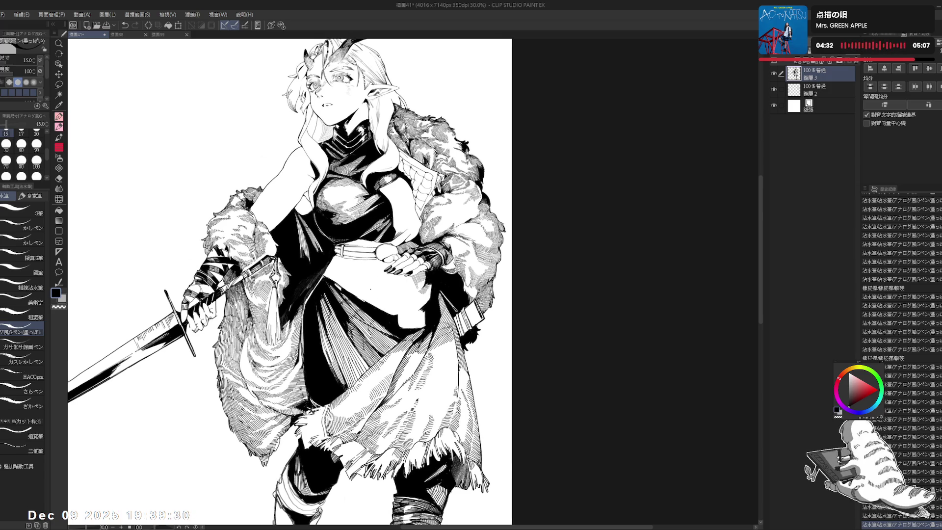
{"action": "scroll", "coordinate": [290, 285], "scroll_direction": "up", "scroll_amount": 2}
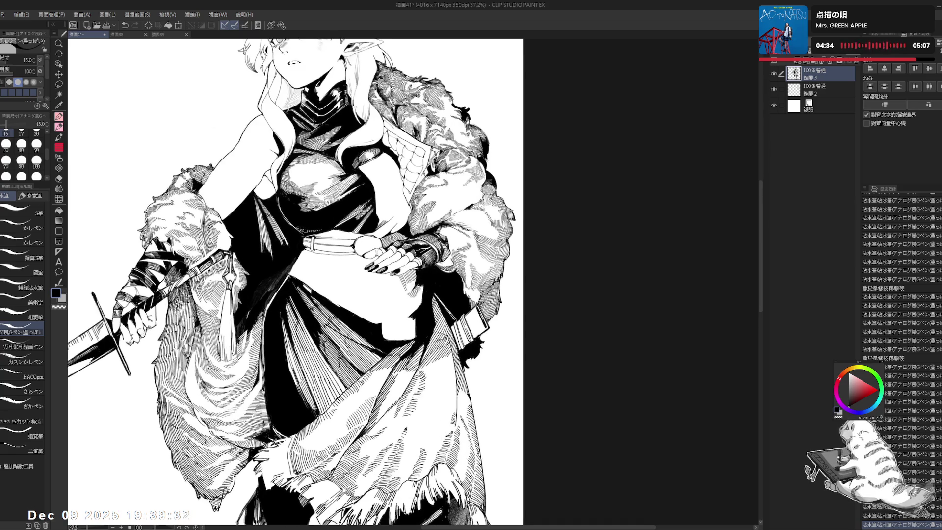
{"action": "key", "text": "ctrl+z"}
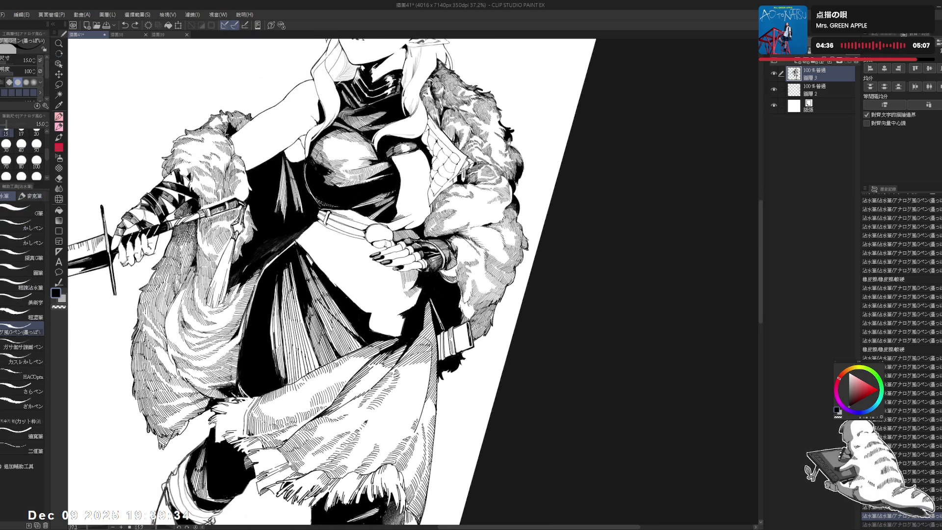
{"action": "key", "text": "ctrl+z"}
{"action": "key", "text": "ctrl+y"}
{"action": "key", "text": "ctrl+y"}
{"action": "key", "text": "ctrl+y"}
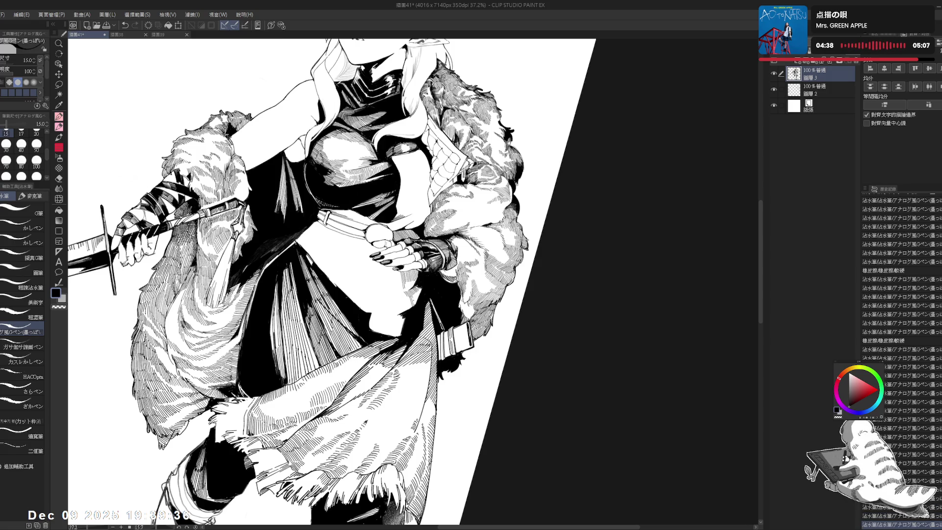
{"action": "key", "text": "ctrl+y"}
{"action": "key", "text": "ctrl+y"}
{"action": "key", "text": "ctrl+y"}
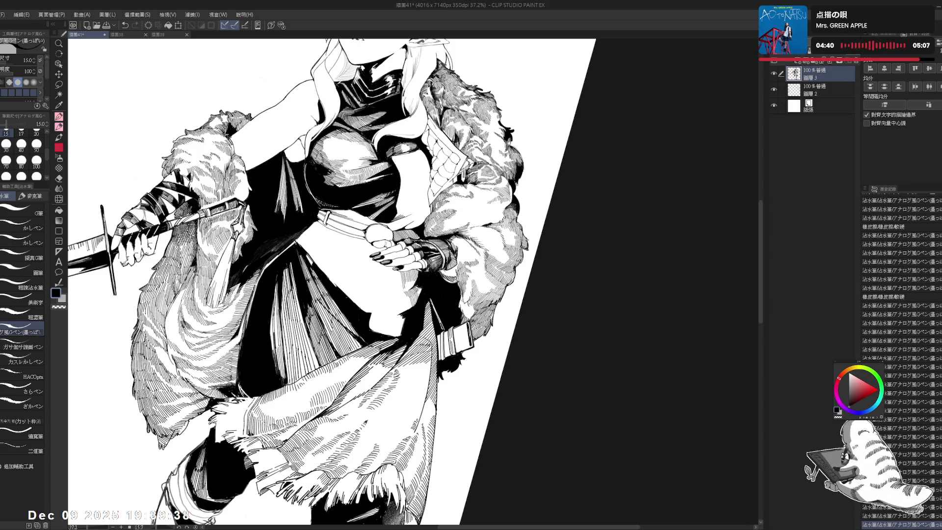
{"action": "key", "text": "ctrl+0"}
{"action": "key", "text": "h"}
{"action": "key", "text": "h"}
- Erase stray marks on the drawing and discard a trial pen stroke
{"action": "key", "text": "r"}
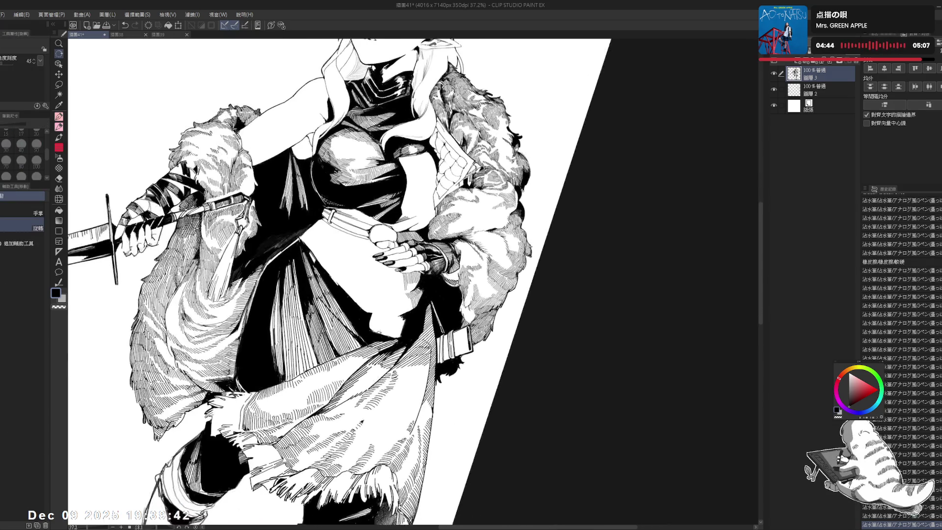
{"action": "key", "text": "e"}
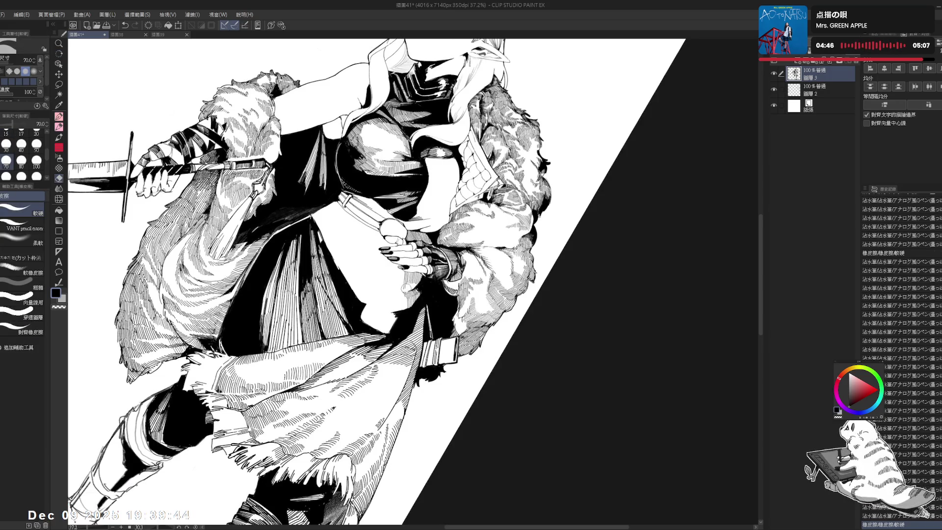
{"action": "key", "text": "r"}
{"action": "left_click_drag", "start_coordinate": [442, 148], "coordinate": [373, 128]}
{"action": "key", "text": "p"}
{"action": "mouse_move", "coordinate": [408, 292]}
{"action": "left_mouse_down"}
{"action": "mouse_move", "coordinate": [415, 298]}
{"action": "mouse_move", "coordinate": [406, 303]}
{"action": "mouse_move", "coordinate": [353, 274]}
{"action": "mouse_move", "coordinate": [324, 246]}
{"action": "left_mouse_up"}
{"action": "key", "text": "ctrl+z"}
{"action": "key", "text": "ctrl+z"}
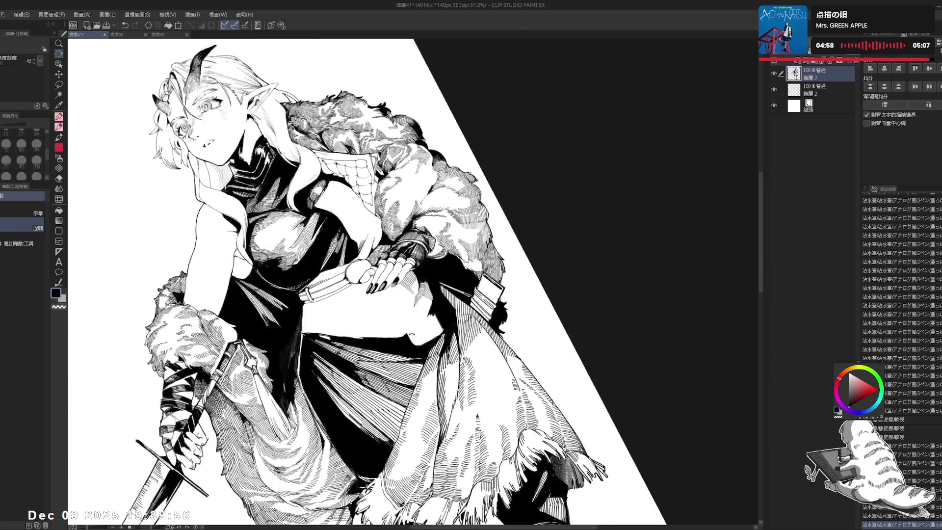
- Straighten and mirror the view to check the drawing, ending on the inking pen
{"action": "key", "text": "p"}
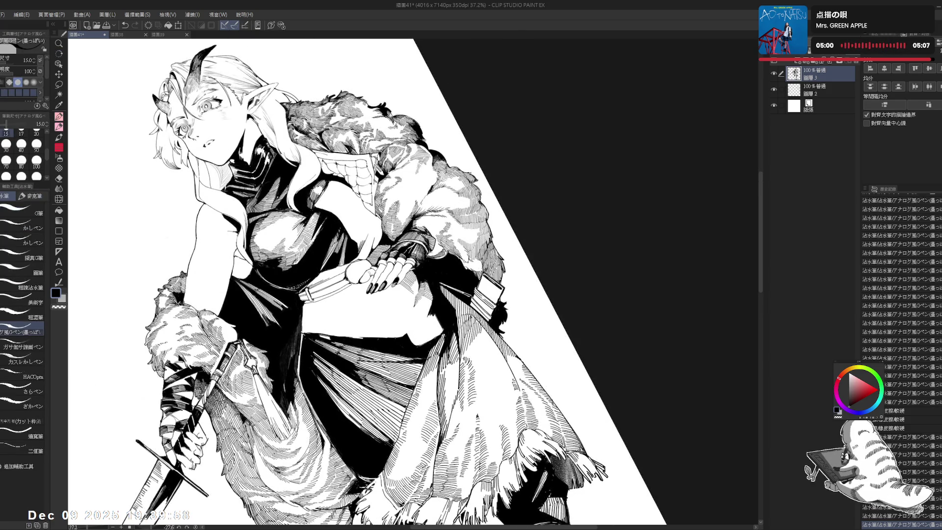
{"action": "key", "text": "ctrl+at"}
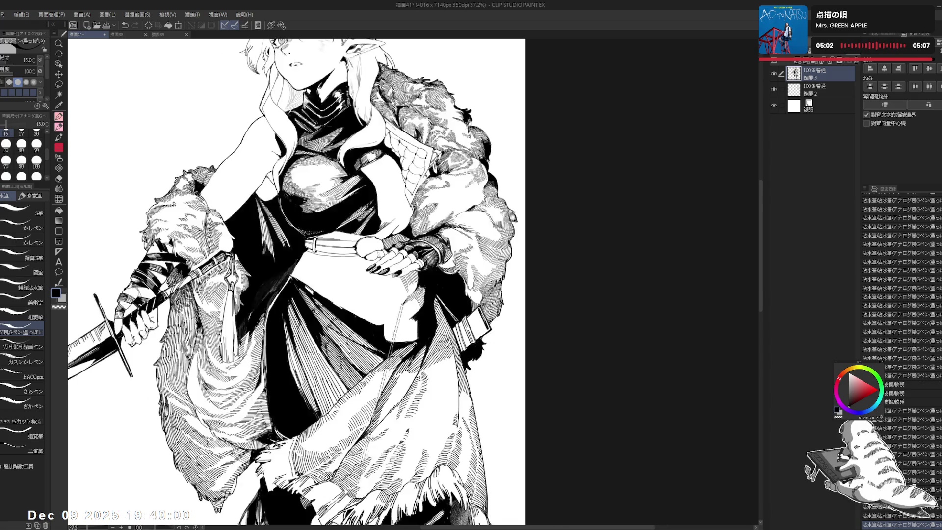
{"action": "key", "text": "h"}
{"action": "key", "text": "e"}
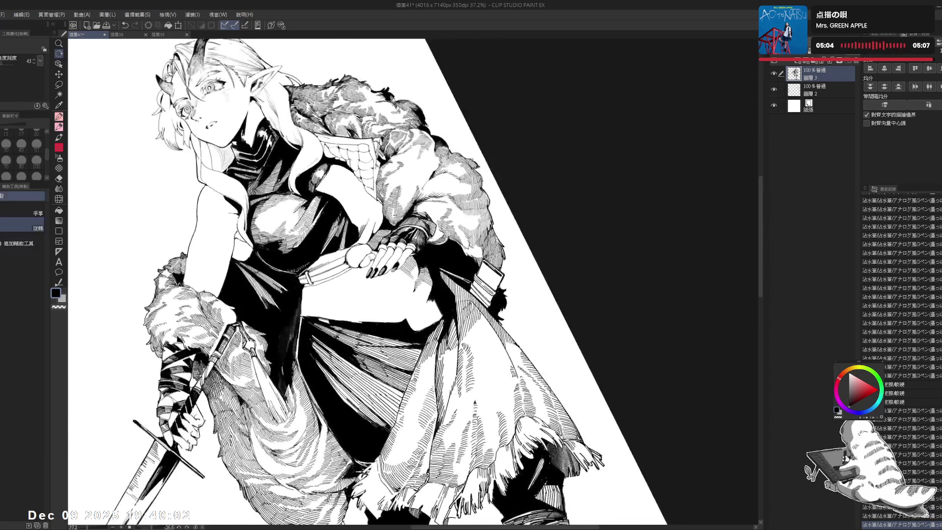
{"action": "key", "text": "p"}
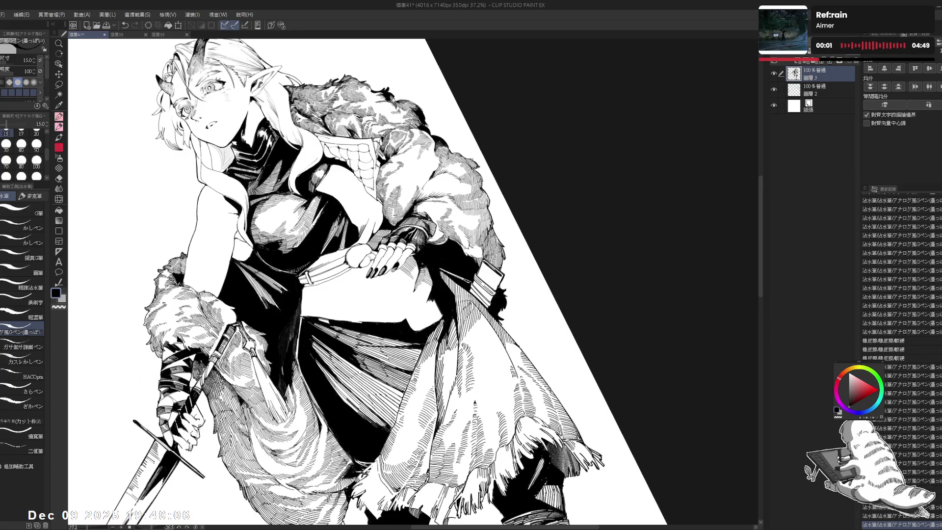
- Straighten the canvas and erase two small stray marks near the elf's midriff
{"action": "key", "text": "ctrl+at"}
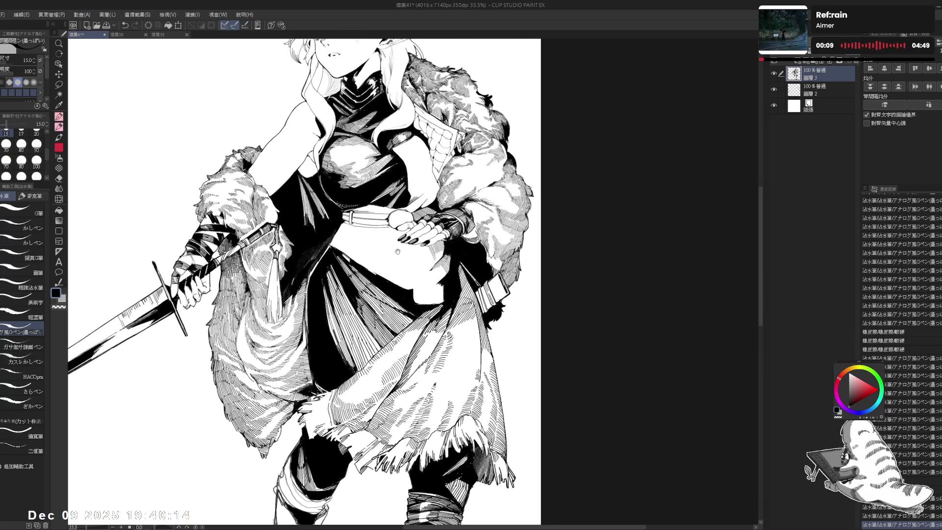
{"action": "left_click_drag", "start_coordinate": [427, 295], "coordinate": [434, 305]}
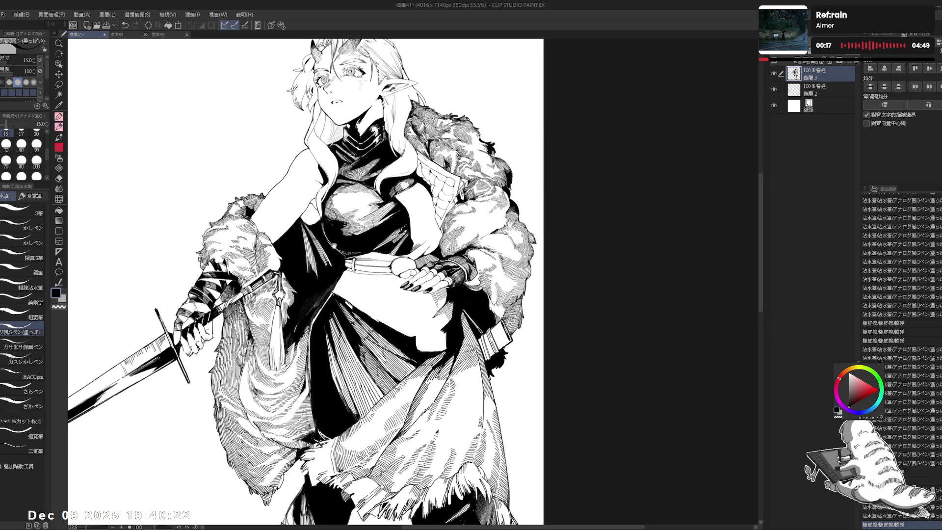
{"action": "key", "text": "e"}
{"action": "key", "text": "p"}
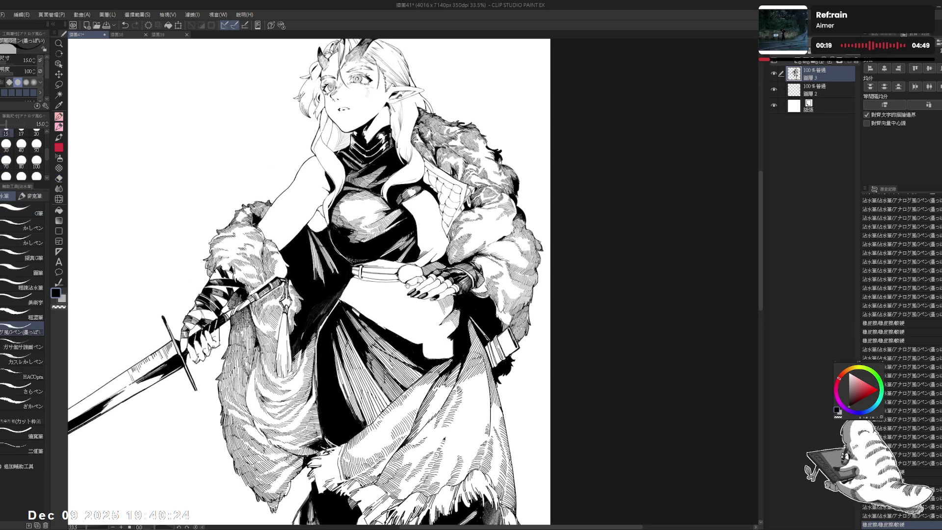
{"action": "key", "text": "-"}
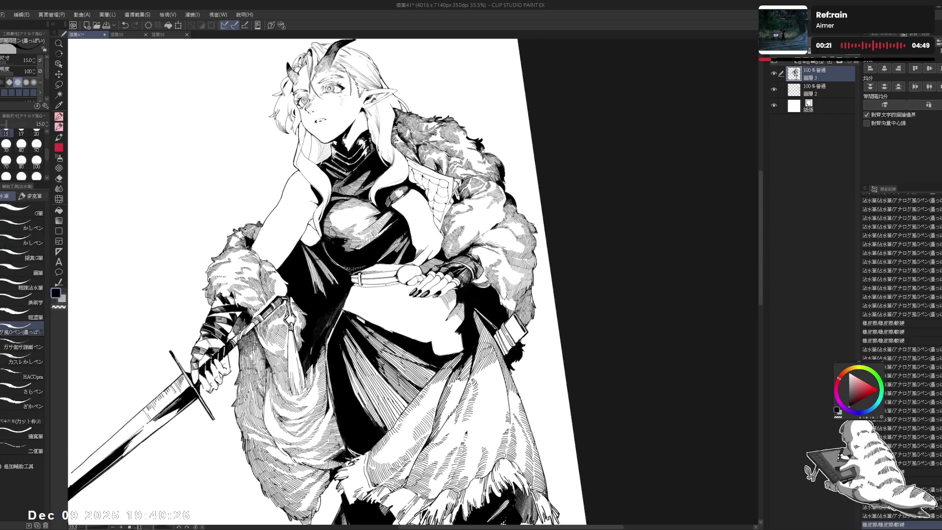
{"action": "left_click_drag", "start_coordinate": [383, 283], "coordinate": [393, 295]}
- Erase several stray marks, undo the short vertical stroke, and redraw it
{"action": "key", "text": "ctrl+z"}
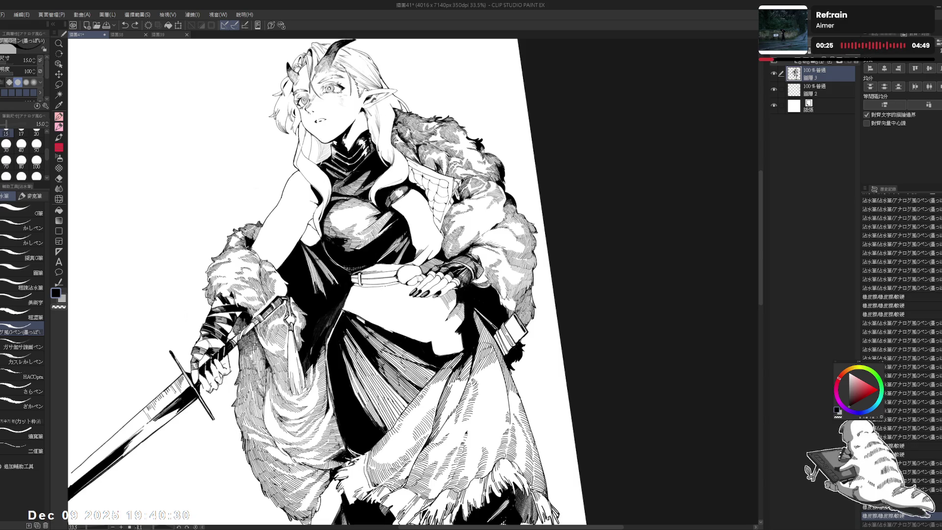
{"action": "key", "text": "ctrl+y"}
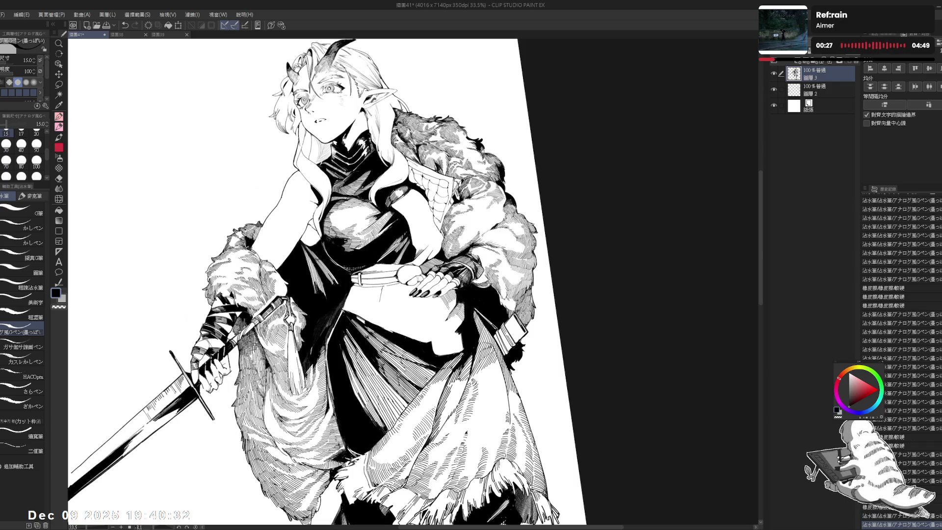
{"action": "mouse_move", "coordinate": [383, 287]}
{"action": "left_mouse_down"}
{"action": "mouse_move", "coordinate": [390, 295]}
{"action": "mouse_move", "coordinate": [380, 326]}
{"action": "left_mouse_up"}
{"action": "key", "text": "ctrl+z"}
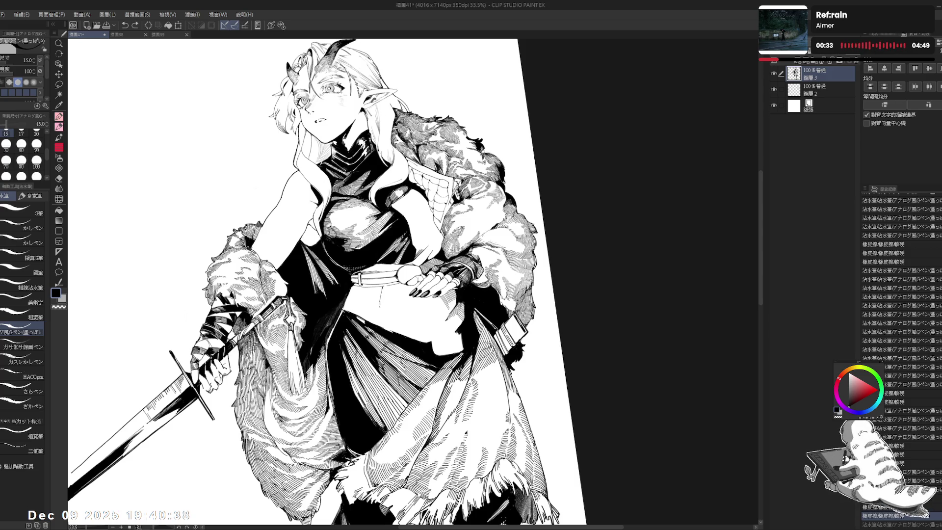
{"action": "left_click_drag", "start_coordinate": [380, 301], "coordinate": [380, 317]}
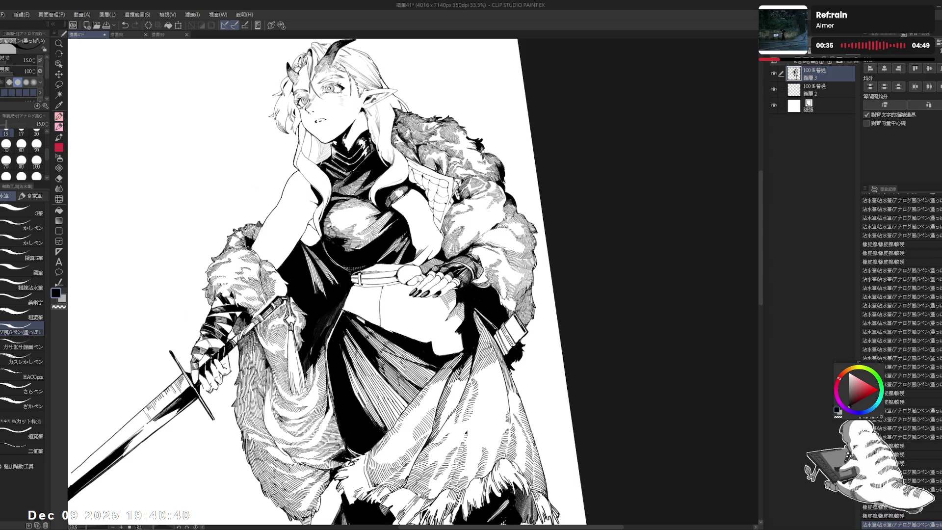
- Tilt the canvas about 10 degrees, erase one more stray mark, then reset rotation upright
{"action": "key", "text": "ctrl+@"}
{"action": "left_click_drag", "start_coordinate": [442, 148], "coordinate": [422, 123]}
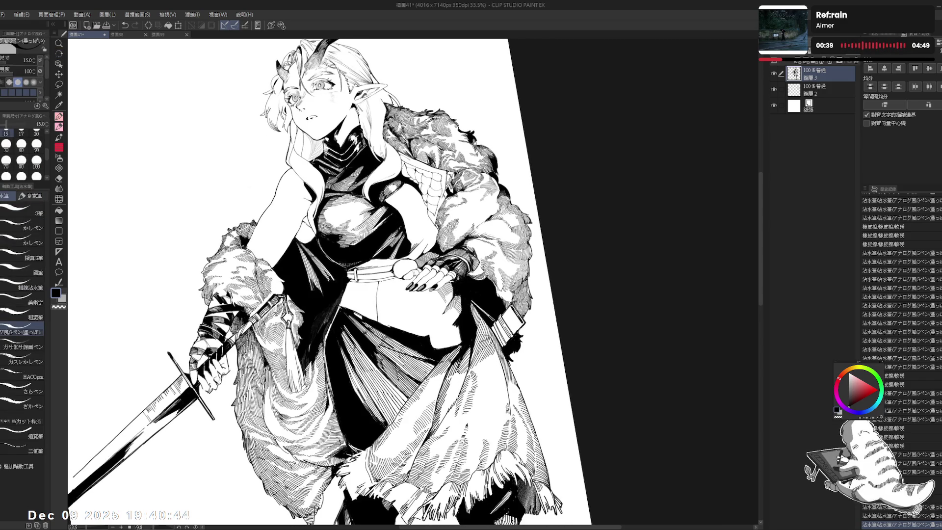
{"action": "key", "text": "e"}
{"action": "left_click_drag", "start_coordinate": [393, 147], "coordinate": [442, 206]}
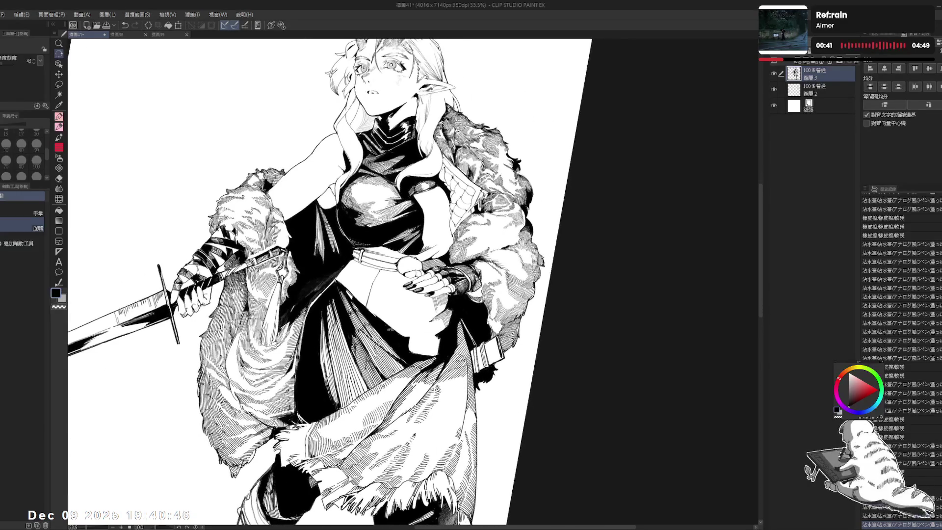
{"action": "left_click_drag", "start_coordinate": [372, 309], "coordinate": [378, 316]}
{"action": "left_click_drag", "start_coordinate": [442, 147], "coordinate": [344, 221]}
{"action": "key", "text": "p"}
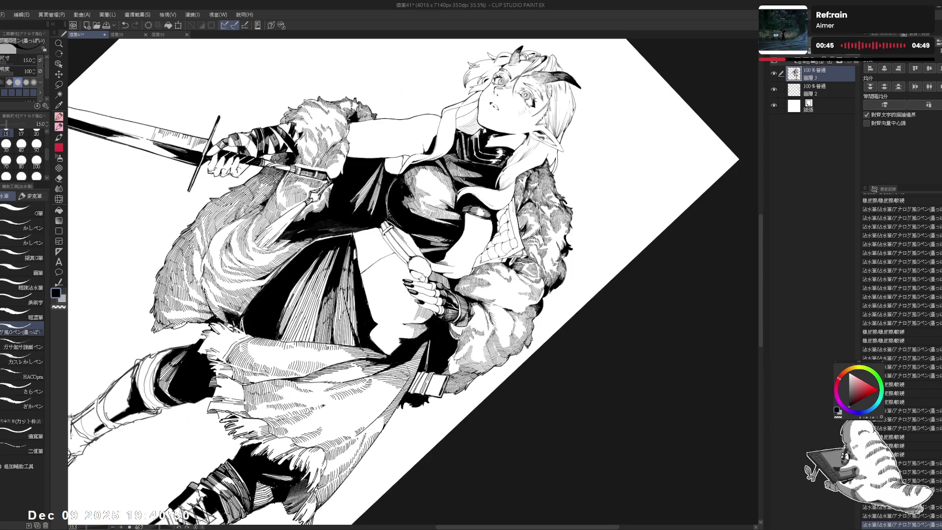
{"action": "key", "text": "ctrl+at"}
{"action": "left_click_drag", "start_coordinate": [344, 246], "coordinate": [314, 275]}
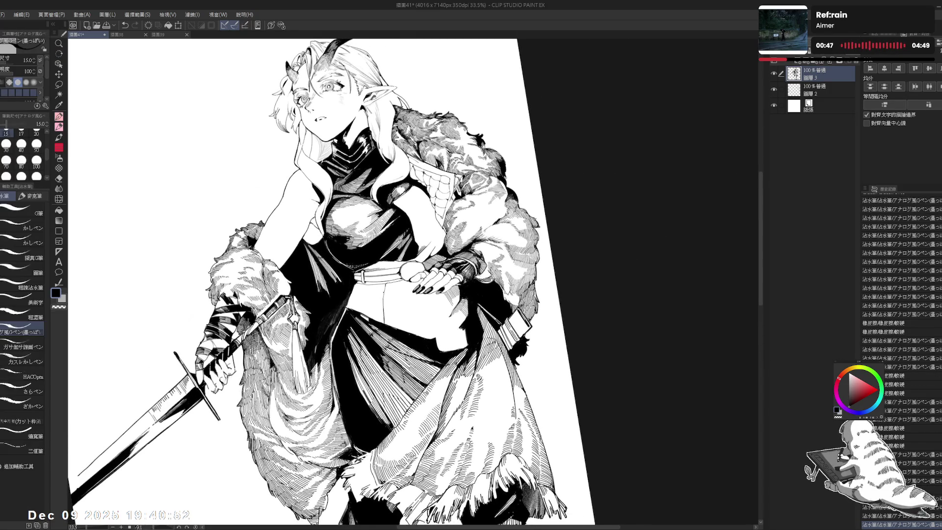
- Fill the small navel detail on the midriff in black, then straighten and reposition the view
{"action": "key", "text": "g"}
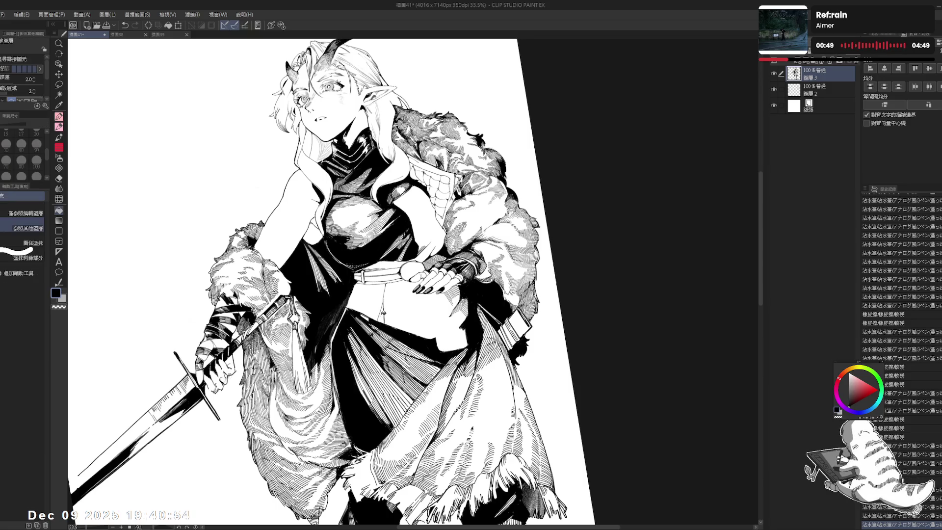
{"action": "left_click", "coordinate": [389, 346]}
{"action": "key", "text": "ctrl+at"}
{"action": "scroll", "coordinate": [313, 254], "scroll_direction": "down", "scroll_amount": 1}
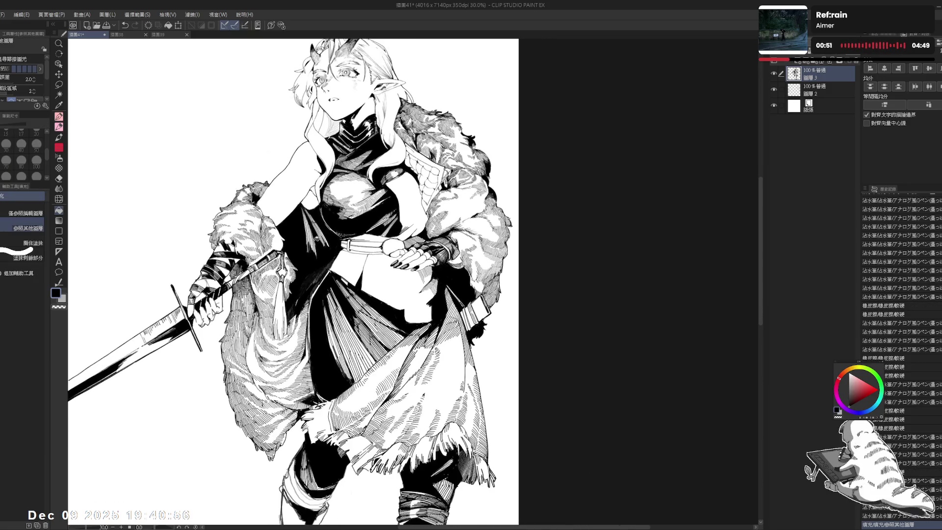
{"action": "left_click_drag", "start_coordinate": [369, 277], "coordinate": [365, 254]}
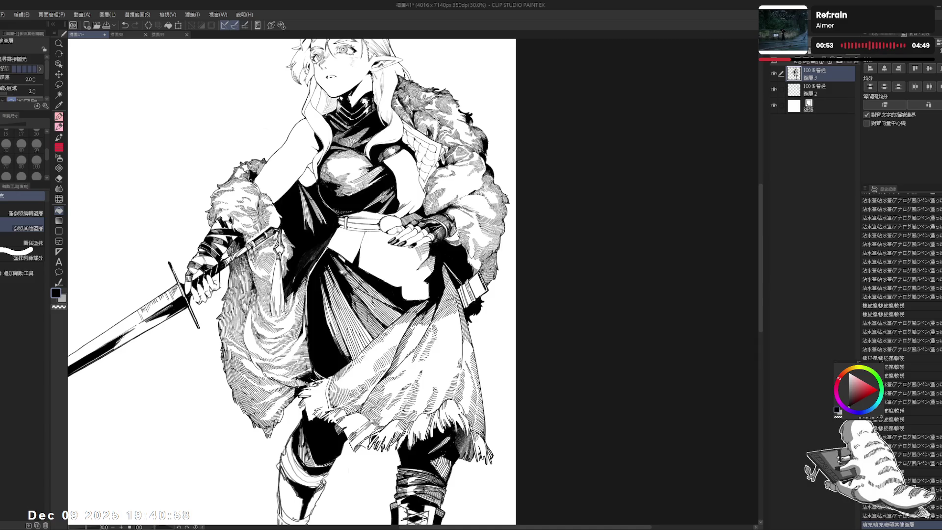
{"action": "scroll", "coordinate": [347, 234], "scroll_direction": "up", "scroll_amount": 2}
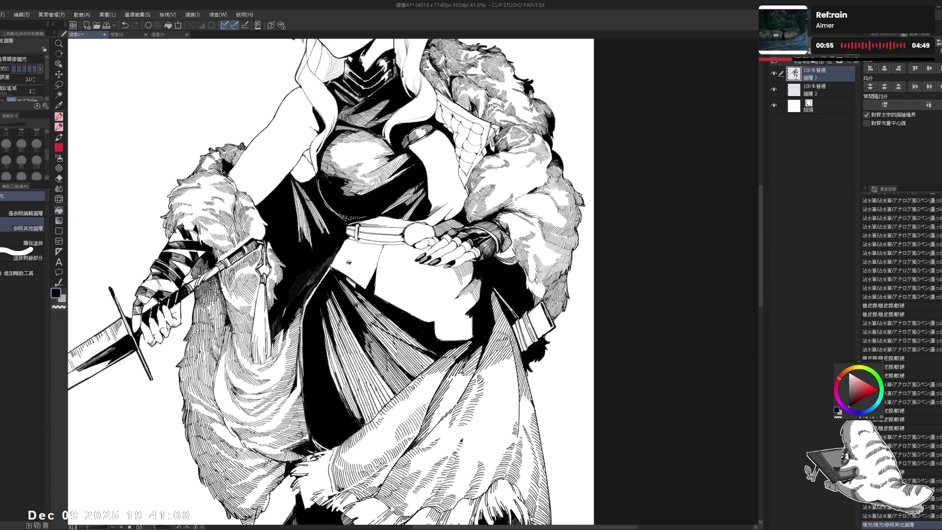
- Erase small stray marks near the elf's waist
{"action": "key", "text": "p"}
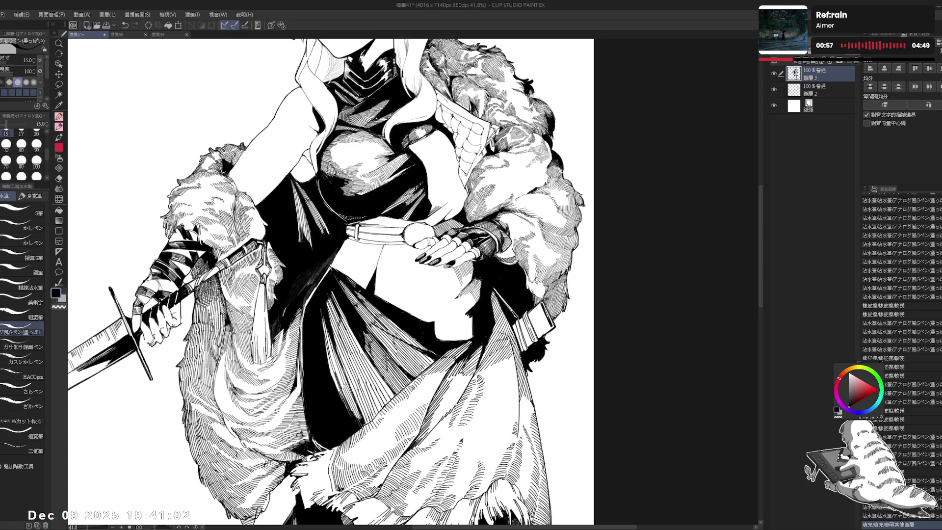
{"action": "scroll", "coordinate": [328, 282], "scroll_direction": "up", "scroll_amount": 1}
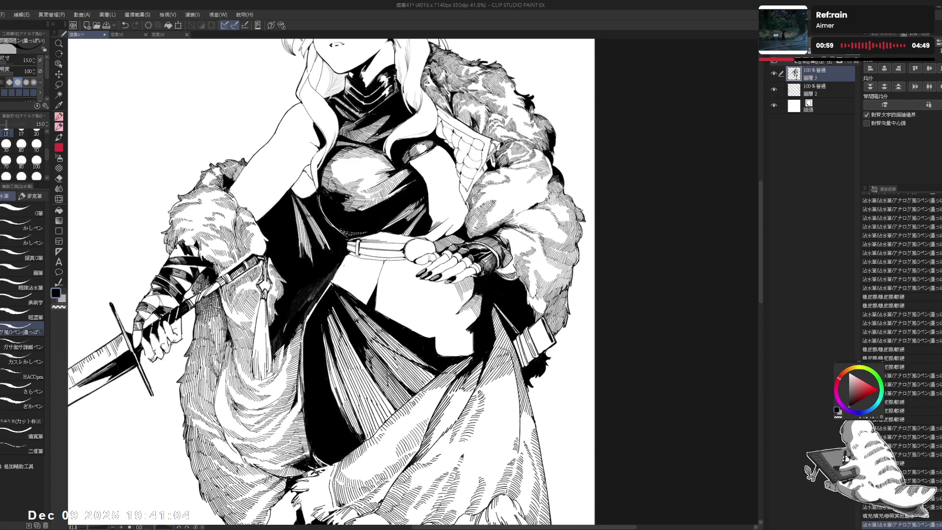
{"action": "left_click_drag", "start_coordinate": [383, 245], "coordinate": [374, 282]}
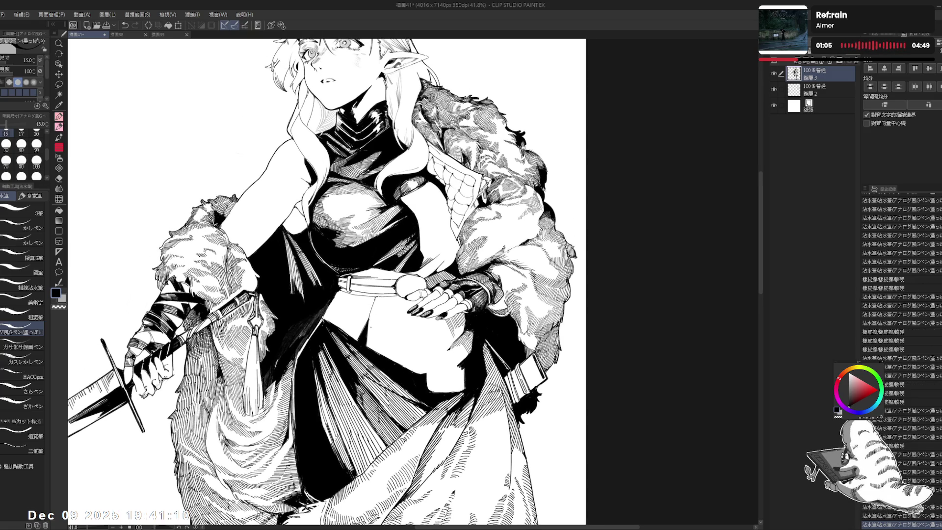
{"action": "scroll", "coordinate": [328, 282], "scroll_direction": "down", "scroll_amount": 1}
{"action": "scroll", "coordinate": [328, 282], "scroll_direction": "down", "scroll_amount": 1}
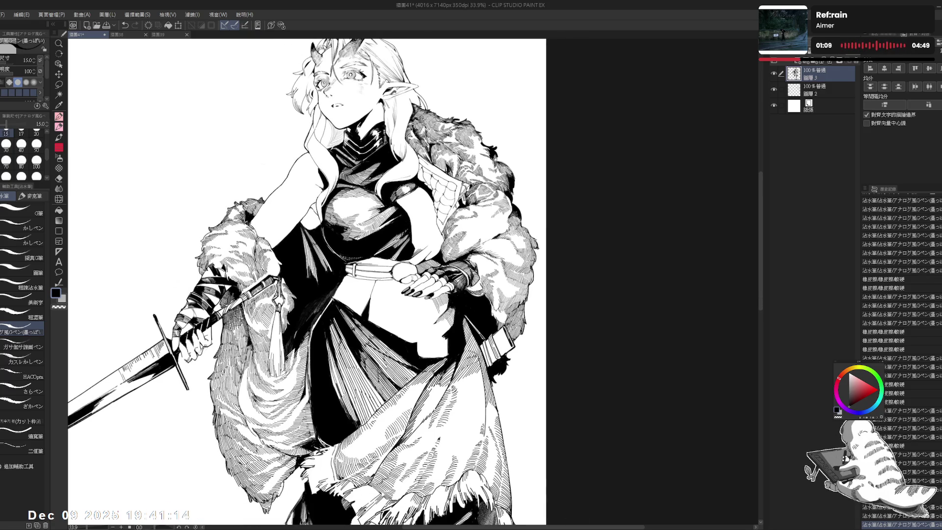
{"action": "key", "text": "e"}
{"action": "mouse_move", "coordinate": [376, 286]}
{"action": "left_mouse_down"}
{"action": "mouse_move", "coordinate": [368, 310]}
{"action": "mouse_move", "coordinate": [378, 285]}
{"action": "left_mouse_up"}
{"action": "key", "text": "p"}
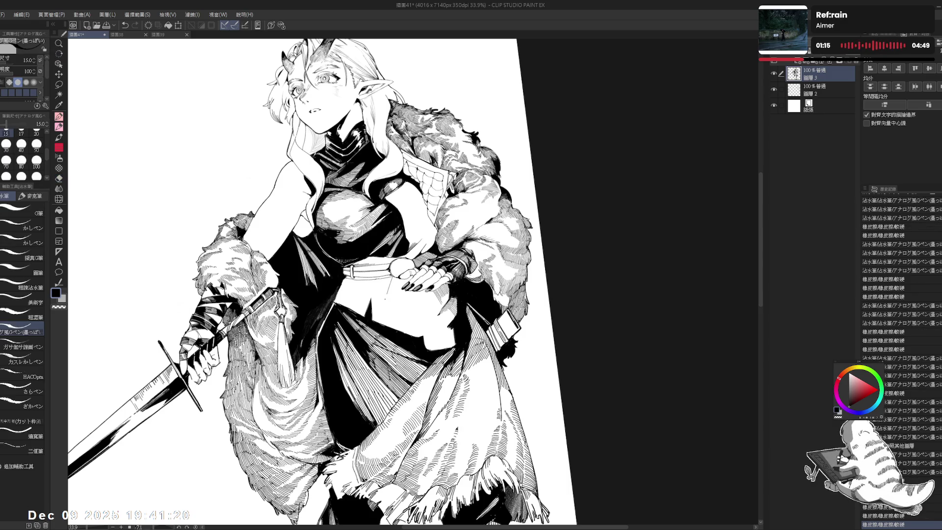
- Erase leftover ink bits at the waist and a patch near the skirt edge
{"action": "key", "text": "e"}
{"action": "left_click_drag", "start_coordinate": [372, 302], "coordinate": [371, 317]}
{"action": "key", "text": "p"}
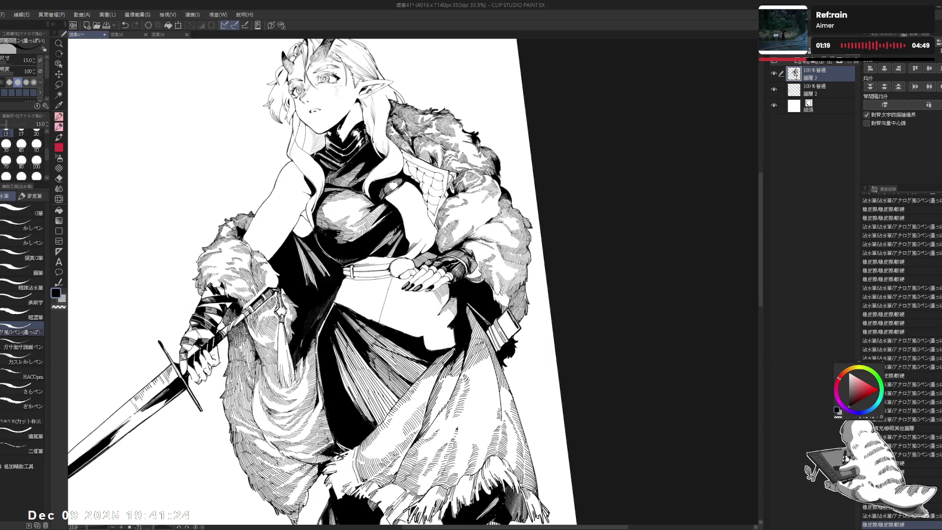
{"action": "key", "text": "g"}
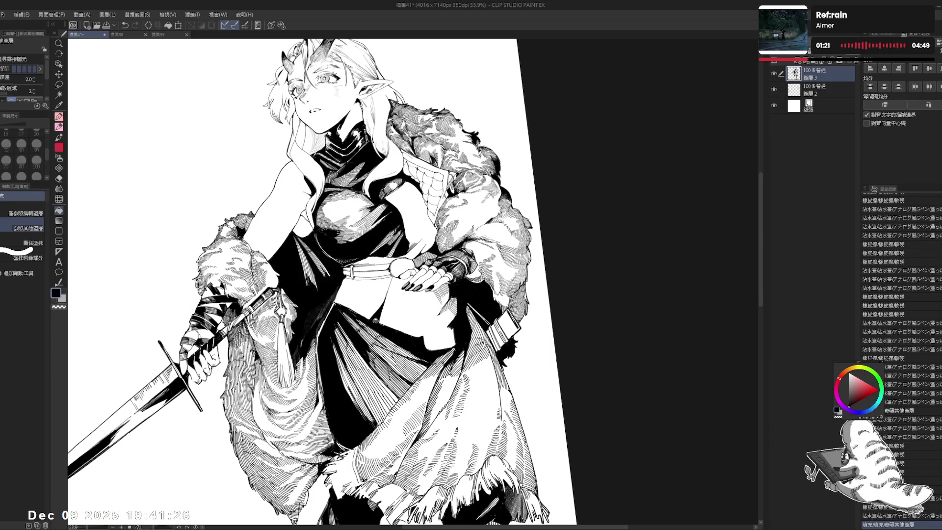
{"action": "scroll", "coordinate": [304, 284], "scroll_direction": "up", "scroll_amount": 1}
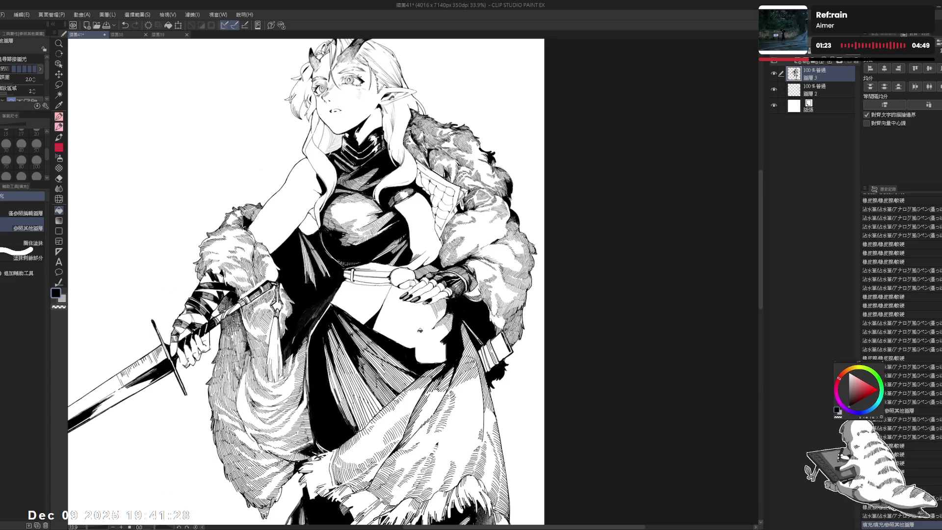
{"action": "key", "text": "p"}
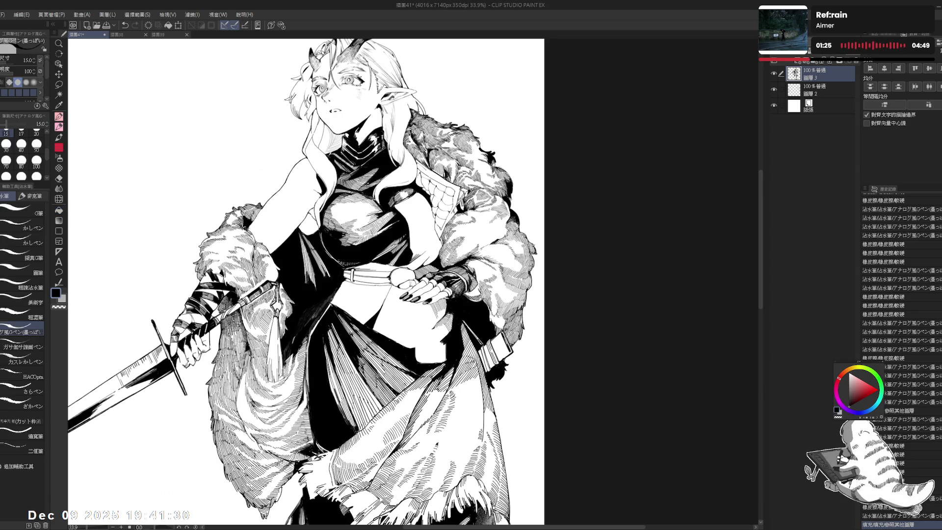
{"action": "key", "text": "e"}
{"action": "mouse_move", "coordinate": [346, 281]}
{"action": "left_mouse_down"}
{"action": "mouse_move", "coordinate": [333, 299]}
{"action": "mouse_move", "coordinate": [340, 289]}
{"action": "left_mouse_up"}
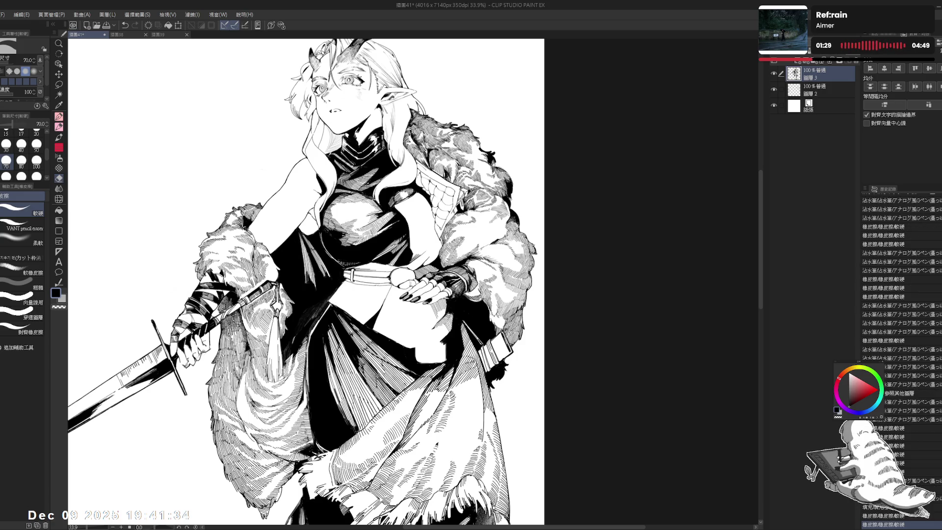
- Ink a short stroke on the figure, set the G-pen to size 17, and undo a trial stroke
{"action": "key", "text": "asciicircum"}
{"action": "key", "text": "asciicircum"}
{"action": "key", "text": "asciicircum"}
{"action": "key", "text": "p"}
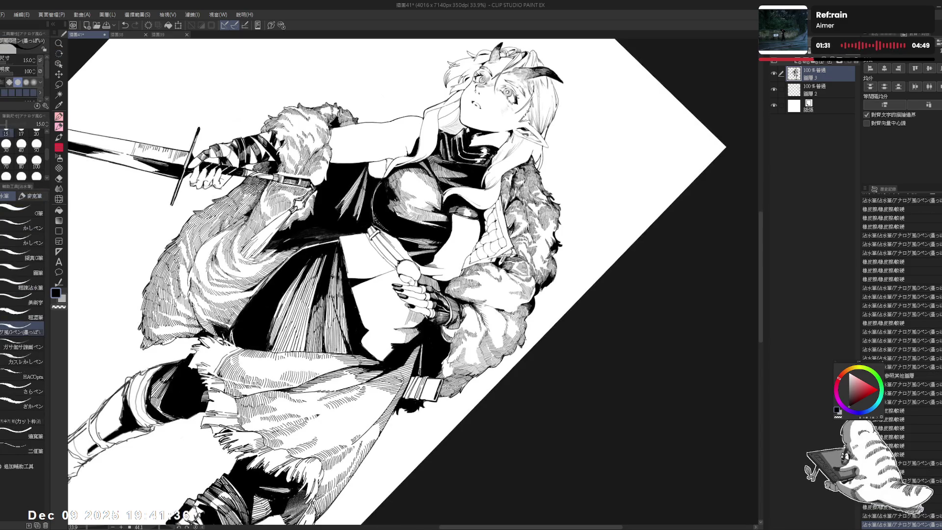
{"action": "left_click_drag", "start_coordinate": [344, 243], "coordinate": [346, 273]}
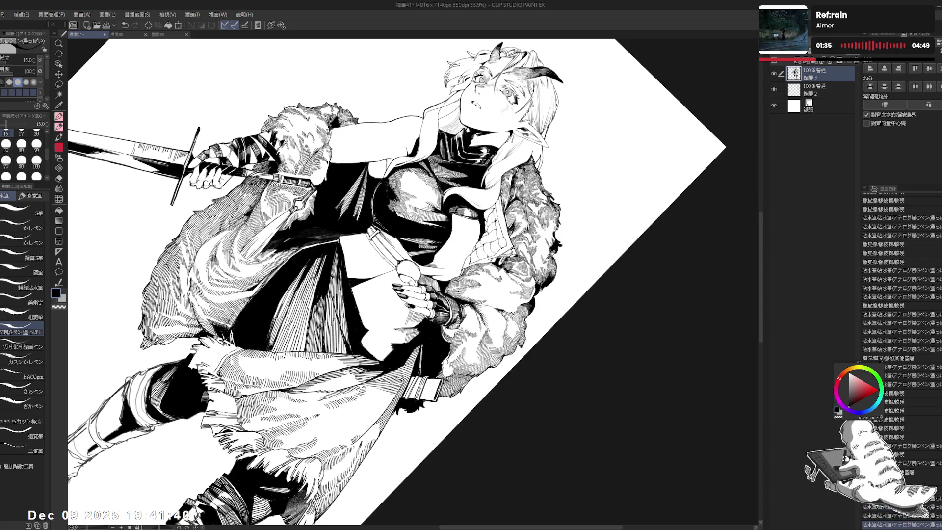
{"action": "key", "text": "minus"}
{"action": "key", "text": "minus"}
{"action": "key", "text": "minus"}
{"action": "key", "text": "minus"}
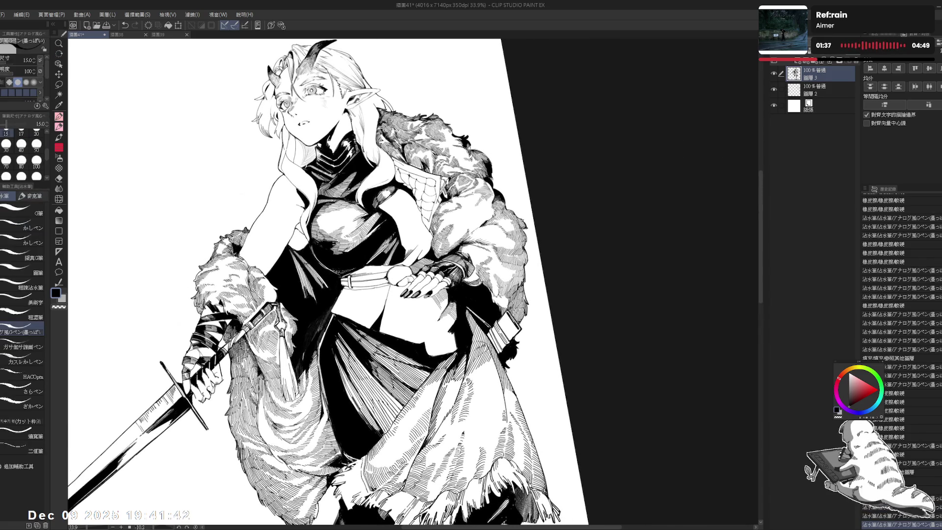
{"action": "left_click", "coordinate": [21, 132]}
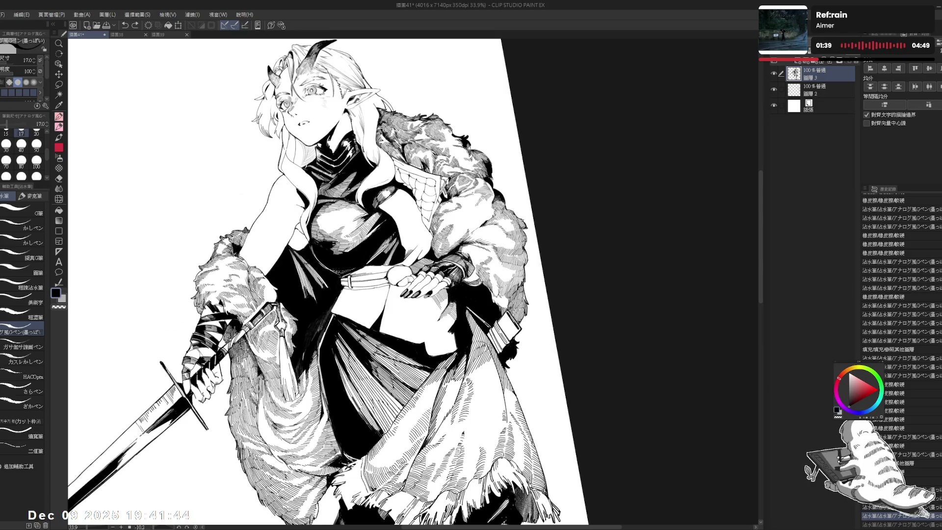
{"action": "left_click_drag", "start_coordinate": [386, 287], "coordinate": [388, 307]}
{"action": "key", "text": "ctrl+z"}
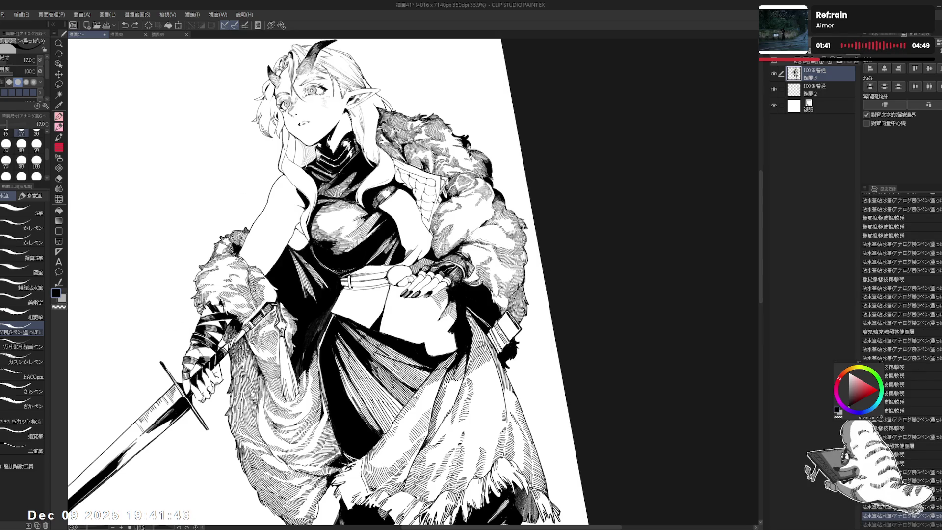
- Erase two tiny spots around the waist and skirt
{"action": "key", "text": "e"}
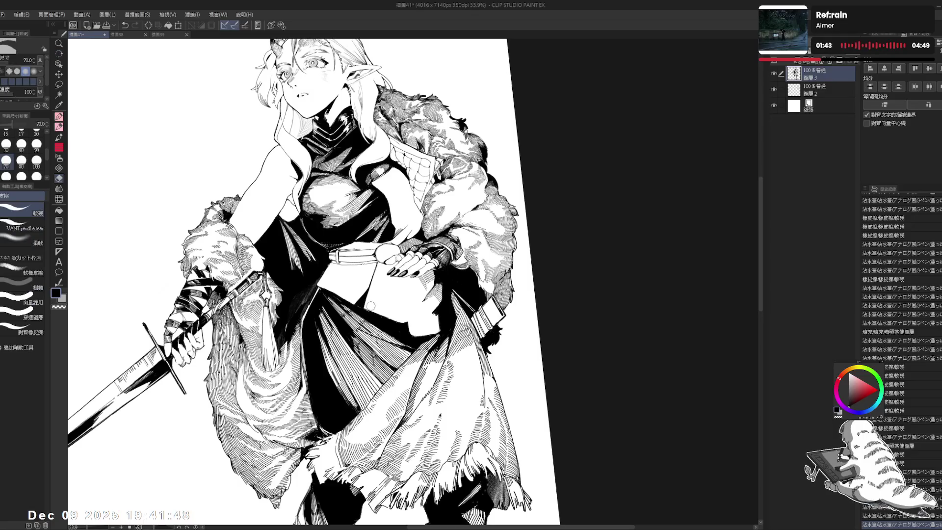
{"action": "left_click", "coordinate": [376, 313]}
{"action": "mouse_move", "coordinate": [376, 312]}
{"action": "left_mouse_down"}
{"action": "mouse_move", "coordinate": [410, 316]}
{"action": "mouse_move", "coordinate": [396, 294]}
{"action": "left_mouse_up"}
{"action": "left_click", "coordinate": [411, 315]}
{"action": "scroll", "coordinate": [411, 316], "scroll_direction": "down", "scroll_amount": 1}
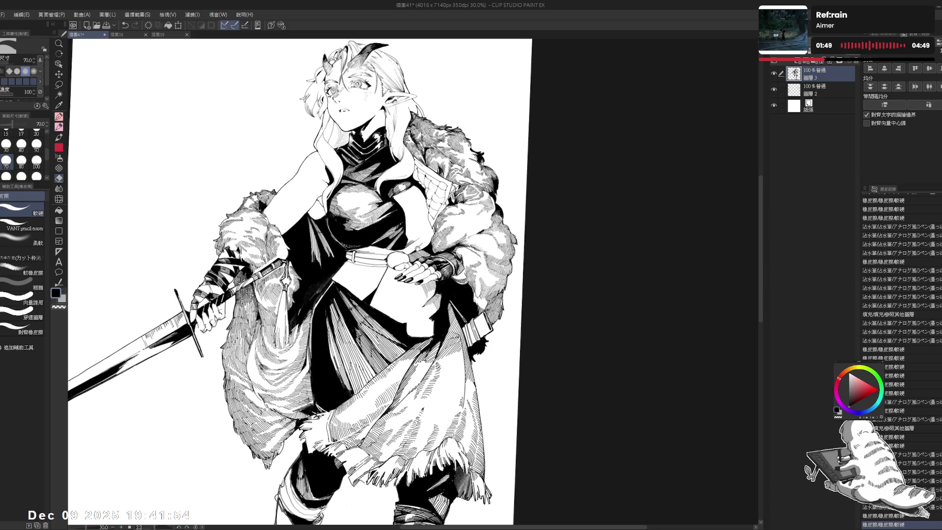
{"action": "mouse_move", "coordinate": [349, 283]}
{"action": "left_mouse_down"}
{"action": "mouse_move", "coordinate": [341, 285]}
{"action": "mouse_move", "coordinate": [360, 285]}
{"action": "left_mouse_up"}
- Ink short strokes on the lower coat, erase a small mark, and undo a bad stroke
{"action": "key", "text": "p"}
{"action": "left_click_drag", "start_coordinate": [344, 245], "coordinate": [393, 196]}
{"action": "mouse_move", "coordinate": [364, 257]}
{"action": "left_mouse_down"}
{"action": "mouse_move", "coordinate": [373, 268]}
{"action": "mouse_move", "coordinate": [373, 206]}
{"action": "mouse_move", "coordinate": [344, 186]}
{"action": "left_mouse_up"}
{"action": "mouse_move", "coordinate": [355, 283]}
{"action": "left_mouse_down"}
{"action": "mouse_move", "coordinate": [360, 255]}
{"action": "mouse_move", "coordinate": [364, 300]}
{"action": "mouse_move", "coordinate": [376, 328]}
{"action": "mouse_move", "coordinate": [386, 325]}
{"action": "mouse_move", "coordinate": [349, 265]}
{"action": "left_mouse_up"}
{"action": "key", "text": "ctrl+z"}
- Ink a short stroke on the skirt, reset the canvas upright, and zoom out
{"action": "key", "text": "e"}
{"action": "key", "text": "p"}
{"action": "left_click_drag", "start_coordinate": [396, 309], "coordinate": [402, 301]}
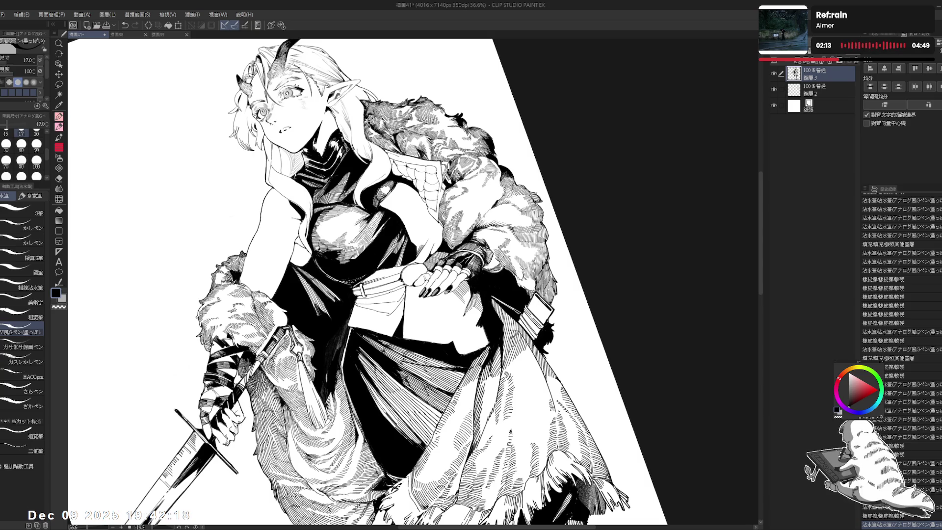
{"action": "key", "text": "ctrl+shift+at"}
{"action": "key", "text": "ctrl+minus"}
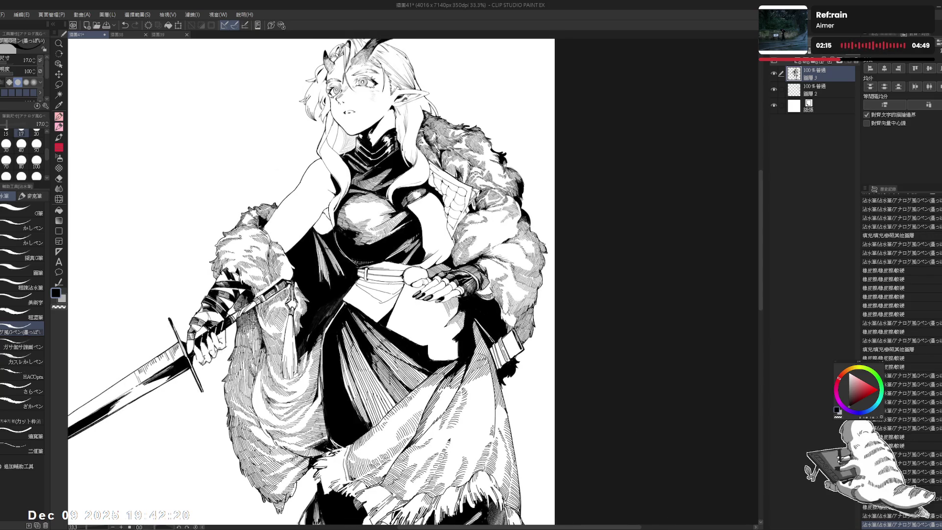
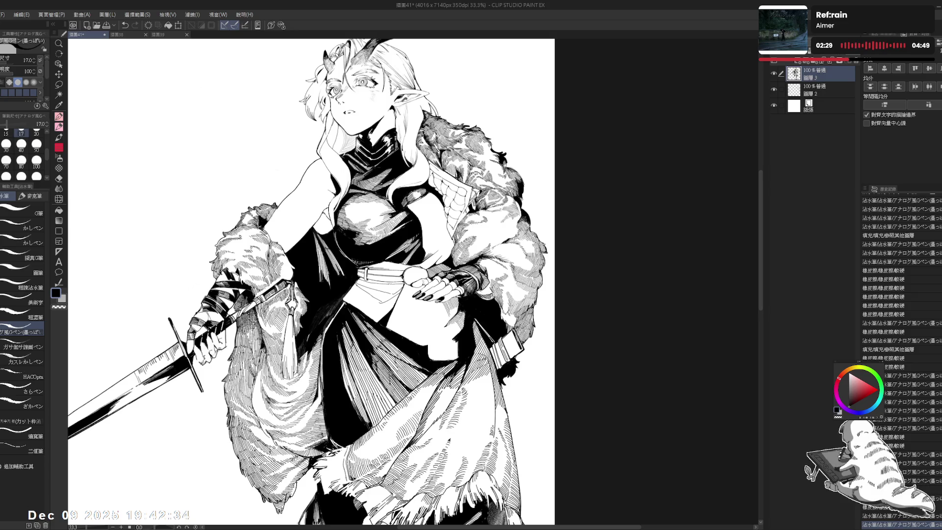
- Zoom in and tilt the view on the figure, then ink a small touch-up stroke
{"action": "scroll", "coordinate": [365, 298], "scroll_direction": "up", "scroll_amount": 2}
{"action": "mouse_move", "coordinate": [364, 298]}
{"action": "left_mouse_down"}
{"action": "mouse_move", "coordinate": [348, 296]}
{"action": "mouse_move", "coordinate": [398, 291]}
{"action": "left_mouse_up"}
{"action": "key", "text": "e"}
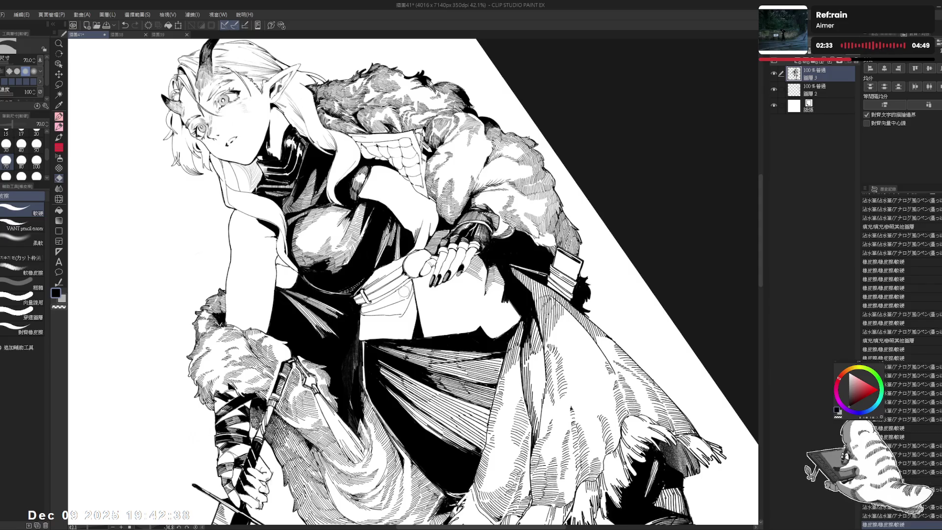
{"action": "key", "text": "p"}
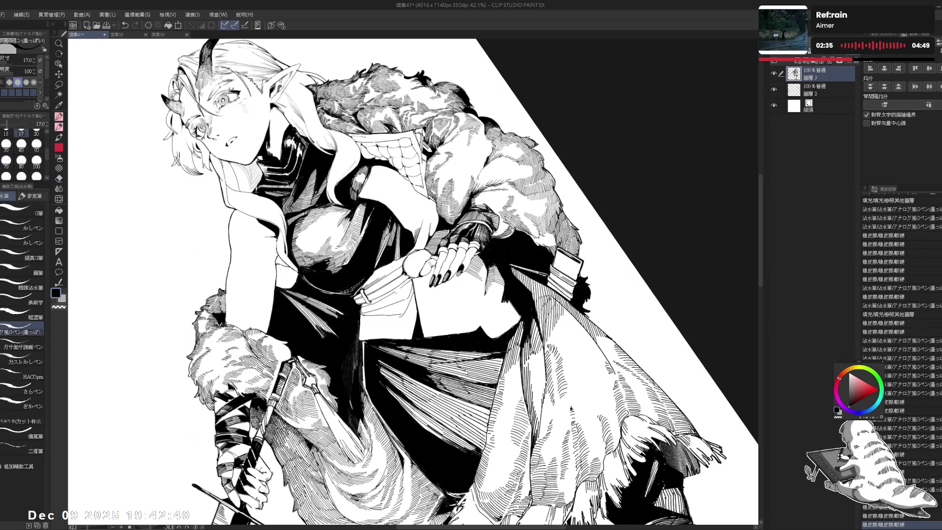
{"action": "mouse_move", "coordinate": [395, 291]}
{"action": "left_mouse_down"}
{"action": "mouse_move", "coordinate": [373, 275]}
{"action": "mouse_move", "coordinate": [383, 265]}
{"action": "mouse_move", "coordinate": [417, 305]}
{"action": "left_mouse_up"}
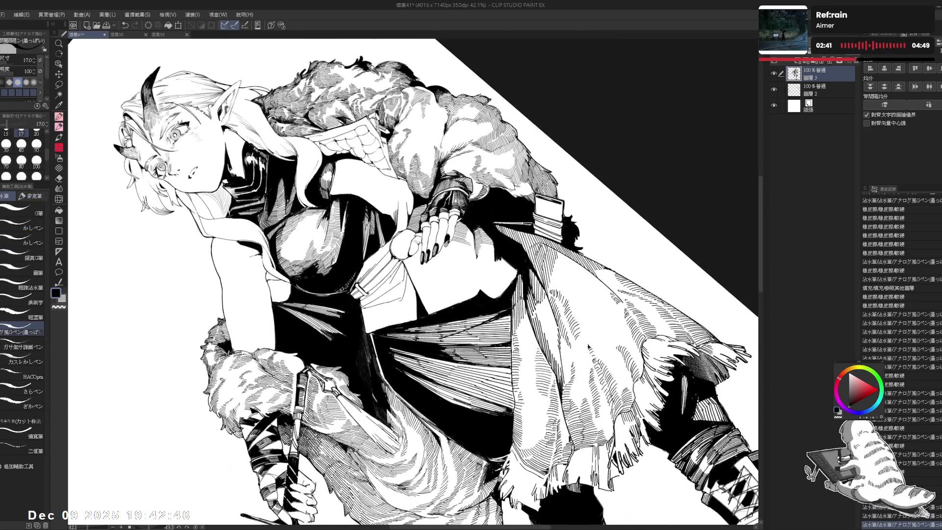
- Fill two small gaps in the line art with solid black
{"action": "key", "text": "g"}
{"action": "left_click", "coordinate": [401, 274]}
{"action": "left_click", "coordinate": [398, 269]}
{"action": "mouse_move", "coordinate": [397, 270]}
{"action": "left_mouse_down"}
{"action": "mouse_move", "coordinate": [373, 246]}
{"action": "mouse_move", "coordinate": [378, 235]}
{"action": "mouse_move", "coordinate": [412, 265]}
{"action": "left_mouse_up"}
- Undo the last pen stroke and redo the touch-ups with a thinner pen, size 15
{"action": "key", "text": "p"}
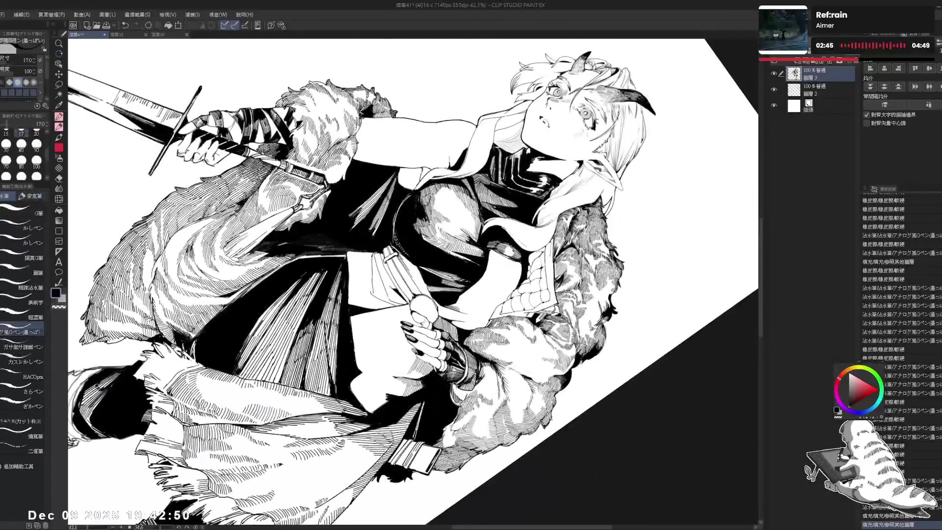
{"action": "key", "text": "ctrl+z"}
{"action": "key", "text": "bracketleft"}
{"action": "mouse_move", "coordinate": [390, 290]}
{"action": "left_mouse_down"}
{"action": "mouse_move", "coordinate": [397, 285]}
{"action": "mouse_move", "coordinate": [373, 245]}
{"action": "mouse_move", "coordinate": [388, 236]}
{"action": "mouse_move", "coordinate": [413, 265]}
{"action": "mouse_move", "coordinate": [395, 303]}
{"action": "left_mouse_up"}
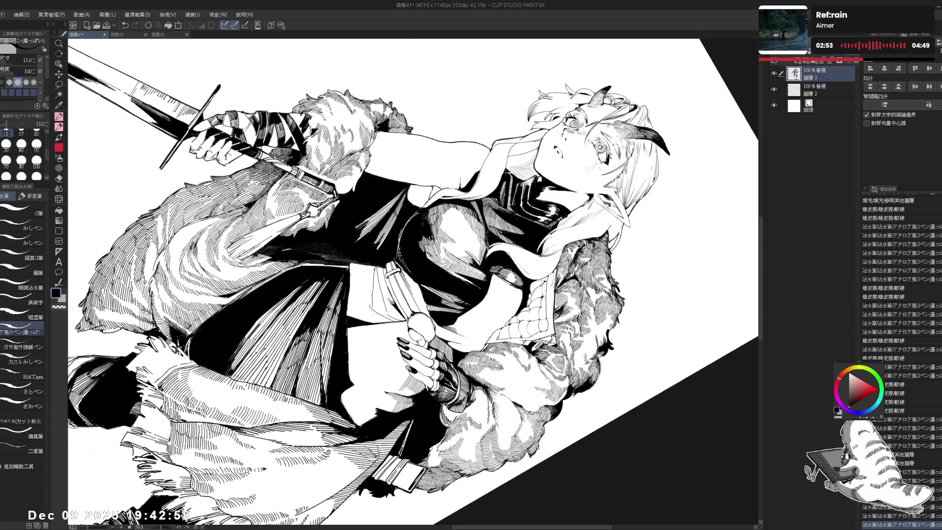
- Straighten and re-tilt the view, then erase small stray bits of ink
{"action": "key", "text": "ctrl+shift+r"}
{"action": "scroll", "coordinate": [348, 285], "scroll_direction": "down", "scroll_amount": 2}
{"action": "left_click_drag", "start_coordinate": [412, 275], "coordinate": [373, 235]}
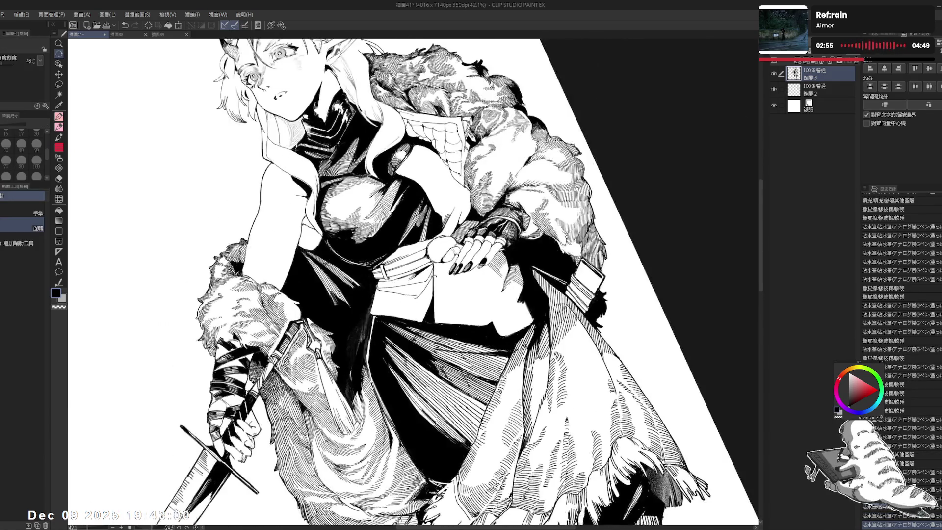
{"action": "left_click", "coordinate": [425, 283]}
{"action": "mouse_move", "coordinate": [425, 283]}
{"action": "left_mouse_down"}
{"action": "mouse_move", "coordinate": [412, 295]}
{"action": "mouse_move", "coordinate": [428, 280]}
{"action": "left_mouse_up"}
{"action": "left_click", "coordinate": [423, 280]}
{"action": "key", "text": "p"}
{"action": "key", "text": "e"}
{"action": "key", "text": "p"}
{"action": "key", "text": "e"}
{"action": "key", "text": "p"}
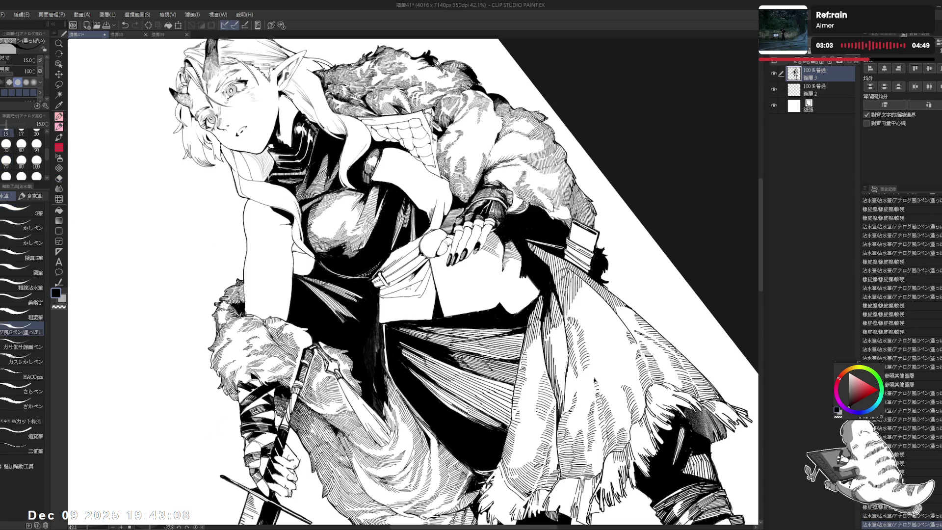
- Rotate the view about 90° clockwise, try a short touch-up line, and undo it
{"action": "key", "text": "r"}
{"action": "mouse_move", "coordinate": [412, 147]}
{"action": "left_mouse_down"}
{"action": "mouse_move", "coordinate": [490, 162]}
{"action": "mouse_move", "coordinate": [540, 196]}
{"action": "mouse_move", "coordinate": [565, 246]}
{"action": "left_mouse_up"}
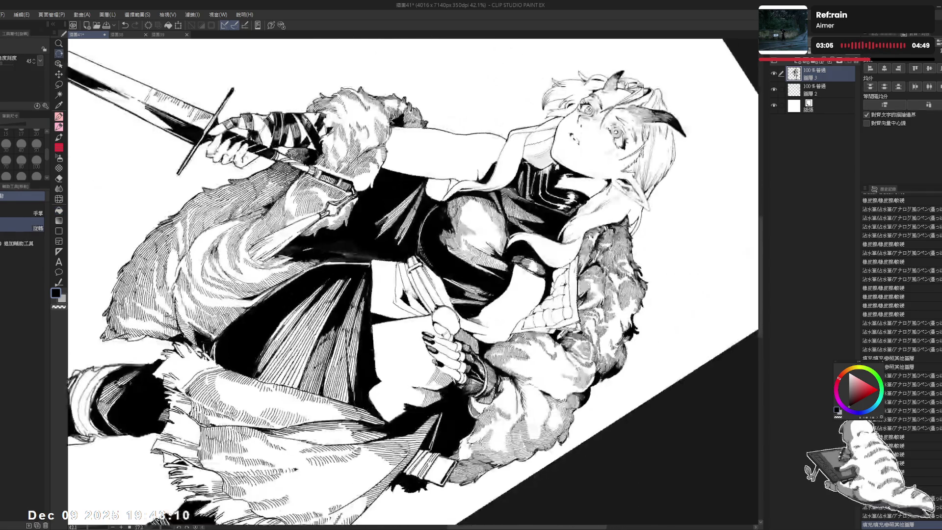
{"action": "key", "text": "p"}
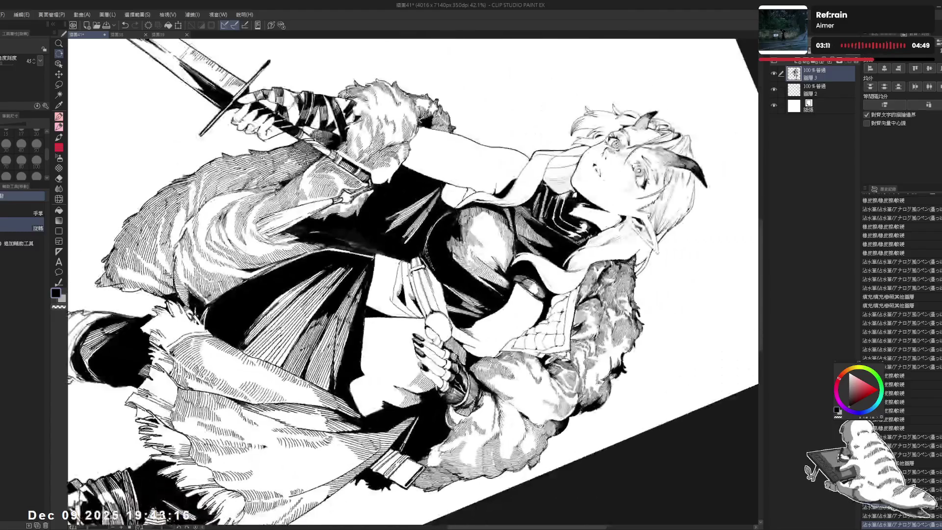
{"action": "left_click_drag", "start_coordinate": [400, 262], "coordinate": [396, 283]}
{"action": "key", "text": "ctrl+z"}
{"action": "key", "text": "ctrl+z"}
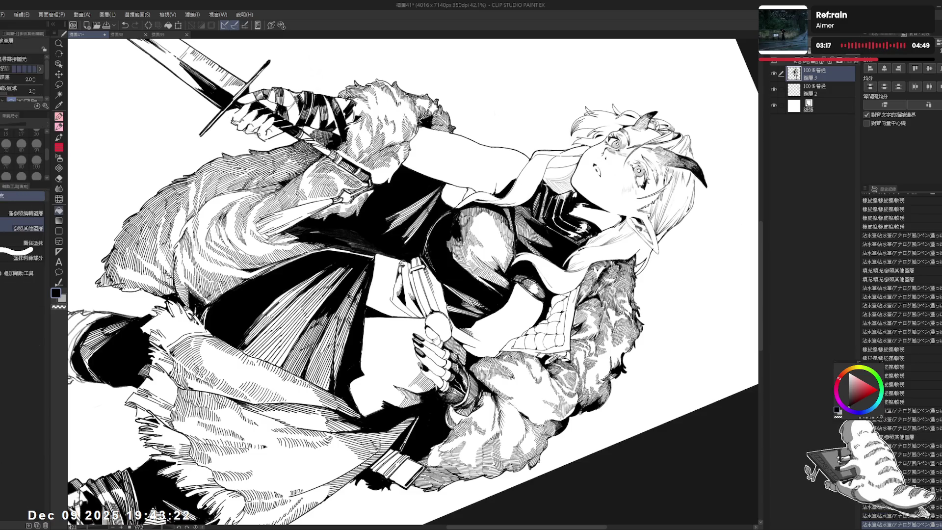
{"action": "mouse_move", "coordinate": [412, 275]}
{"action": "left_mouse_down"}
{"action": "mouse_move", "coordinate": [373, 344]}
{"action": "mouse_move", "coordinate": [402, 295]}
{"action": "mouse_move", "coordinate": [373, 343]}
{"action": "mouse_move", "coordinate": [363, 329]}
{"action": "mouse_move", "coordinate": [407, 294]}
{"action": "left_mouse_up"}
{"action": "scroll", "coordinate": [416, 294], "scroll_direction": "up", "scroll_amount": 2}
{"action": "key", "text": "p"}
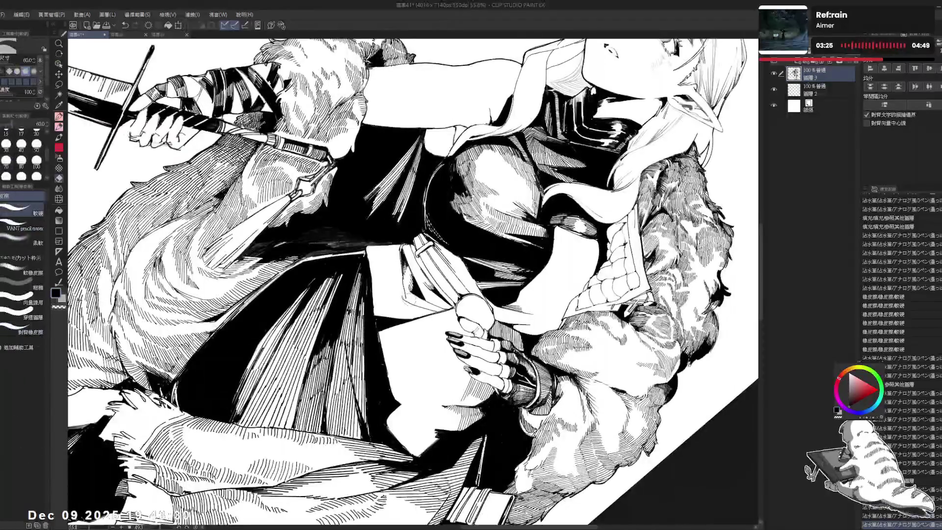
- Try two small pen marks, including a short vertical stroke, and undo both
{"action": "mouse_move", "coordinate": [404, 278]}
{"action": "left_mouse_down"}
{"action": "mouse_move", "coordinate": [404, 293]}
{"action": "mouse_move", "coordinate": [428, 293]}
{"action": "left_mouse_up"}
{"action": "key", "text": "ctrl+z"}
{"action": "key", "text": "e"}
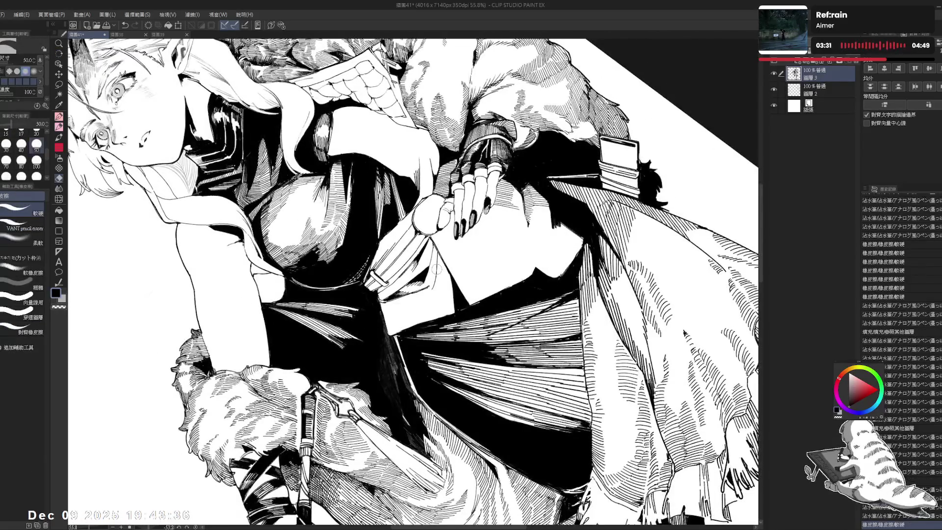
{"action": "key", "text": "p"}
{"action": "left_click_drag", "start_coordinate": [436, 249], "coordinate": [436, 278]}
{"action": "key", "text": "ctrl+z"}
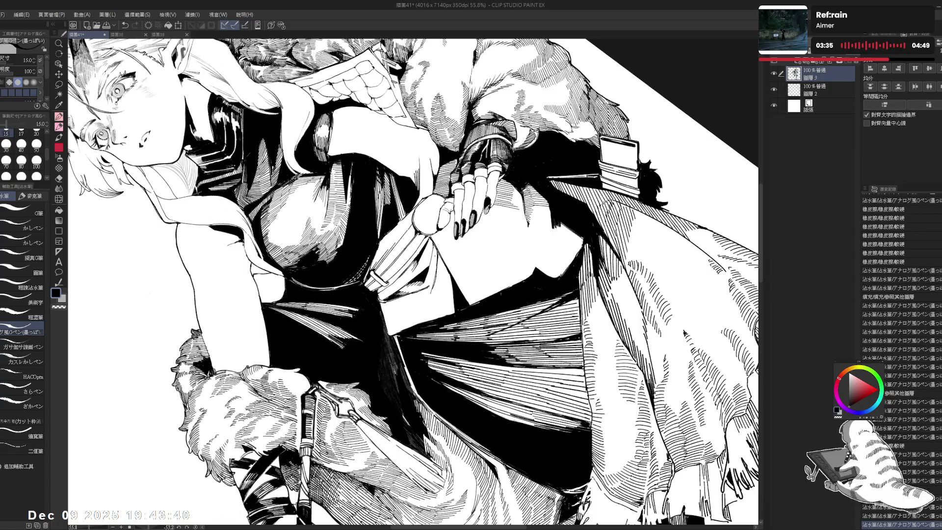
- Fill a small gap with black, then reset and re-tilt the view for inking
{"action": "left_click_drag", "start_coordinate": [412, 294], "coordinate": [442, 255]}
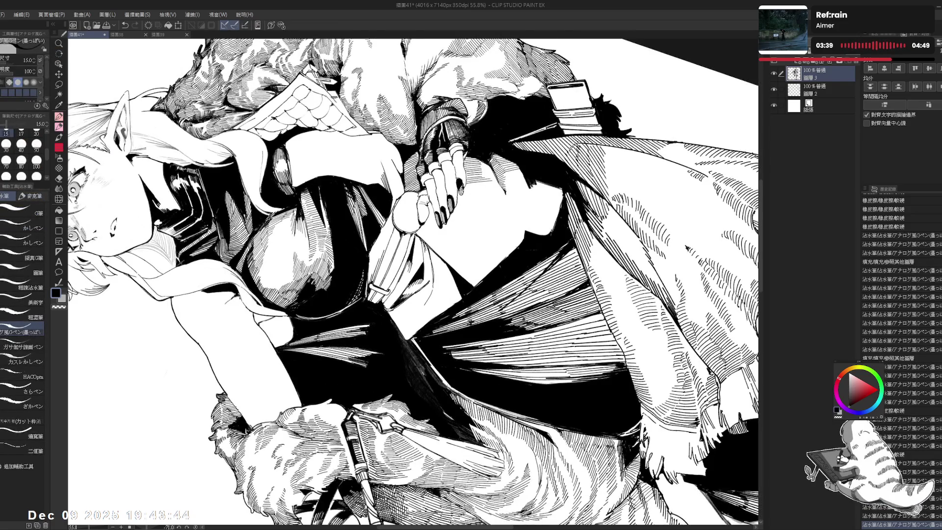
{"action": "key", "text": "g"}
{"action": "left_click", "coordinate": [427, 294]}
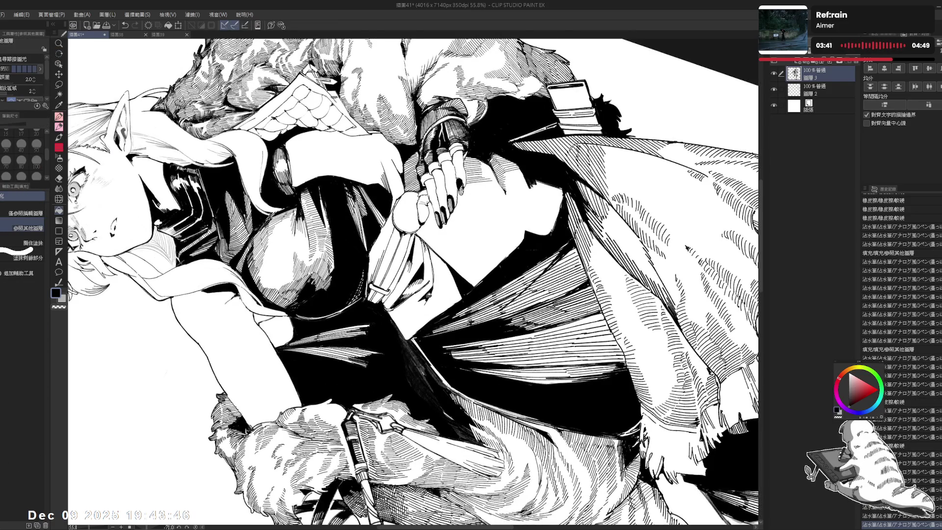
{"action": "key", "text": "ctrl+@"}
{"action": "left_click_drag", "start_coordinate": [412, 275], "coordinate": [442, 236]}
{"action": "key", "text": "p"}
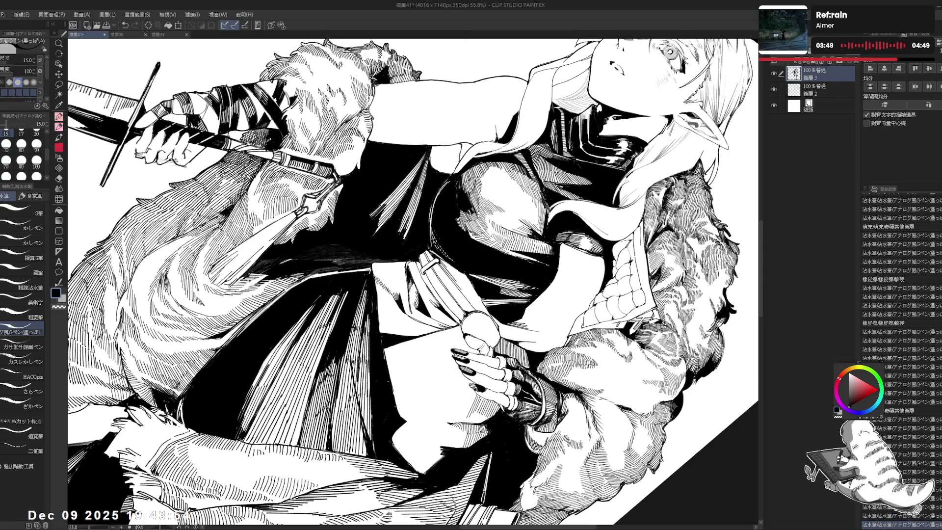
- Tilt the view about 40°, ink a small touch-up mark, then zoom out to the whole figure
{"action": "left_click_drag", "start_coordinate": [440, 324], "coordinate": [388, 275]}
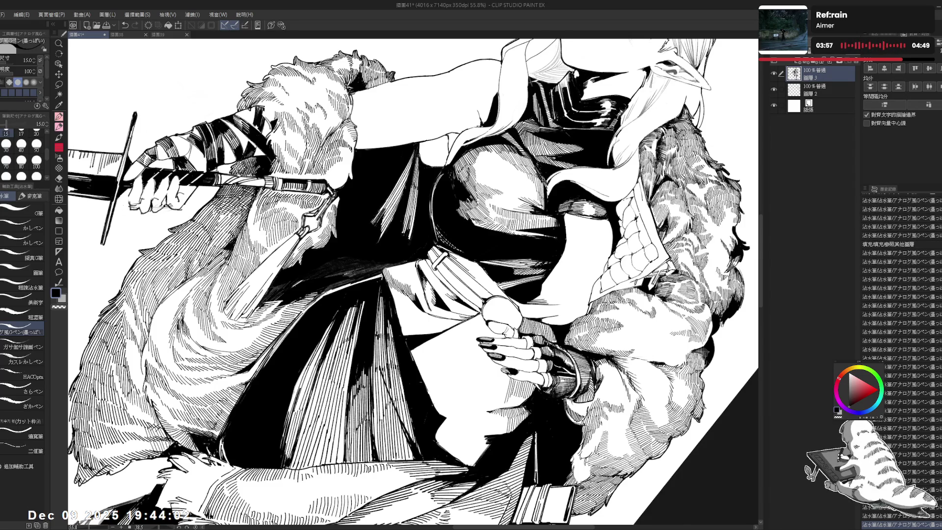
{"action": "key", "text": "at"}
{"action": "left_click_drag", "start_coordinate": [403, 147], "coordinate": [490, 294]}
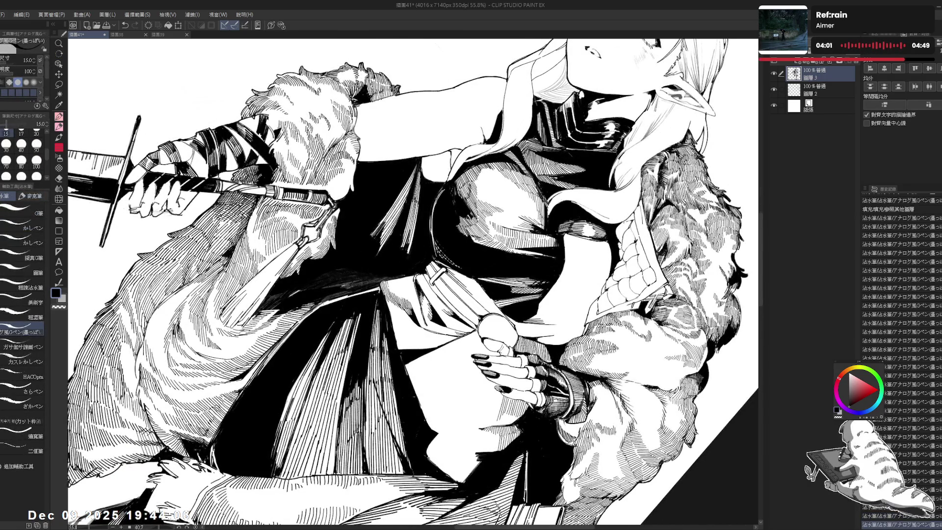
{"action": "mouse_move", "coordinate": [391, 279]}
{"action": "left_mouse_down"}
{"action": "mouse_move", "coordinate": [391, 292]}
{"action": "mouse_move", "coordinate": [404, 290]}
{"action": "left_mouse_up"}
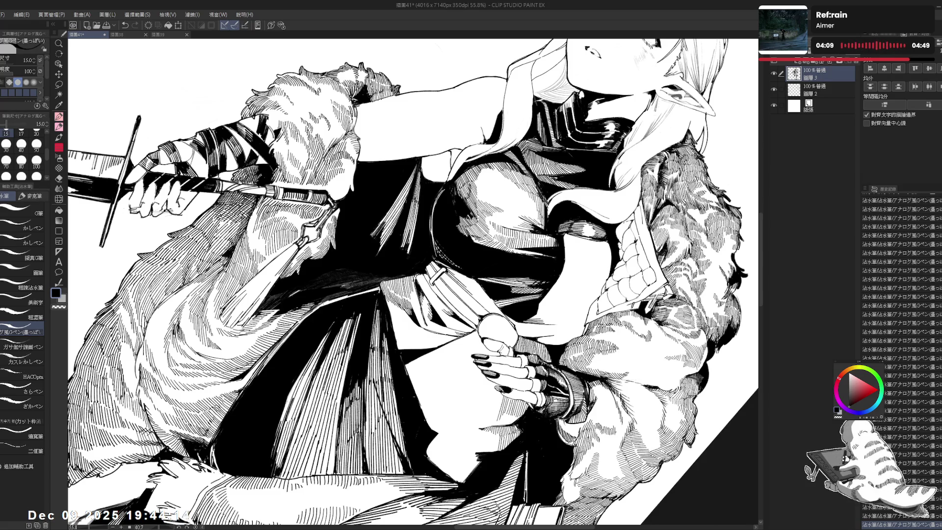
{"action": "key", "text": "ctrl+minus"}
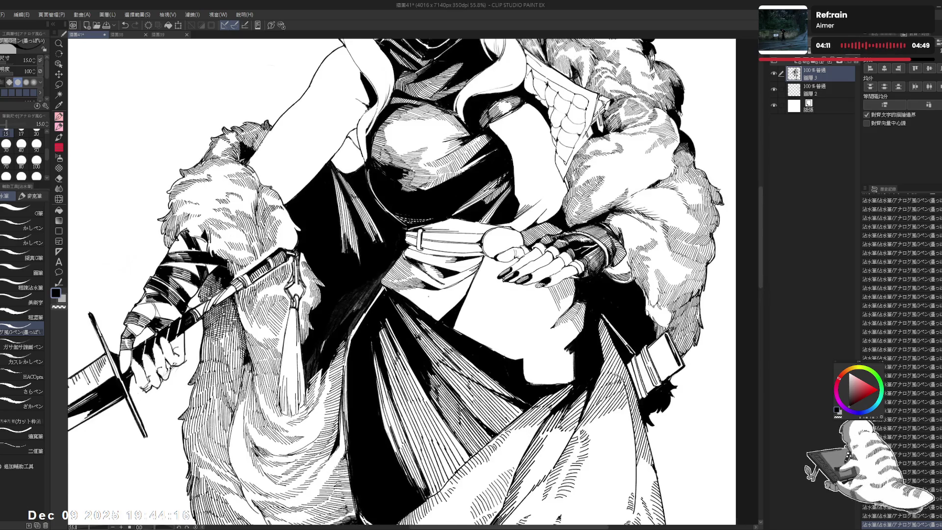
{"action": "key", "text": "ctrl+minus"}
{"action": "scroll", "coordinate": [395, 248], "scroll_direction": "up", "scroll_amount": 2}
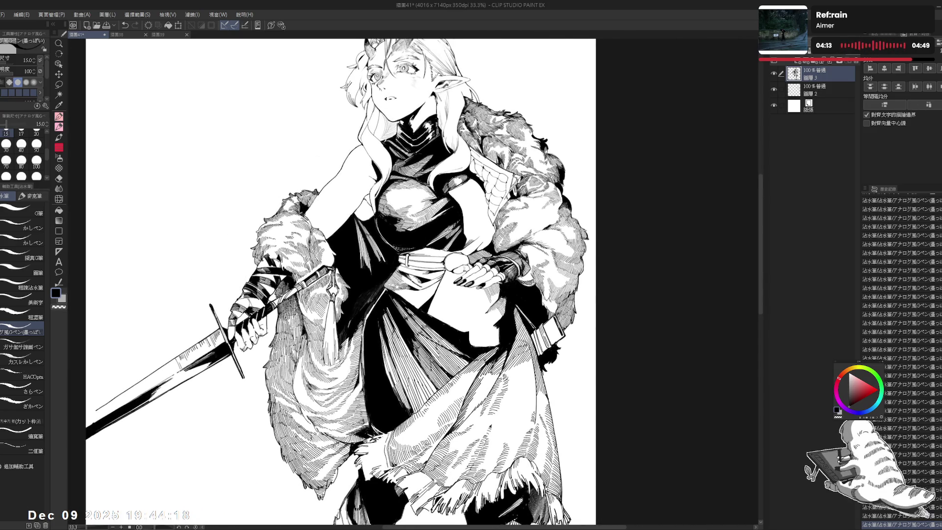
- Reset, zoom out and re-tilt the view, then zoom in on the figure's midsection
{"action": "left_click_drag", "start_coordinate": [491, 147], "coordinate": [565, 245]}
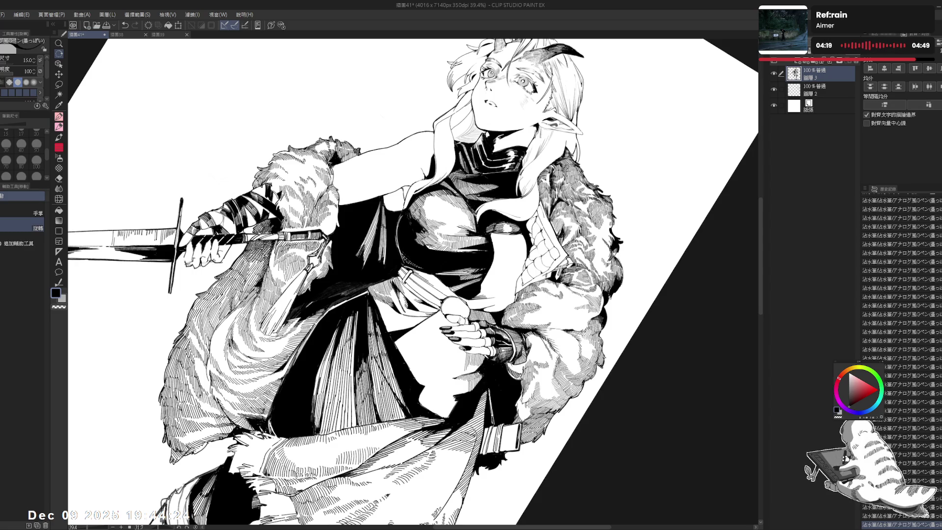
{"action": "key", "text": "ctrl+@"}
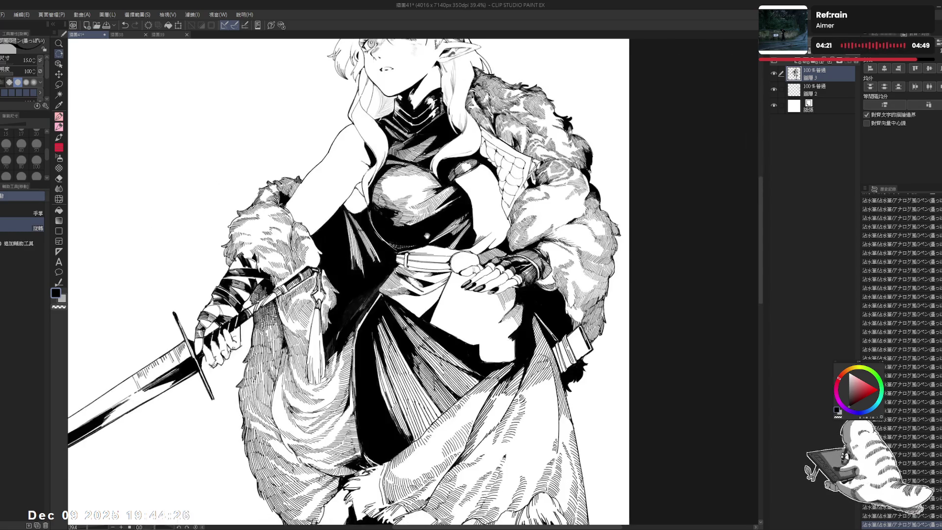
{"action": "key", "text": "ctrl+minus"}
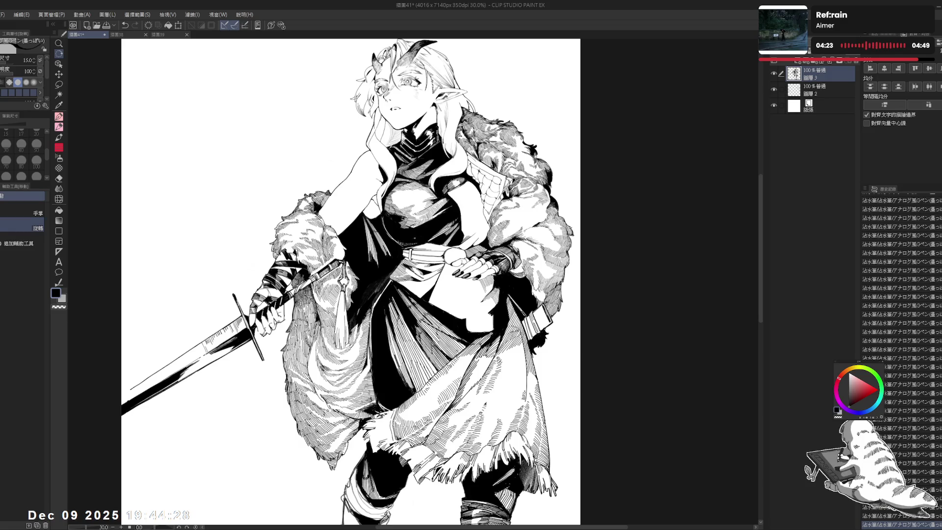
{"action": "scroll", "coordinate": [343, 284], "scroll_direction": "up", "scroll_amount": 3}
{"action": "left_click_drag", "start_coordinate": [442, 196], "coordinate": [520, 315]}
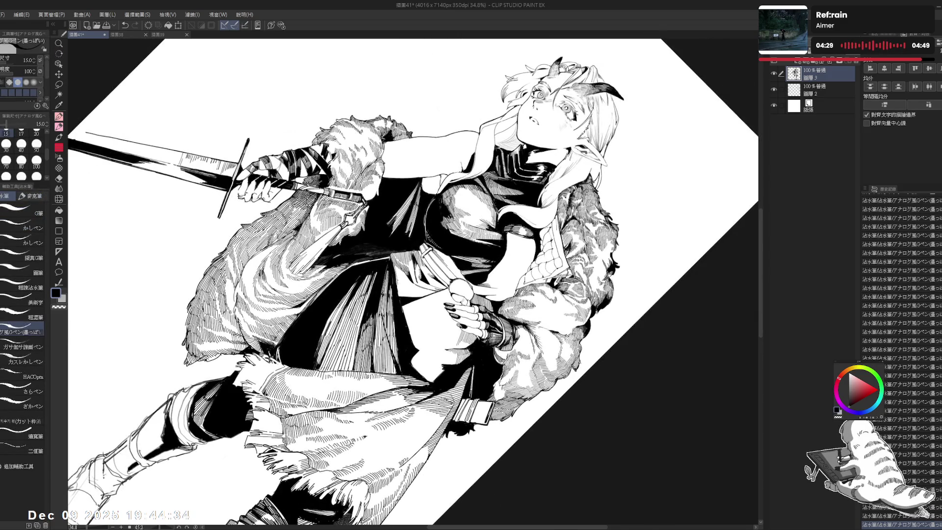
{"action": "left_click_drag", "start_coordinate": [397, 277], "coordinate": [404, 285]}
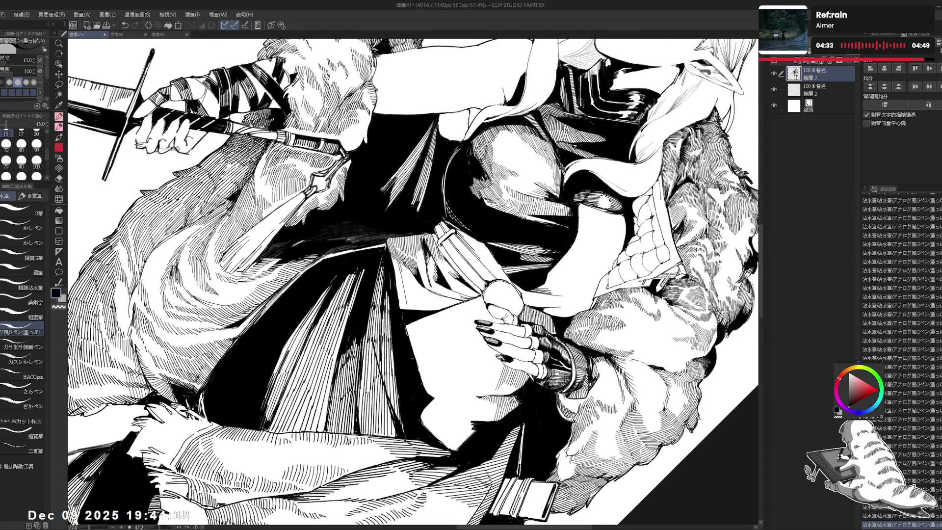
- Rotate the canvas to working angles, ink a short hatch stroke, and undo stray strokes
{"action": "key", "text": "r"}
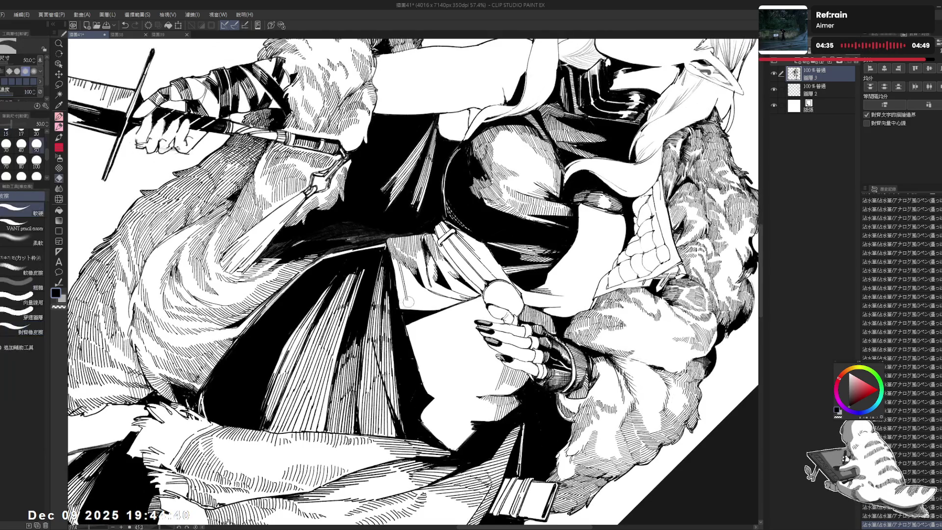
{"action": "mouse_move", "coordinate": [400, 299]}
{"action": "left_mouse_down"}
{"action": "mouse_move", "coordinate": [427, 314]}
{"action": "mouse_move", "coordinate": [403, 344]}
{"action": "left_mouse_up"}
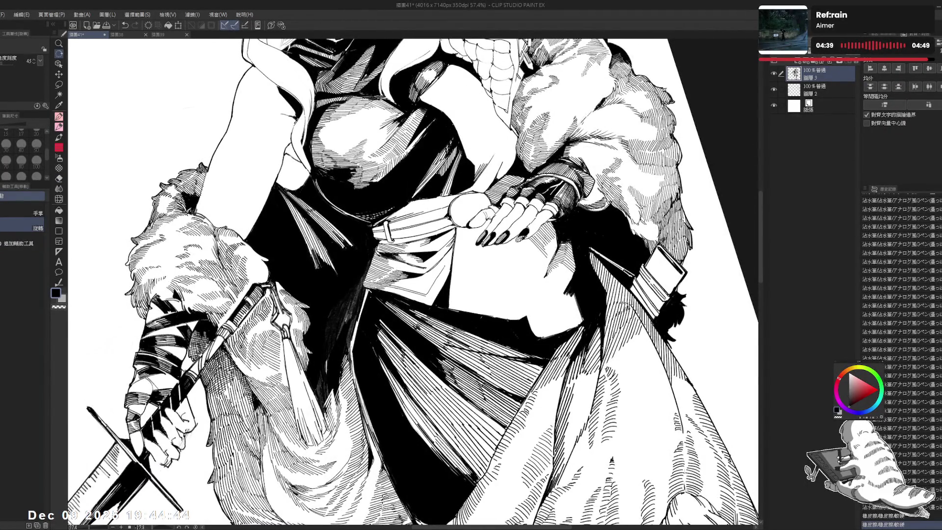
{"action": "left_click_drag", "start_coordinate": [403, 343], "coordinate": [363, 355]}
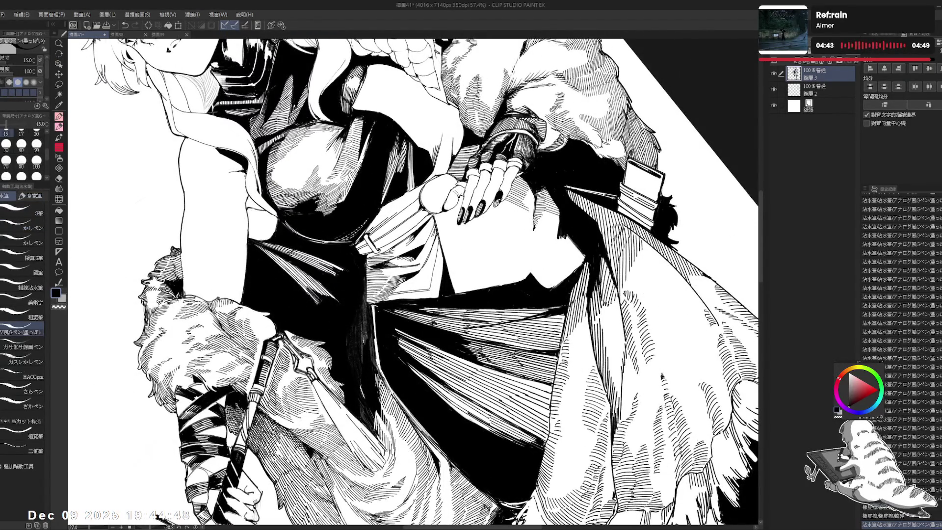
{"action": "key", "text": "ctrl+z"}
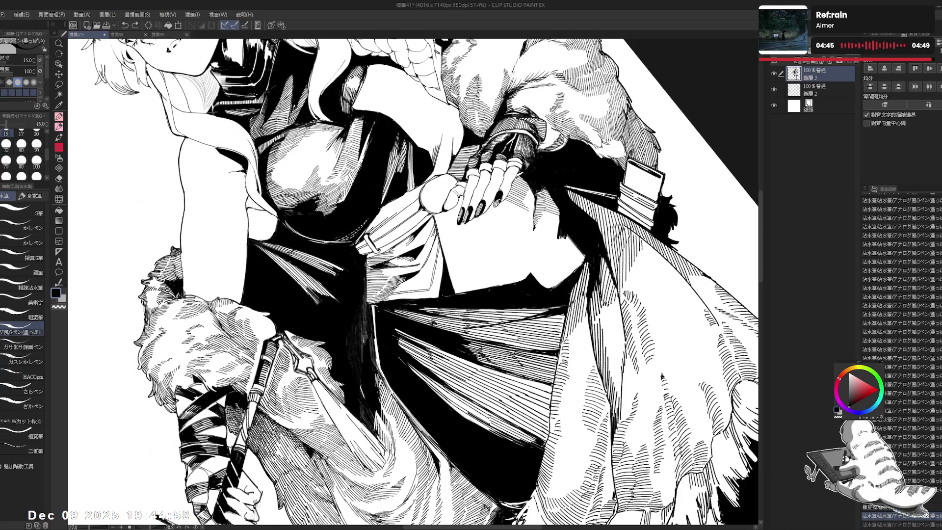
{"action": "left_click_drag", "start_coordinate": [402, 344], "coordinate": [383, 334]}
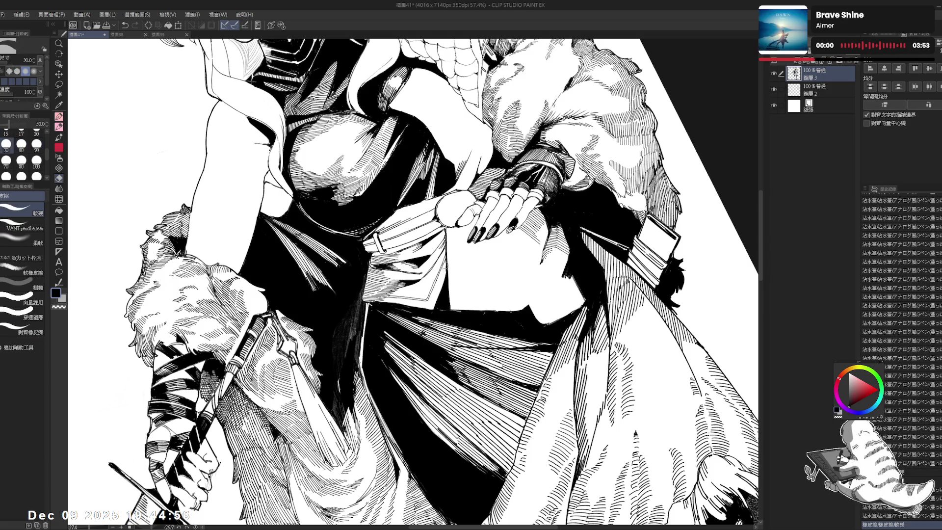
{"action": "key", "text": "r"}
{"action": "left_click_drag", "start_coordinate": [470, 196], "coordinate": [510, 231]}
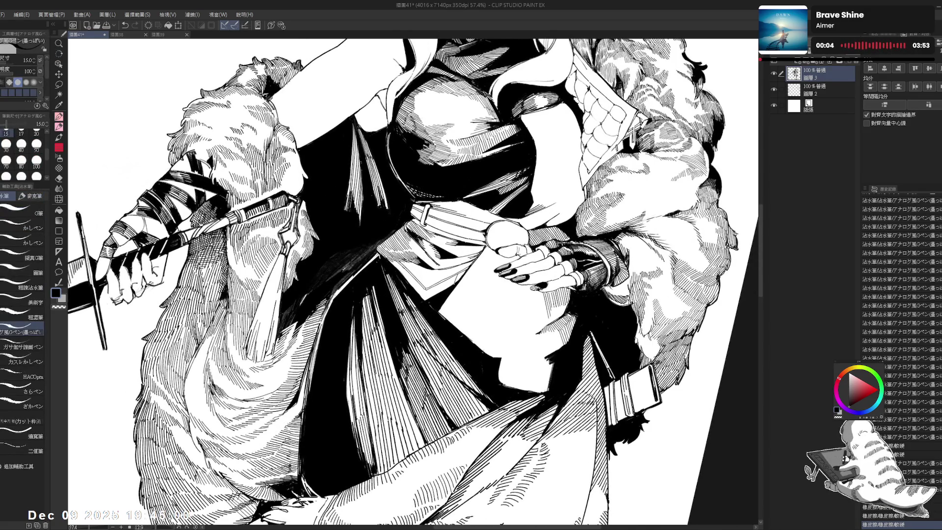
{"action": "left_click_drag", "start_coordinate": [456, 275], "coordinate": [463, 281]}
{"action": "key", "text": "ctrl+z"}
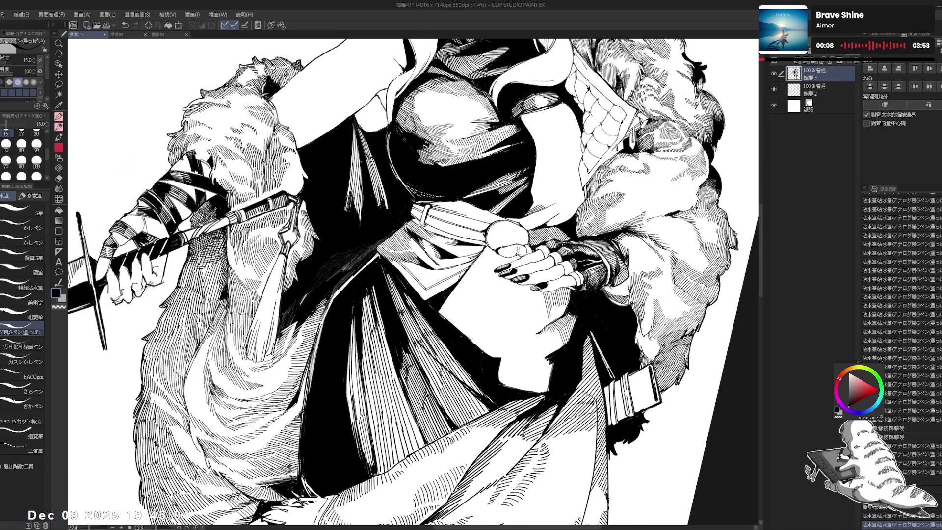
{"action": "left_click_drag", "start_coordinate": [491, 221], "coordinate": [478, 236]}
{"action": "key", "text": "ctrl+z"}
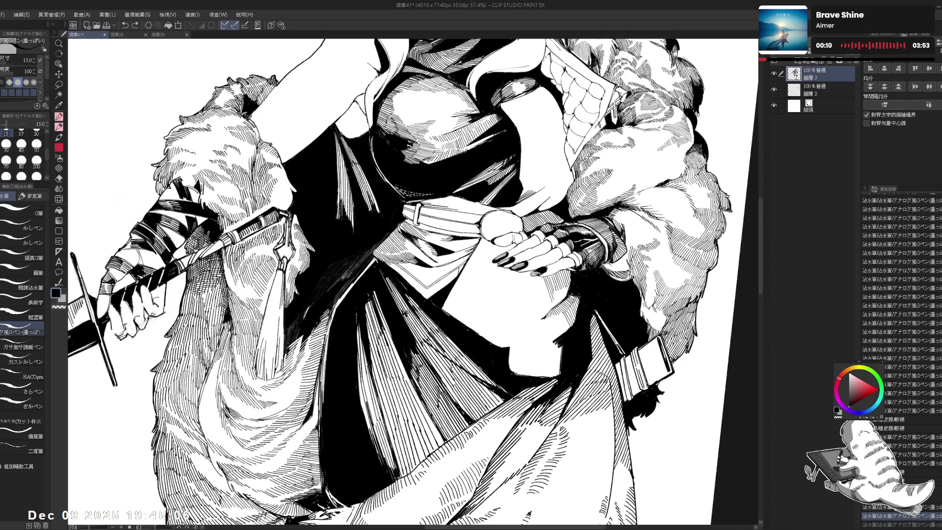
{"action": "left_click_drag", "start_coordinate": [491, 221], "coordinate": [442, 275]}
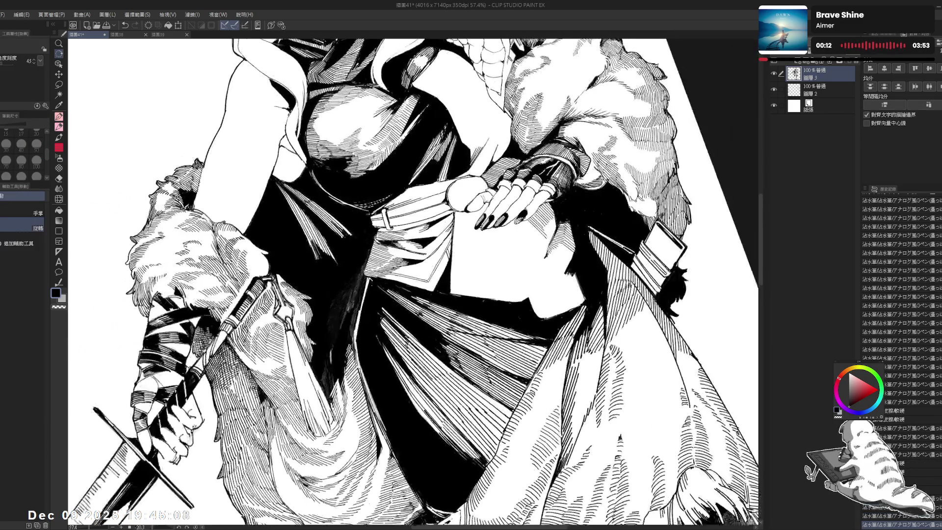
- Undo several small stray strokes while re-angling the view, then redo one stroke
{"action": "key", "text": "p"}
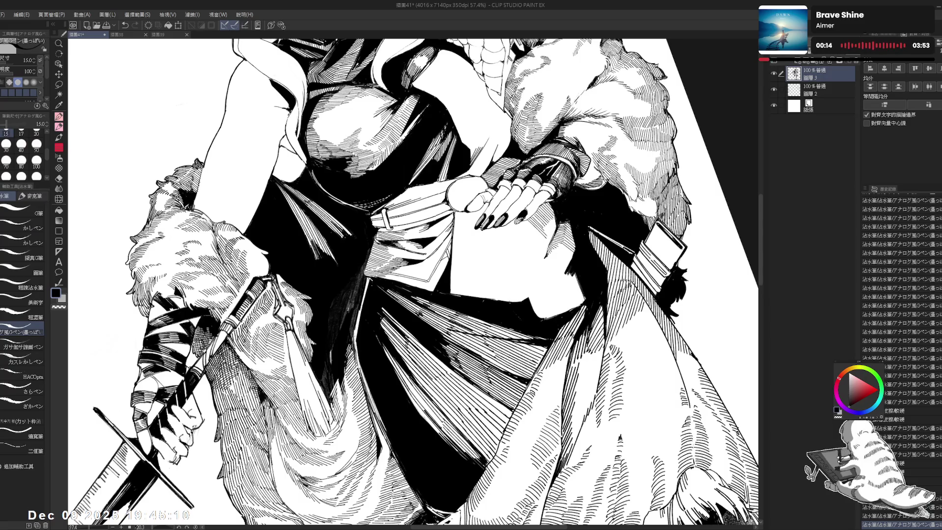
{"action": "key", "text": "ctrl+z"}
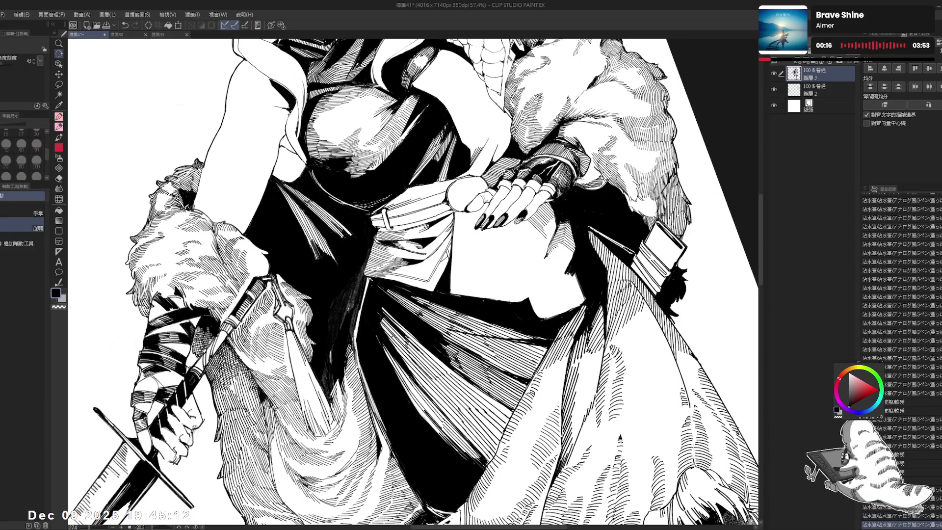
{"action": "left_click_drag", "start_coordinate": [442, 275], "coordinate": [402, 319]}
{"action": "key", "text": "ctrl+z"}
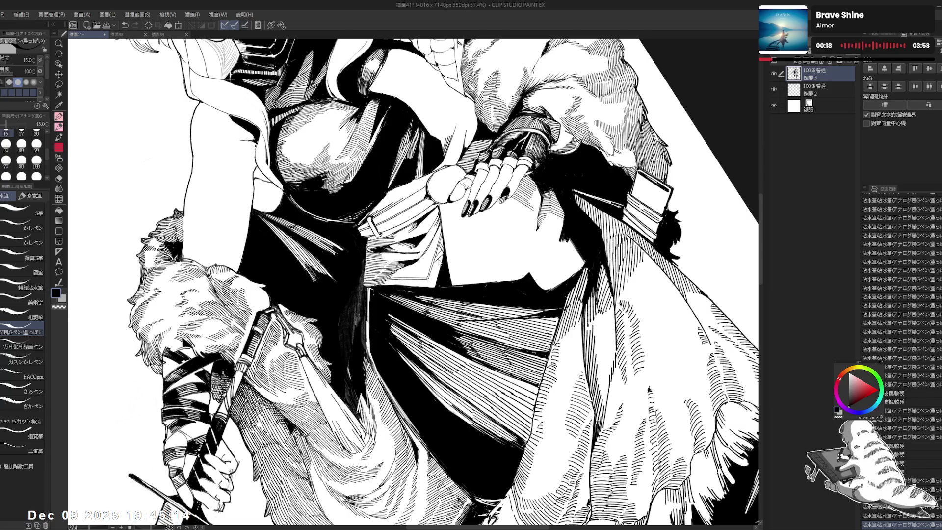
{"action": "left_click_drag", "start_coordinate": [442, 275], "coordinate": [481, 344]}
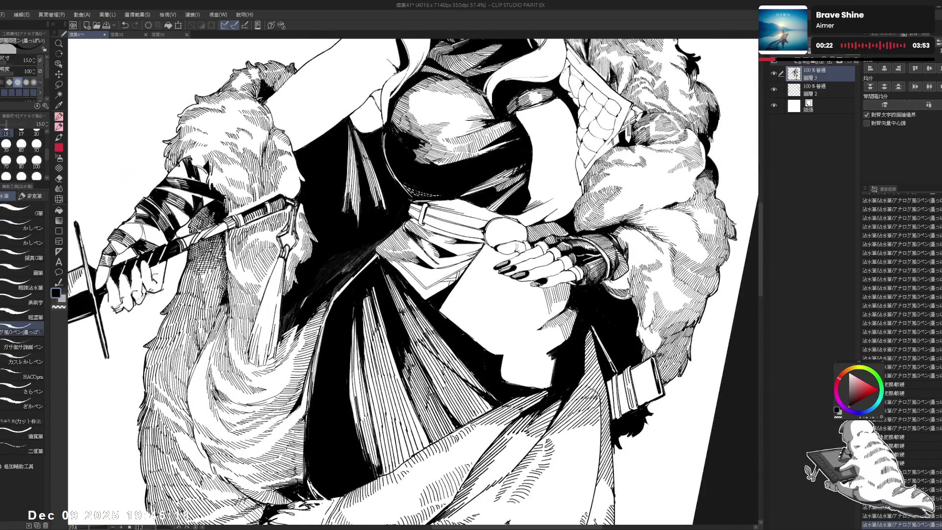
{"action": "left_click_drag", "start_coordinate": [442, 274], "coordinate": [422, 314]}
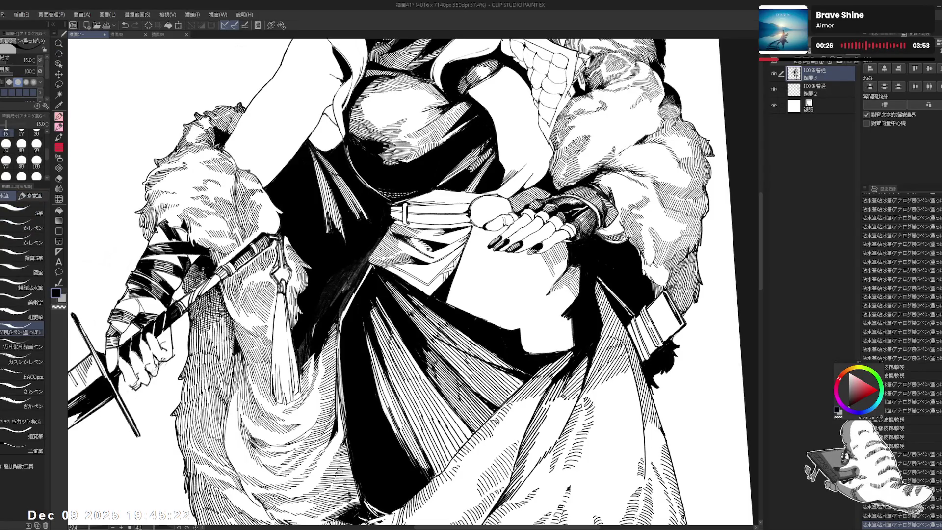
{"action": "key", "text": "ctrl+z"}
{"action": "mouse_move", "coordinate": [540, 344]}
{"action": "left_mouse_down"}
{"action": "mouse_move", "coordinate": [491, 373]}
{"action": "mouse_move", "coordinate": [442, 383]}
{"action": "mouse_move", "coordinate": [472, 378]}
{"action": "left_mouse_up"}
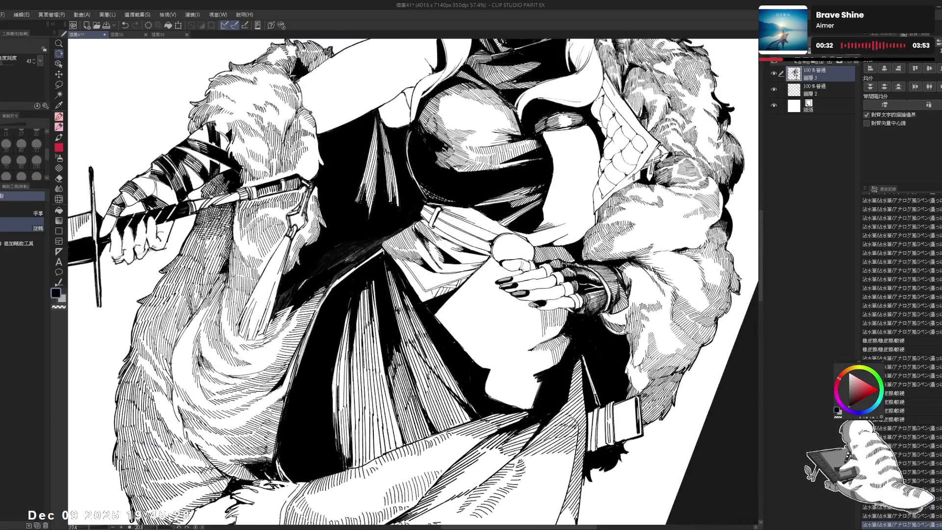
{"action": "key", "text": "p"}
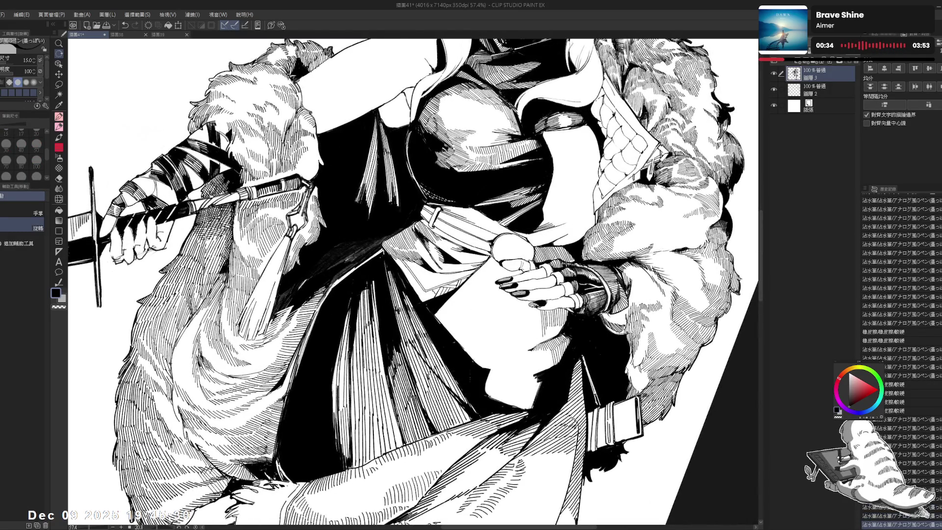
{"action": "key", "text": "ctrl+y"}
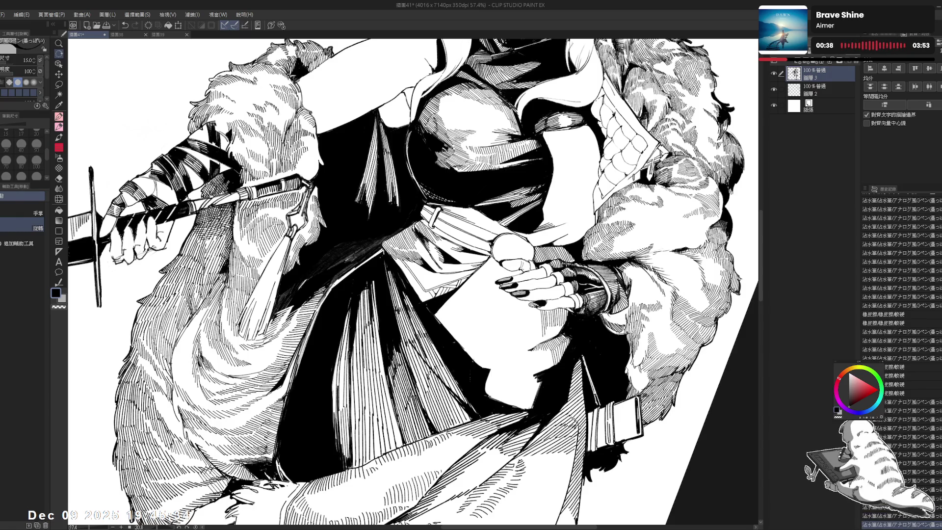
- Swing the canvas rotation around, restore the last pen stroke, and straighten the view
{"action": "key", "text": "r"}
{"action": "left_click_drag", "start_coordinate": [540, 147], "coordinate": [579, 221]}
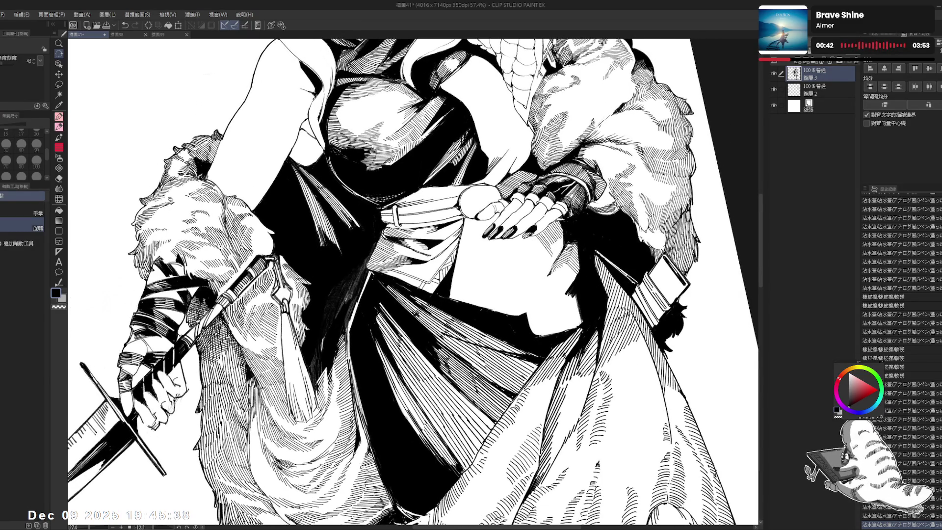
{"action": "mouse_move", "coordinate": [579, 221]}
{"action": "left_mouse_down"}
{"action": "mouse_move", "coordinate": [491, 294]}
{"action": "mouse_move", "coordinate": [579, 216]}
{"action": "left_mouse_up"}
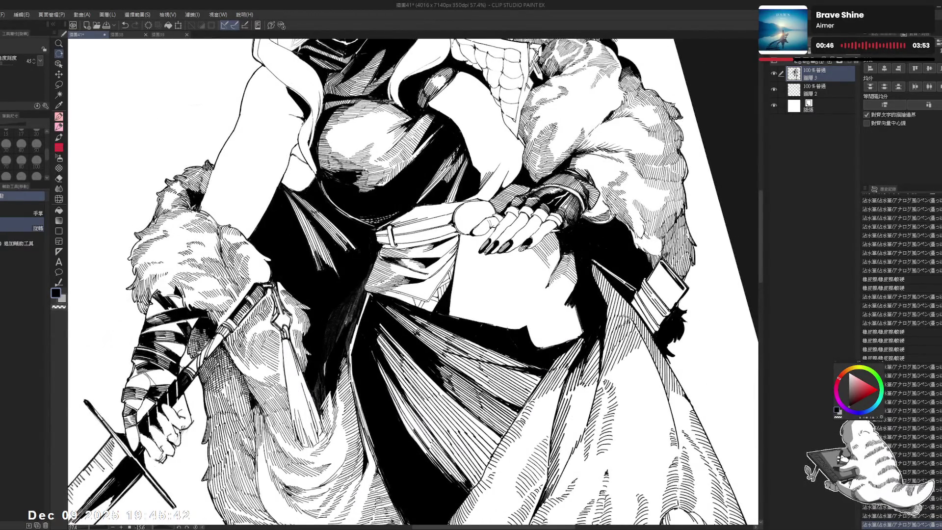
{"action": "key", "text": "p"}
{"action": "mouse_move", "coordinate": [569, 225]}
{"action": "left_mouse_down"}
{"action": "mouse_move", "coordinate": [521, 275]}
{"action": "mouse_move", "coordinate": [569, 226]}
{"action": "left_mouse_up"}
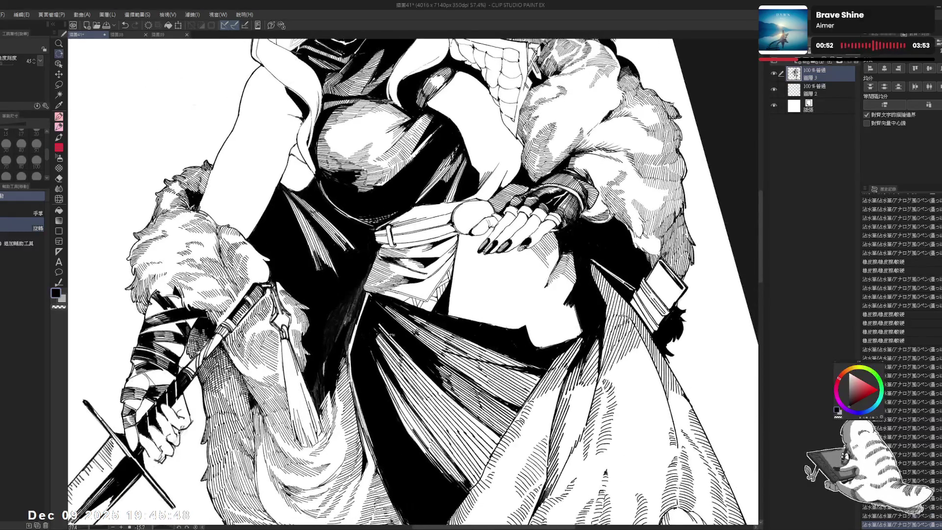
{"action": "left_click_drag", "start_coordinate": [393, 333], "coordinate": [407, 330]}
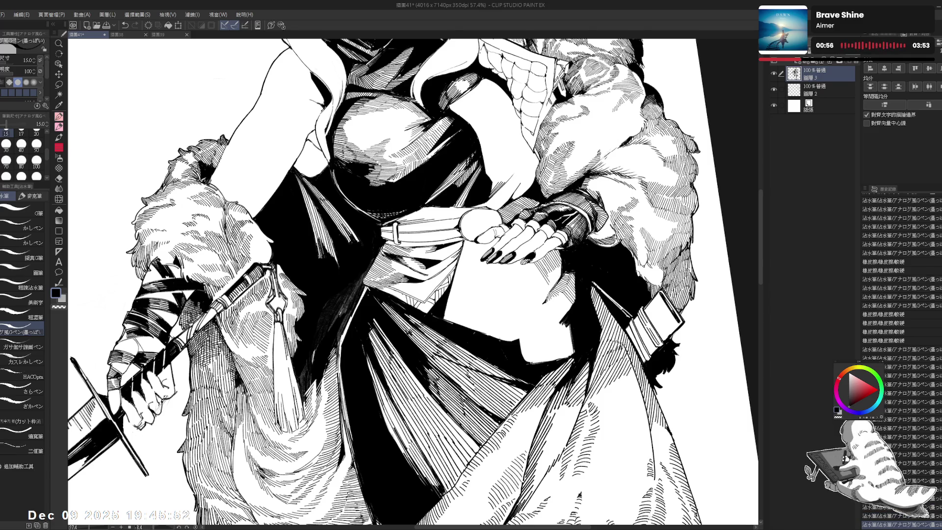
{"action": "left_click_drag", "start_coordinate": [395, 315], "coordinate": [432, 295]}
{"action": "key", "text": "e"}
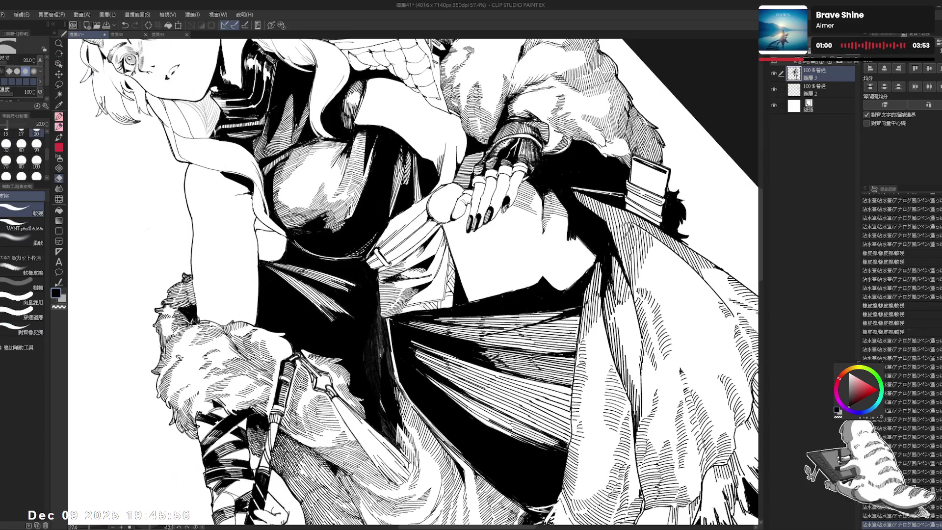
{"action": "key", "text": "p"}
{"action": "key", "text": "ctrl+y"}
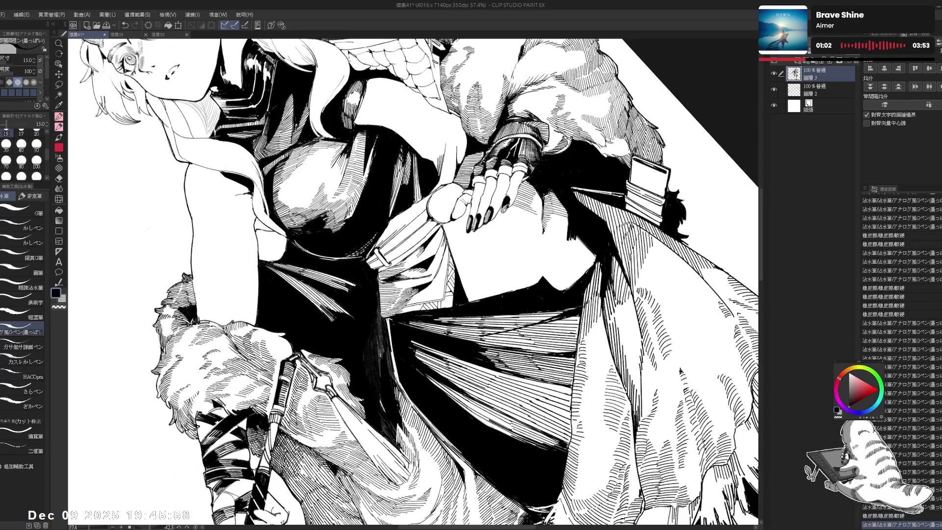
{"action": "key", "text": "r"}
{"action": "left_click_drag", "start_coordinate": [539, 148], "coordinate": [619, 251]}
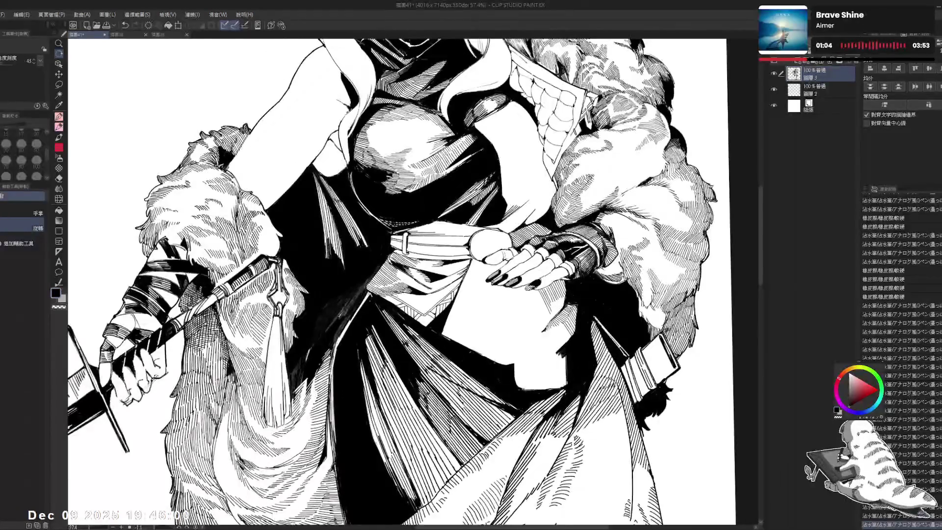
{"action": "key", "text": "p"}
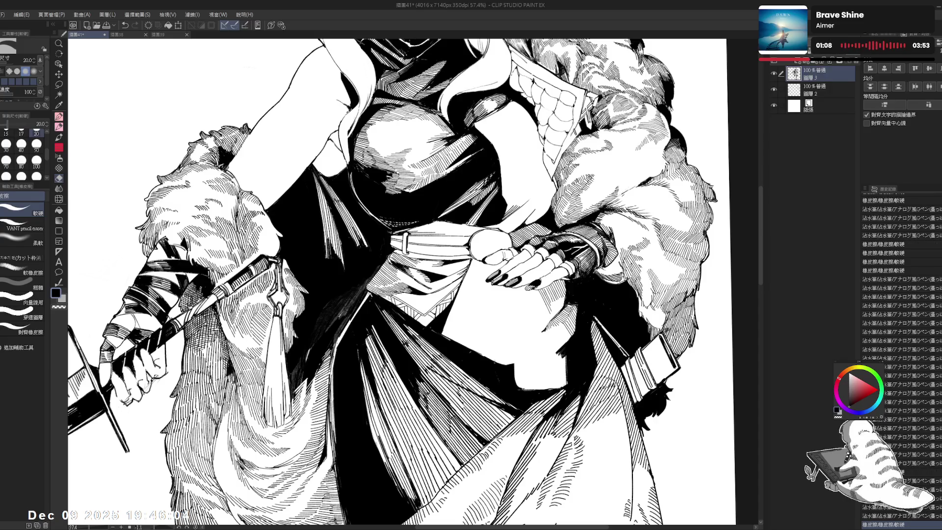
{"action": "left_click_drag", "start_coordinate": [540, 148], "coordinate": [638, 270]}
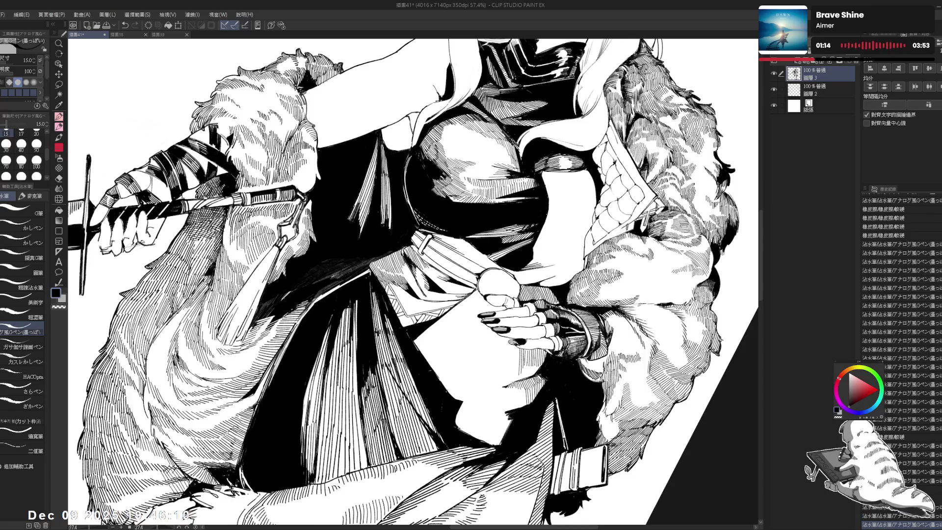
- Reset the canvas rotation upright, zoomed out, then zoom in slightly on the drawing
{"action": "key", "text": "ctrl+at"}
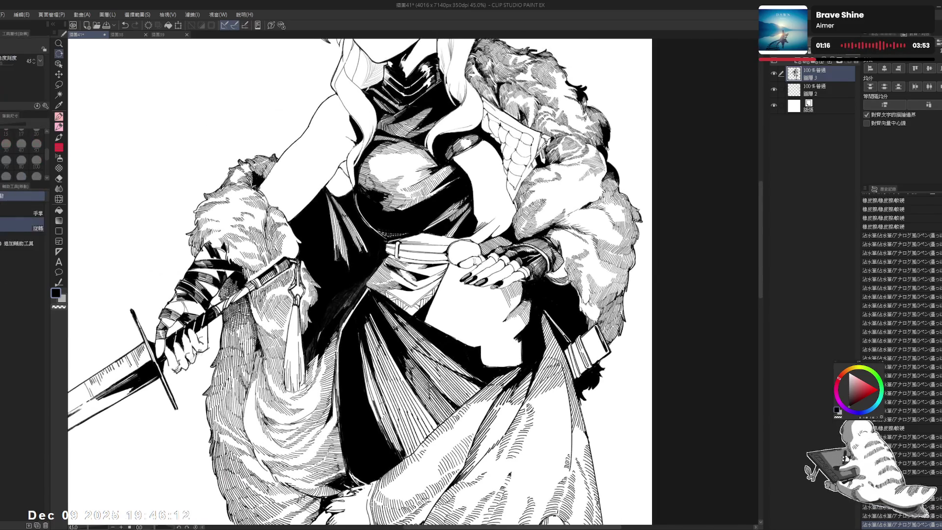
{"action": "left_click_drag", "start_coordinate": [491, 147], "coordinate": [613, 294]}
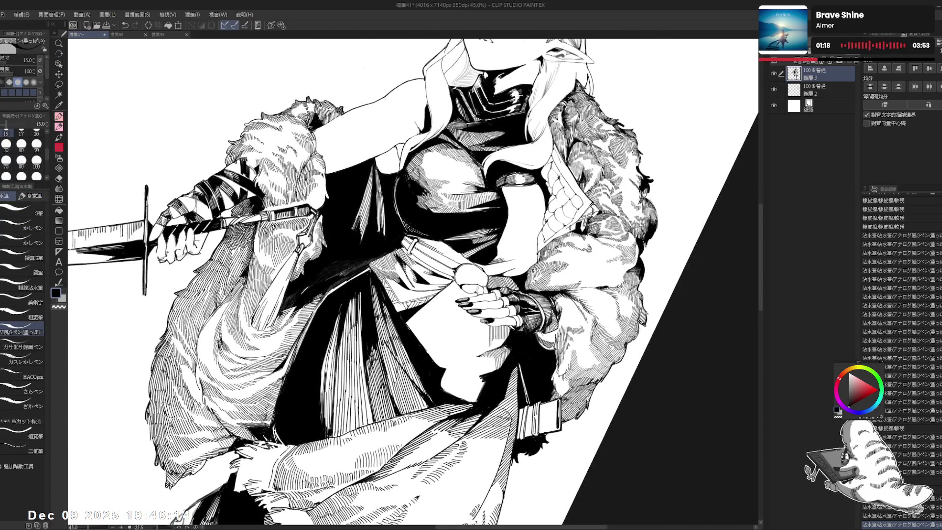
{"action": "left_click_drag", "start_coordinate": [539, 196], "coordinate": [589, 275]}
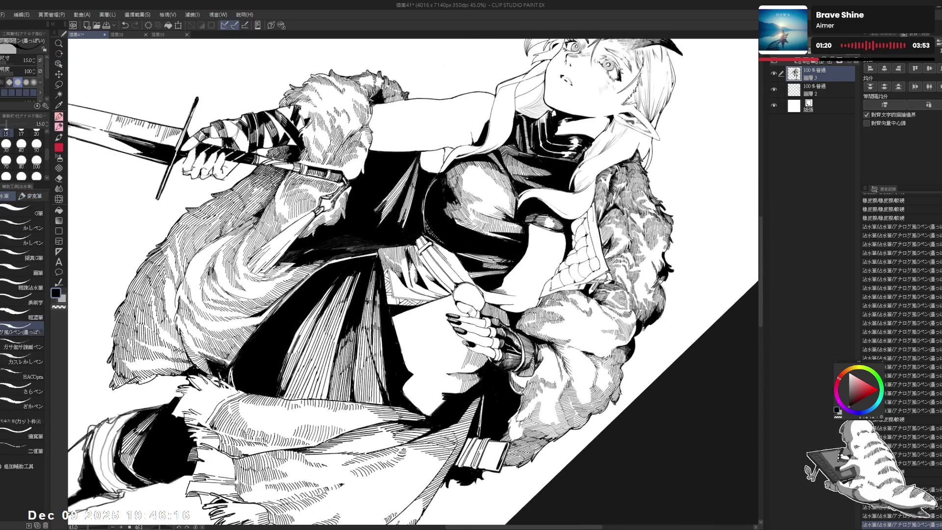
{"action": "mouse_move", "coordinate": [412, 275]}
{"action": "left_mouse_down"}
{"action": "mouse_move", "coordinate": [422, 295]}
{"action": "mouse_move", "coordinate": [414, 276]}
{"action": "left_mouse_up"}
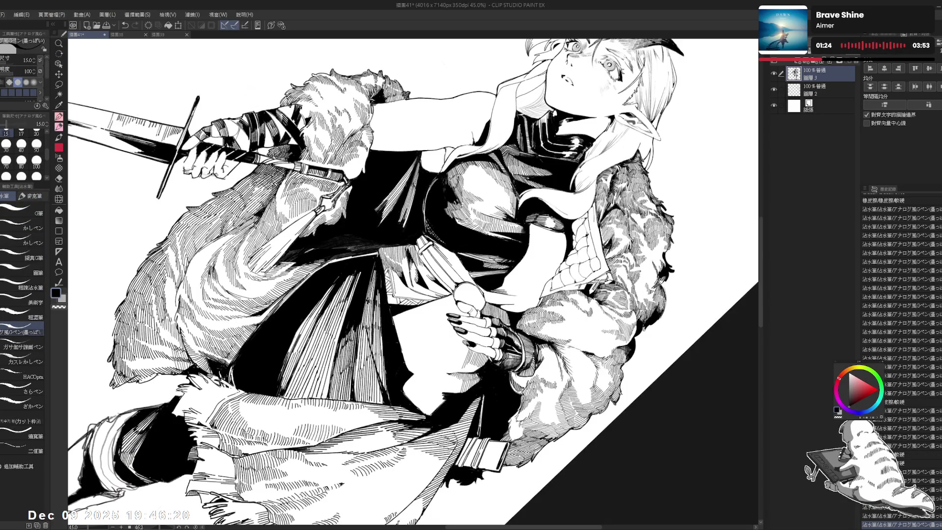
{"action": "key", "text": "ctrl+at"}
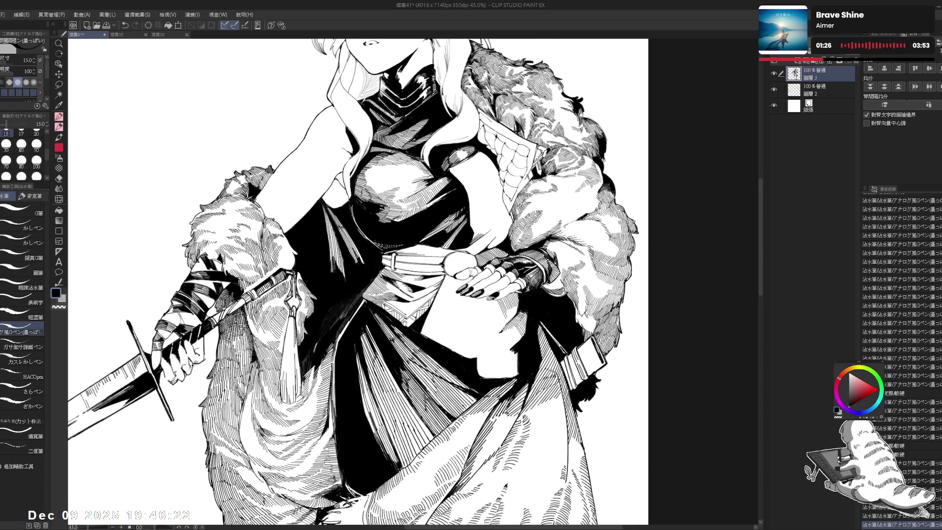
{"action": "key", "text": "ctrl+plus"}
- Shrink the eraser to 12, ink a short hatch stroke, then recentre the upright view on the sword hand
{"action": "key", "text": "e"}
{"action": "key", "text": "bracketleft"}
{"action": "key", "text": "bracketleft"}
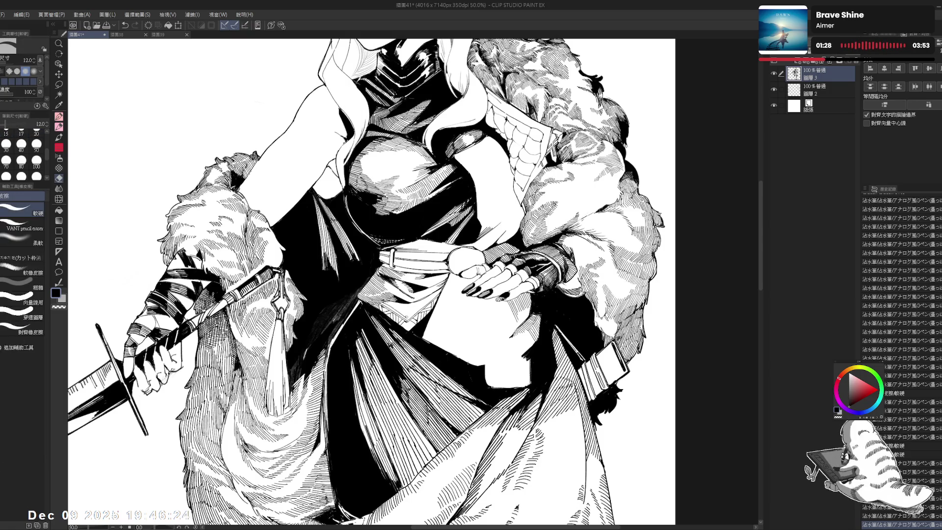
{"action": "key", "text": "p"}
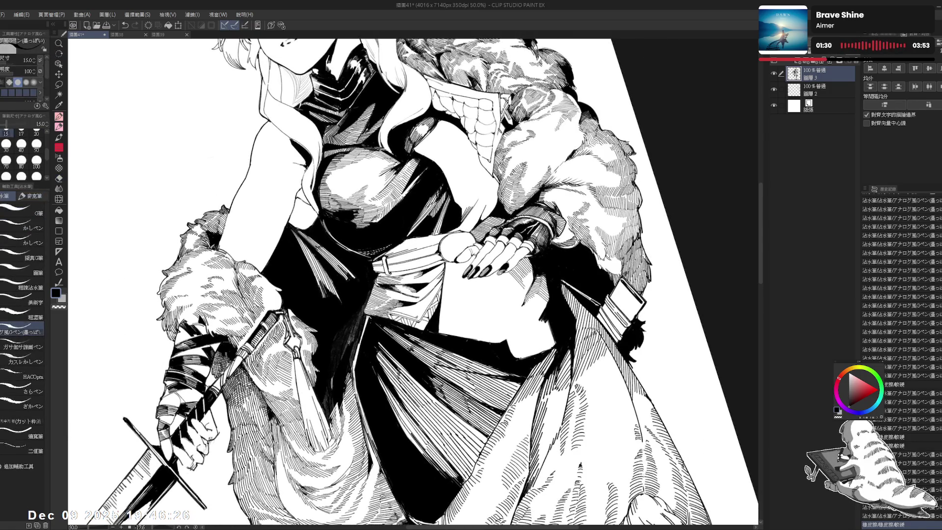
{"action": "left_click_drag", "start_coordinate": [416, 316], "coordinate": [422, 326]}
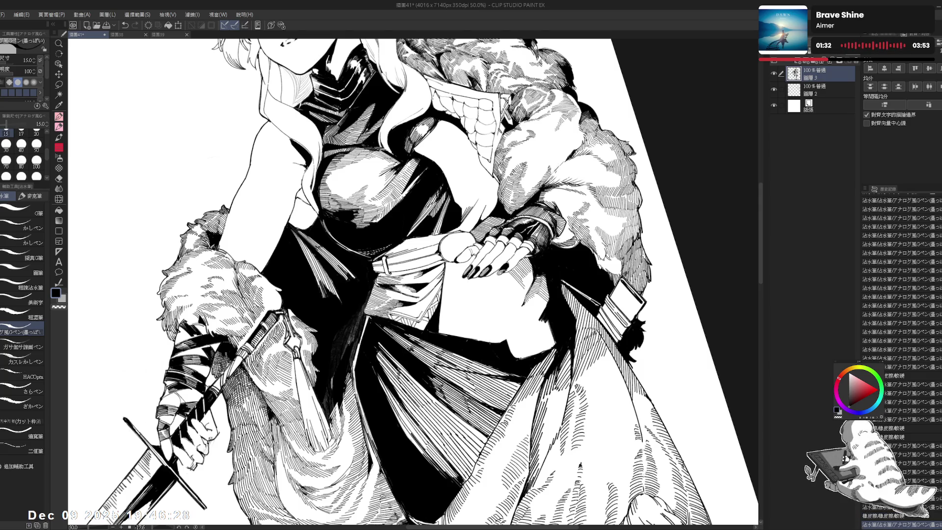
{"action": "key", "text": "ctrl+minus"}
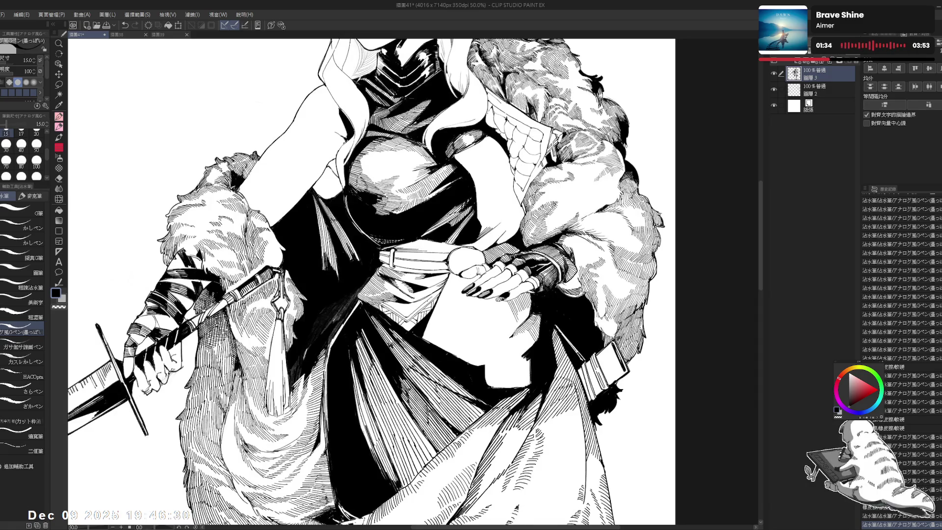
{"action": "key", "text": "ctrl+at"}
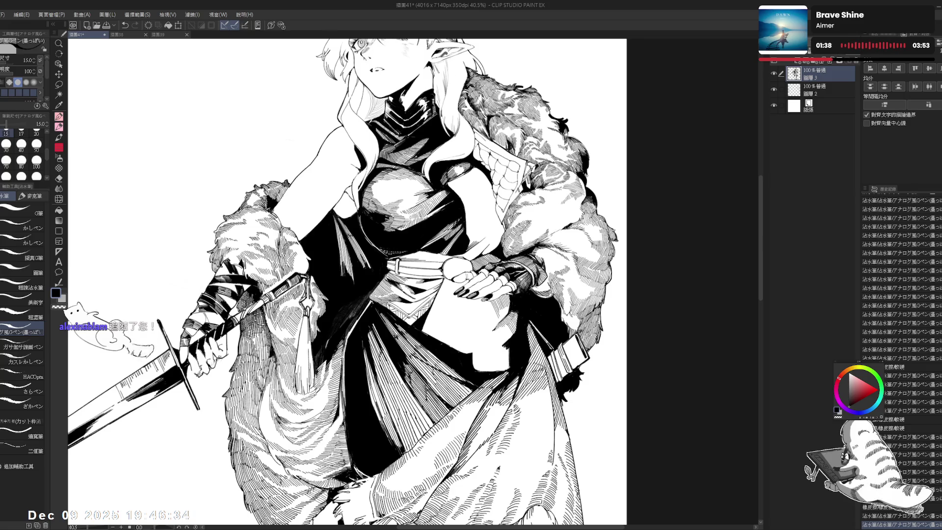
{"action": "left_click_drag", "start_coordinate": [230, 352], "coordinate": [296, 318]}
- Erase stray ink near the sword hand with the eraser at size 40
{"action": "scroll", "coordinate": [296, 318], "scroll_direction": "up", "scroll_amount": 2}
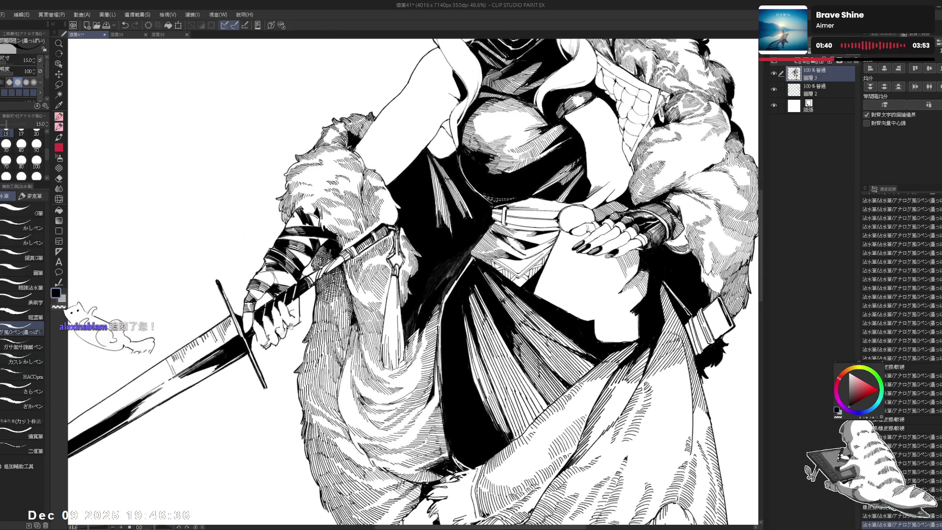
{"action": "key", "text": "e"}
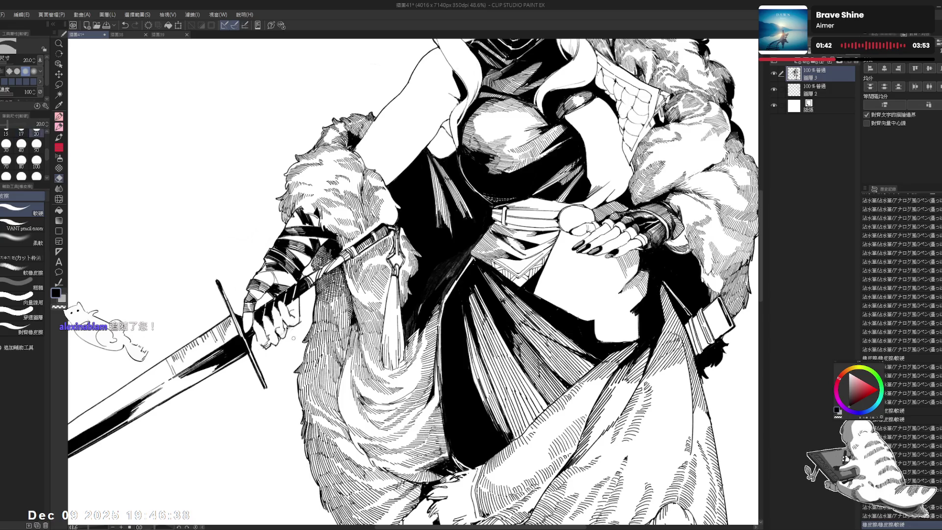
{"action": "key", "text": "p"}
{"action": "left_click_drag", "start_coordinate": [265, 349], "coordinate": [302, 337]}
{"action": "key", "text": "e"}
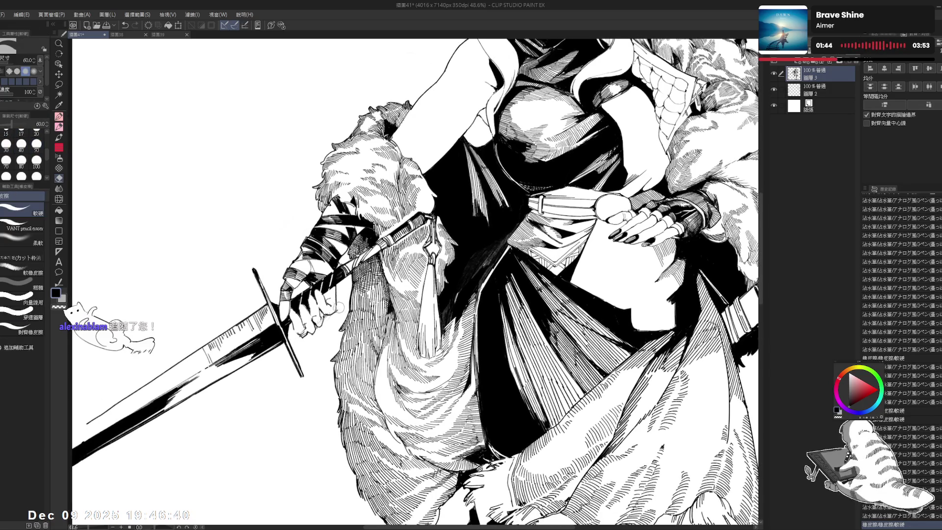
{"action": "key", "text": "bracketleft"}
{"action": "mouse_move", "coordinate": [328, 317]}
{"action": "left_mouse_down"}
{"action": "mouse_move", "coordinate": [334, 310]}
{"action": "mouse_move", "coordinate": [326, 319]}
{"action": "left_mouse_up"}
- Touch up a small mark near the hand with the pen at size 20, then flip the view to check
{"action": "key", "text": "p"}
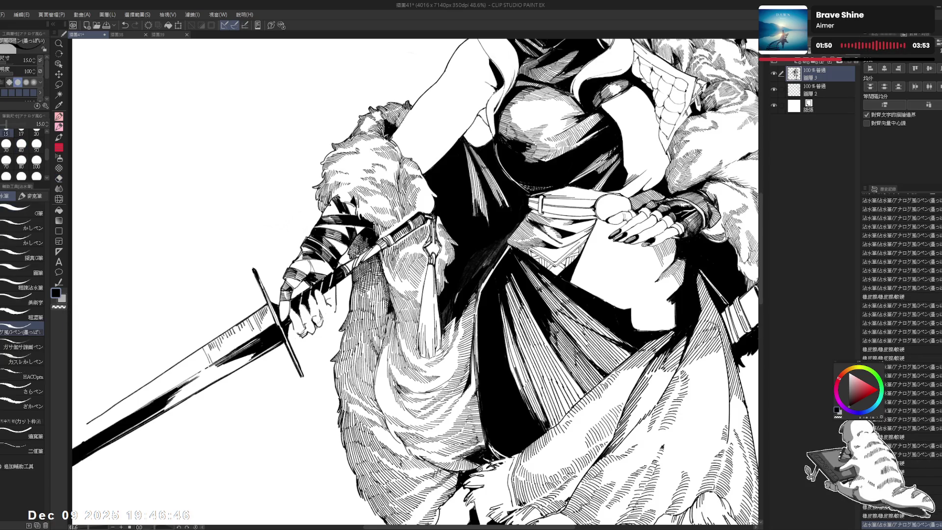
{"action": "key", "text": "bracketright"}
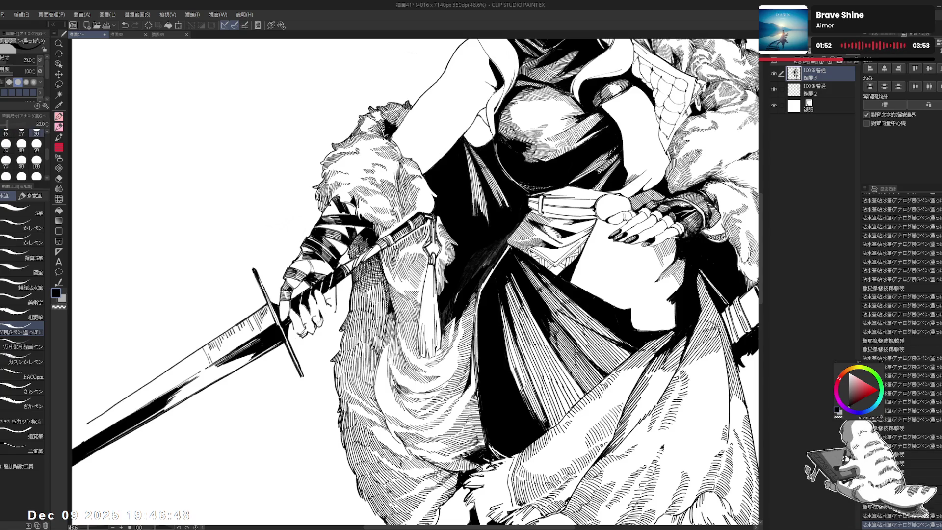
{"action": "key", "text": "e"}
{"action": "key", "text": "p"}
{"action": "left_click_drag", "start_coordinate": [327, 301], "coordinate": [329, 310]}
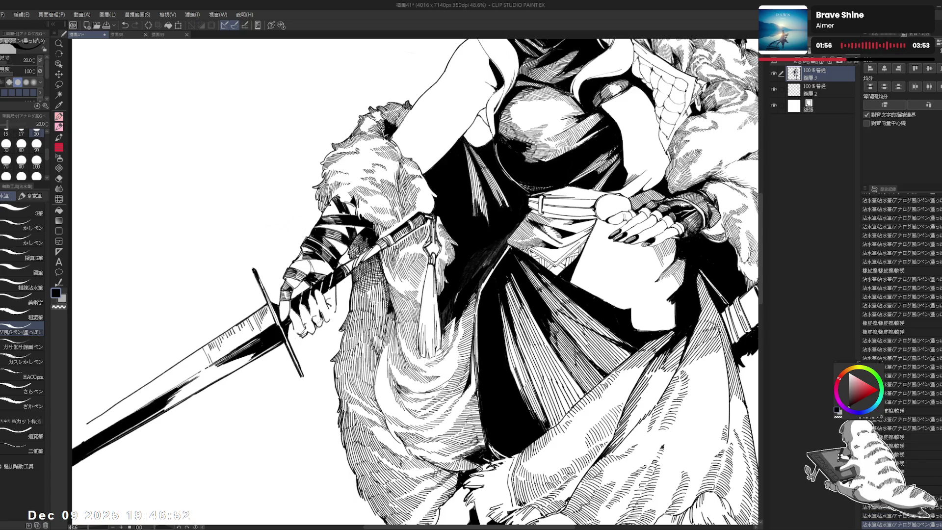
{"action": "key", "text": "ctrl+z"}
{"action": "key", "text": "ctrl+y"}
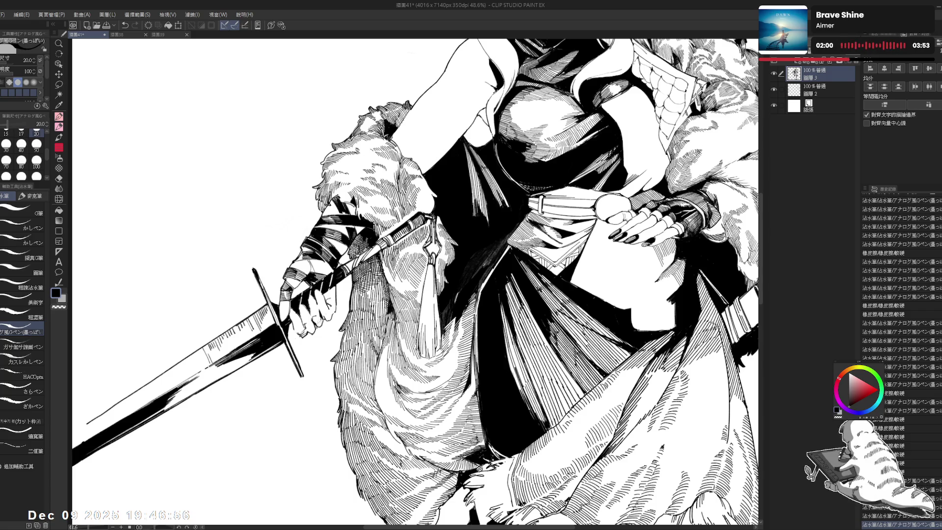
{"action": "key", "text": "h"}
{"action": "key", "text": "h"}
{"action": "scroll", "coordinate": [416, 283], "scroll_direction": "left", "scroll_amount": 1}
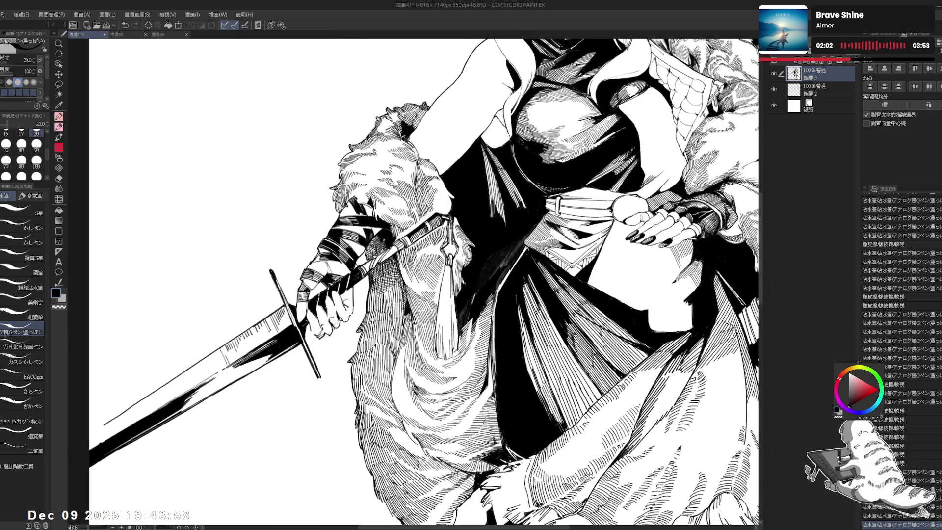
- Pick the hard eraser brush, test and undo a stroke, and set the G-pen size to 25
{"action": "key", "text": "e"}
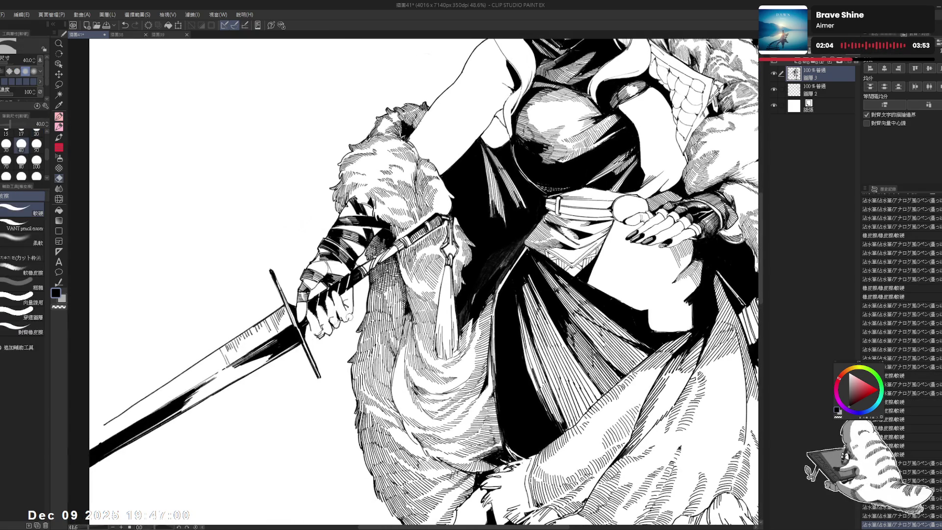
{"action": "left_click", "coordinate": [351, 318]}
{"action": "left_click_drag", "start_coordinate": [335, 315], "coordinate": [344, 322]}
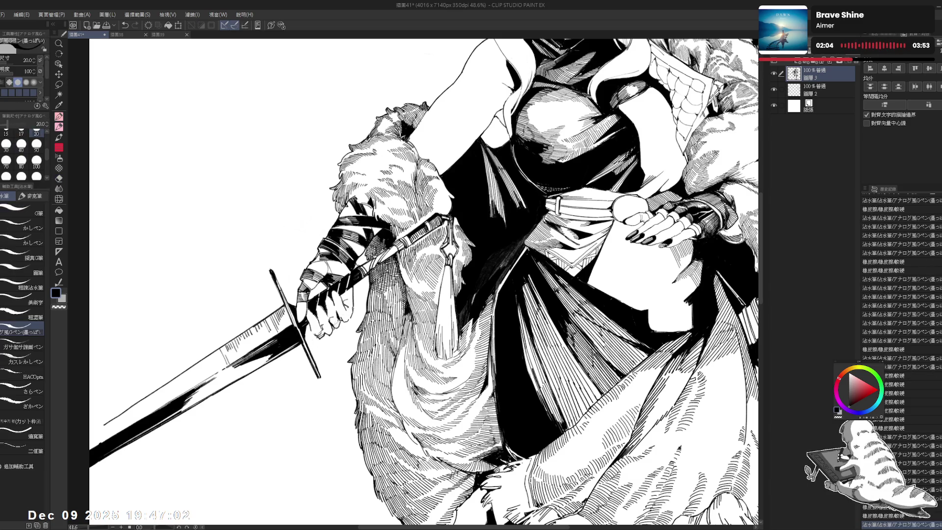
{"action": "key", "text": "ctrl+z"}
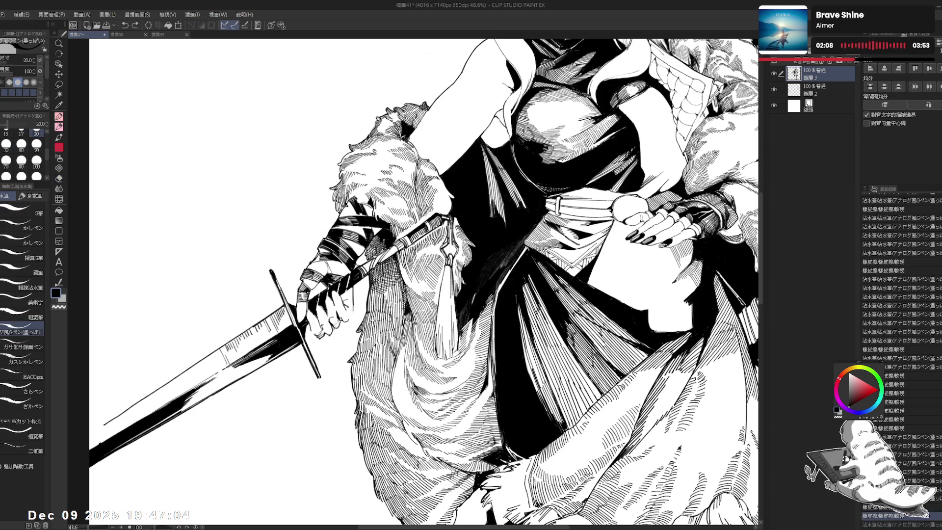
{"action": "key", "text": "bracketright"}
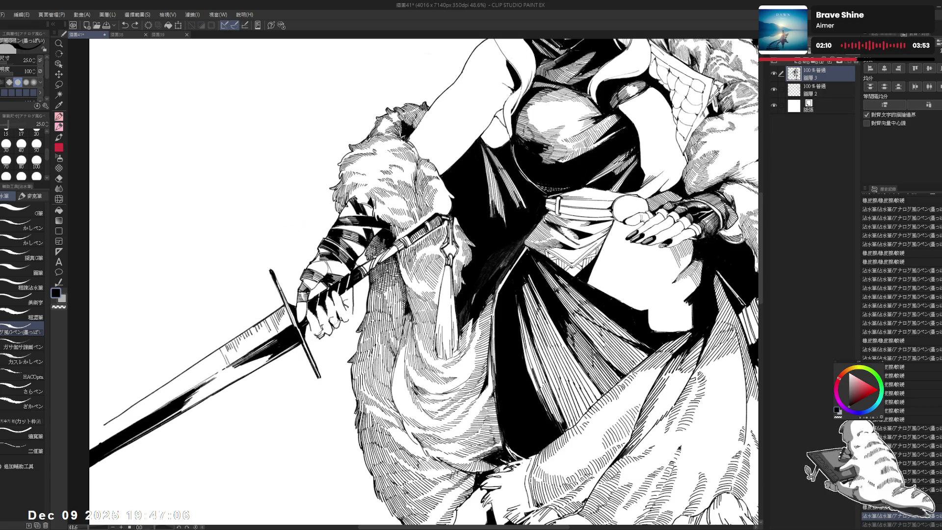
{"action": "left_click_drag", "start_coordinate": [422, 282], "coordinate": [434, 274]}
- Ink a small stroke near the sword hand, erase a small mark beside it, and redo the pen stroke
{"action": "key", "text": "e"}
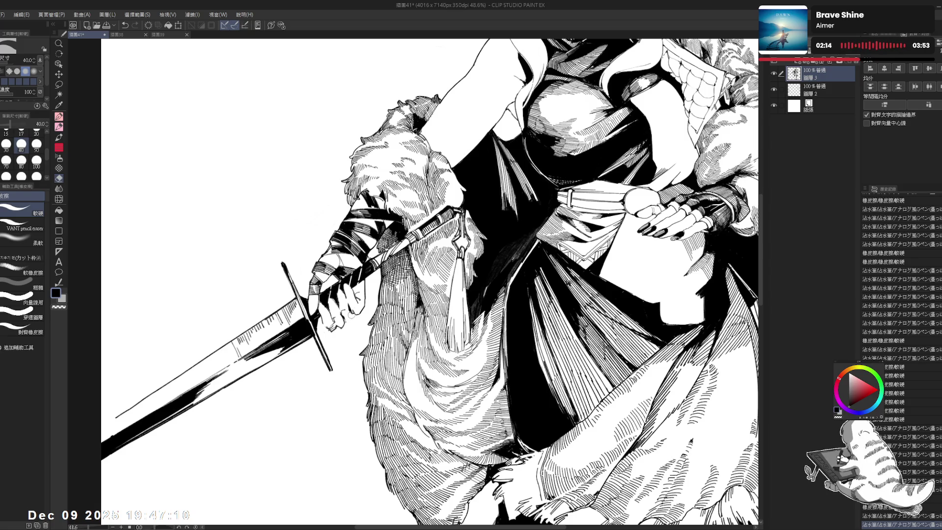
{"action": "key", "text": "p"}
{"action": "left_click_drag", "start_coordinate": [338, 316], "coordinate": [344, 322]}
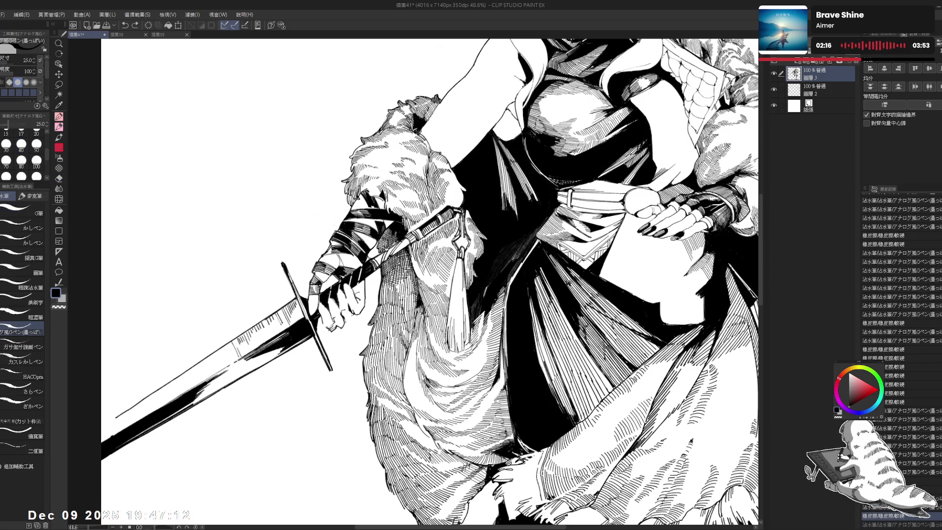
{"action": "key", "text": "e"}
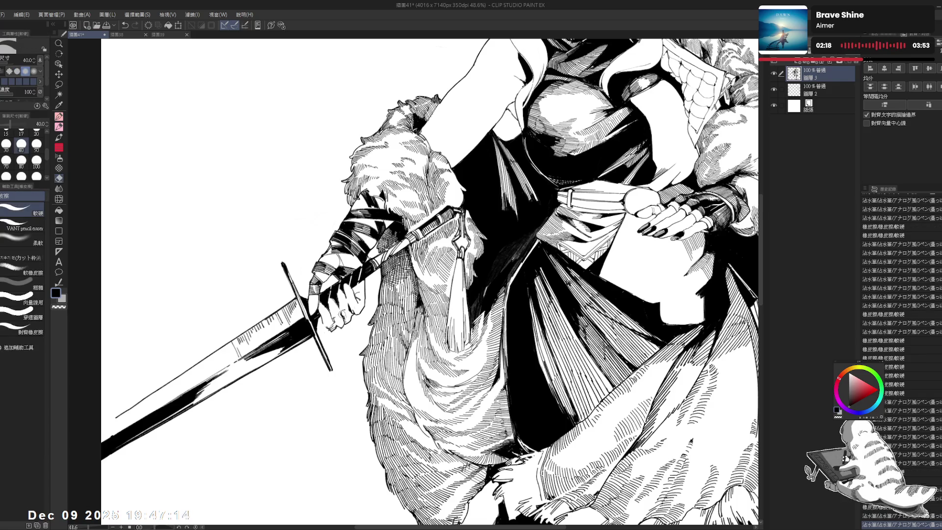
{"action": "left_click_drag", "start_coordinate": [344, 321], "coordinate": [343, 313]}
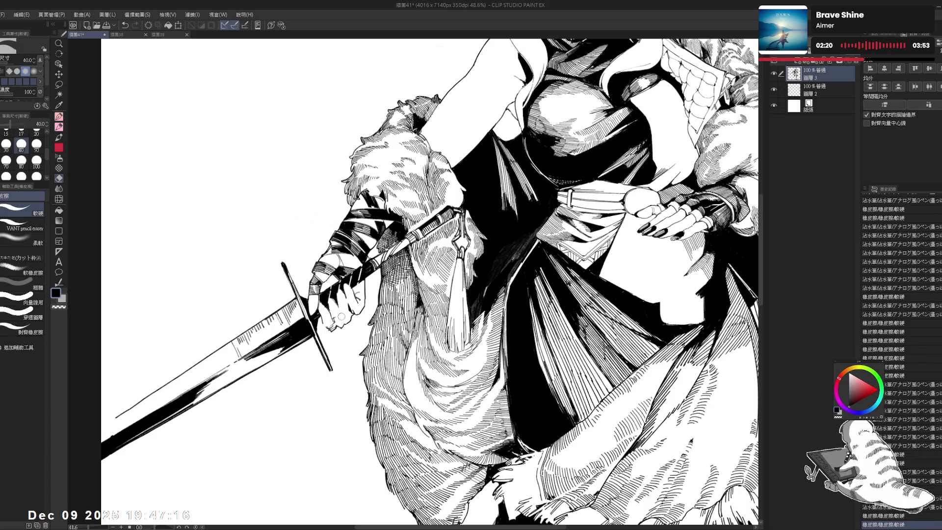
{"action": "key", "text": "p"}
{"action": "key", "text": "ctrl+y"}
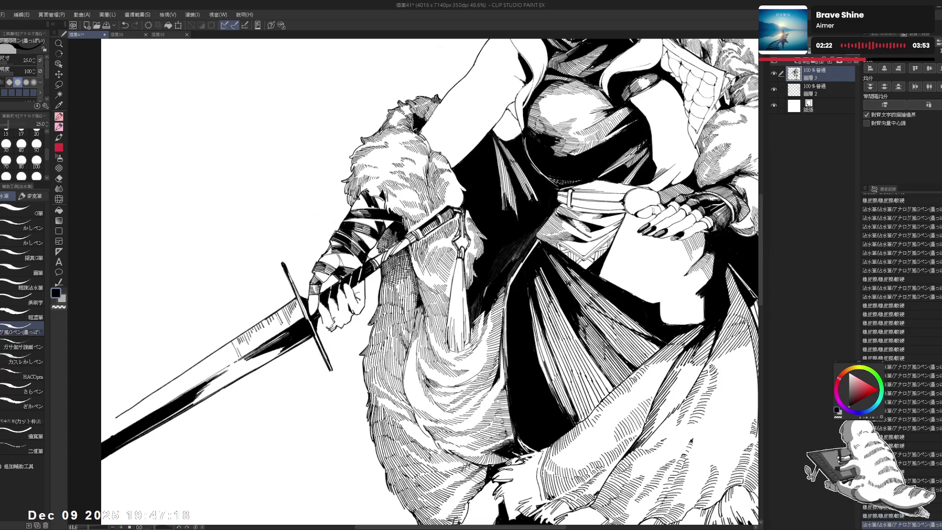
- Redo and undo the latest strokes, then add another small mark near the hand and erase part of it
{"action": "key", "text": "ctrl+y"}
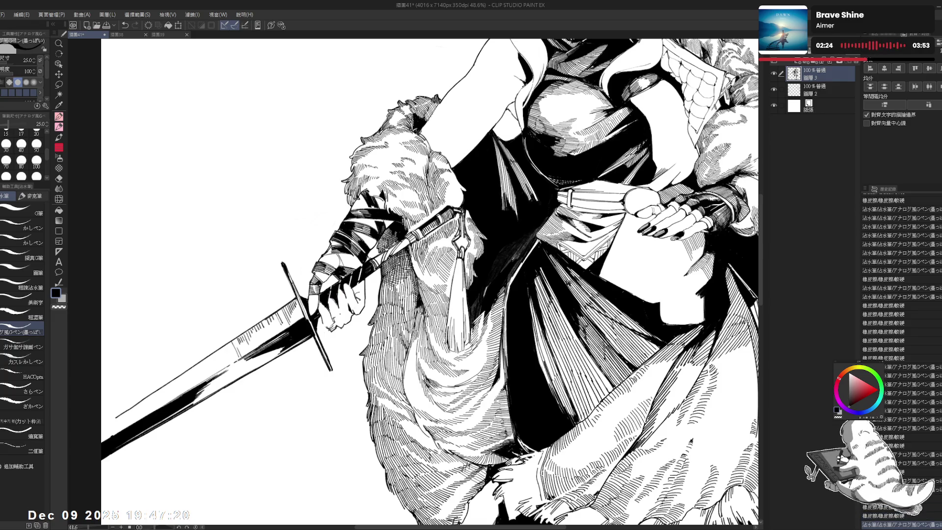
{"action": "key", "text": "ctrl+z"}
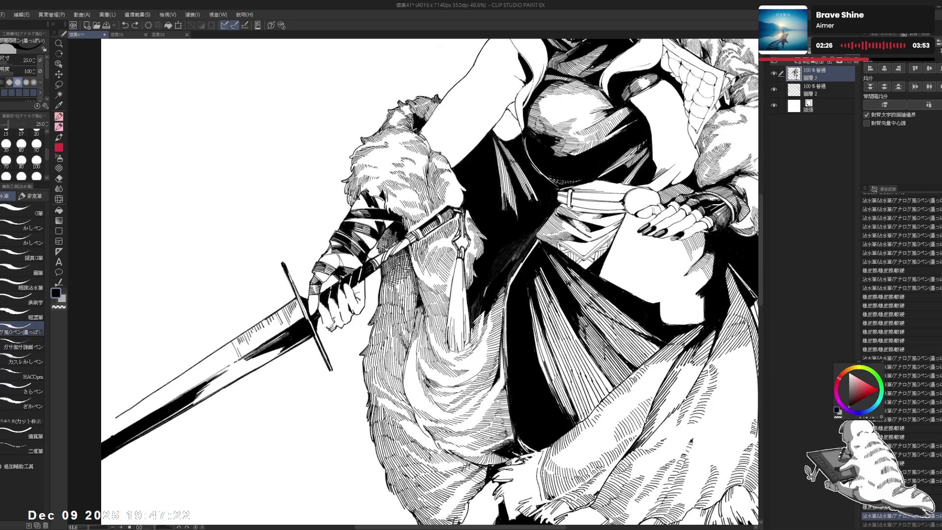
{"action": "key", "text": "e"}
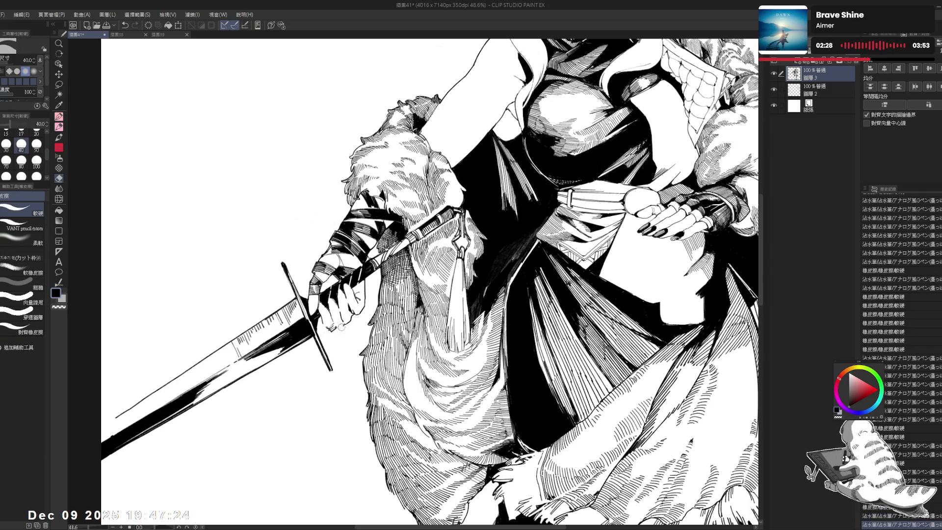
{"action": "key", "text": "p"}
{"action": "left_click_drag", "start_coordinate": [324, 319], "coordinate": [333, 326]}
{"action": "key", "text": "e"}
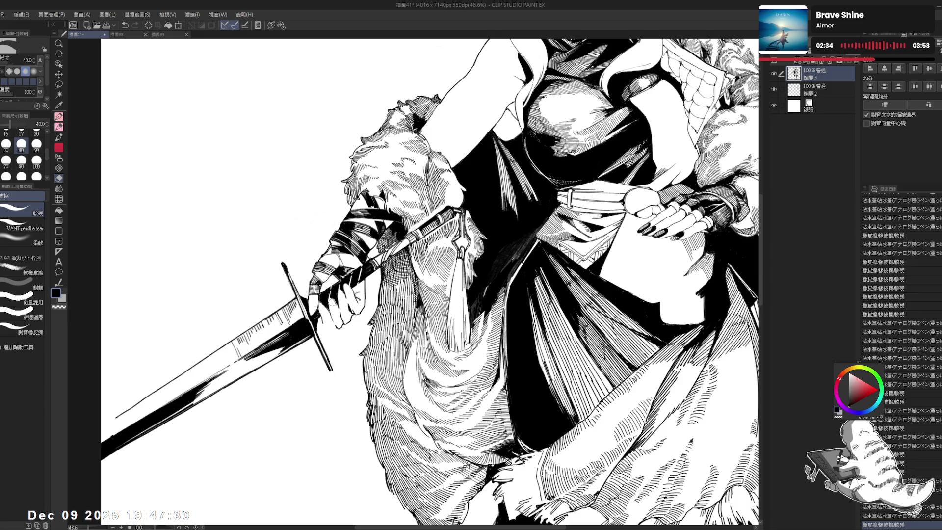
{"action": "key", "text": "p"}
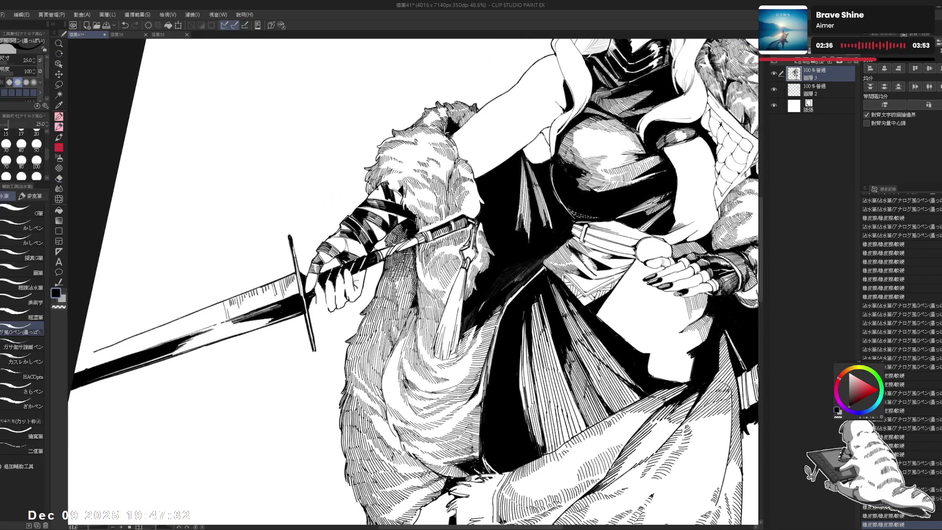
- Restore the small mark near the hand and add a tiny ink stroke beside it
{"action": "key", "text": "ctrl+z"}
{"action": "key", "text": "ctrl+y"}
{"action": "key", "text": "ctrl+z"}
{"action": "key", "text": "ctrl+y"}
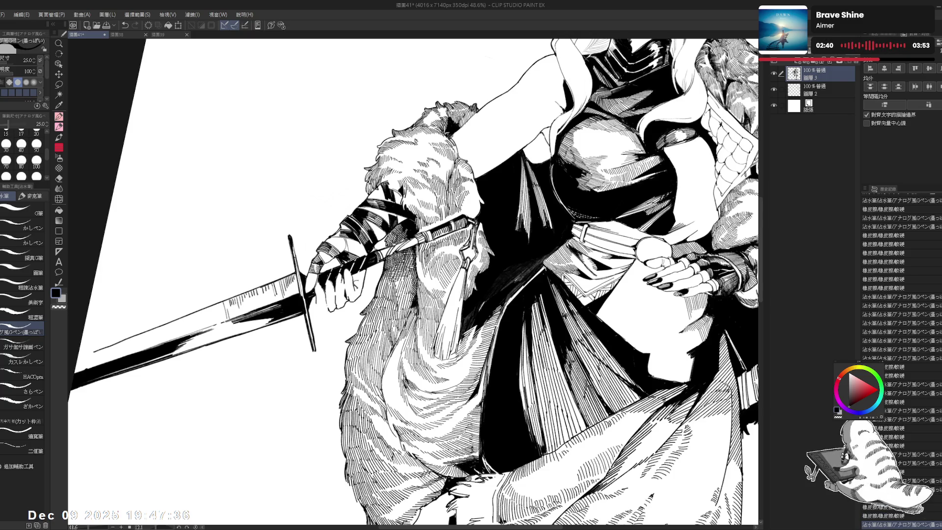
{"action": "left_click_drag", "start_coordinate": [721, 391], "coordinate": [732, 391]}
- Tilt the canvas a few degrees, then ink and undo strokes near the hand
{"action": "key", "text": "e"}
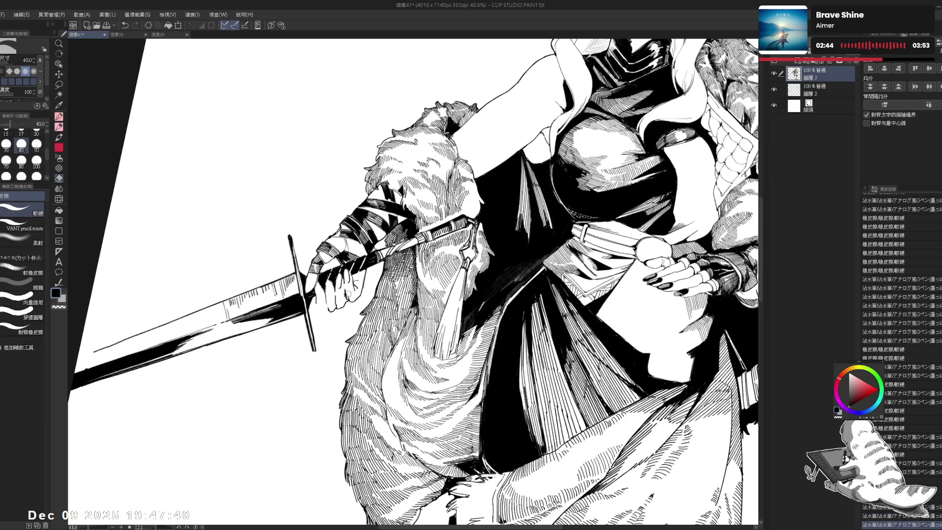
{"action": "key", "text": "r"}
{"action": "left_click_drag", "start_coordinate": [491, 294], "coordinate": [501, 277]}
{"action": "key", "text": "p"}
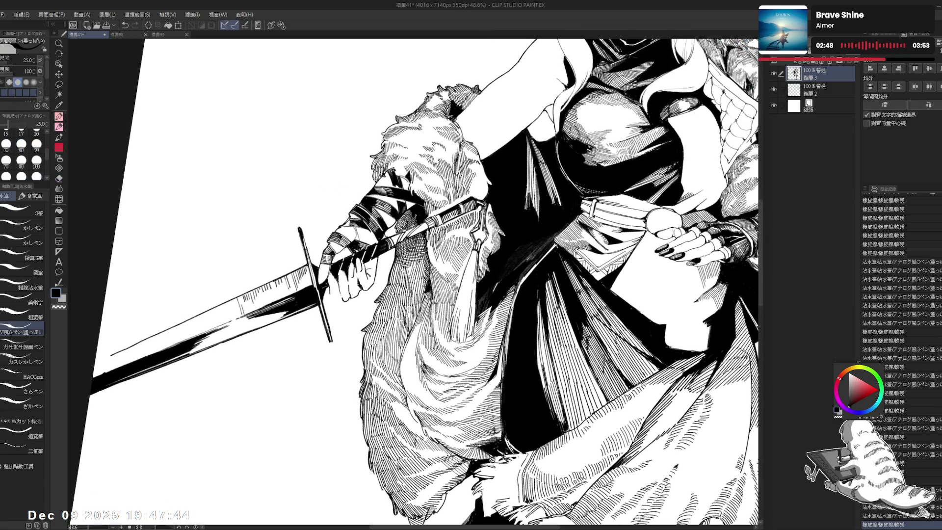
{"action": "left_click_drag", "start_coordinate": [359, 284], "coordinate": [355, 297]}
{"action": "key", "text": "ctrl+z"}
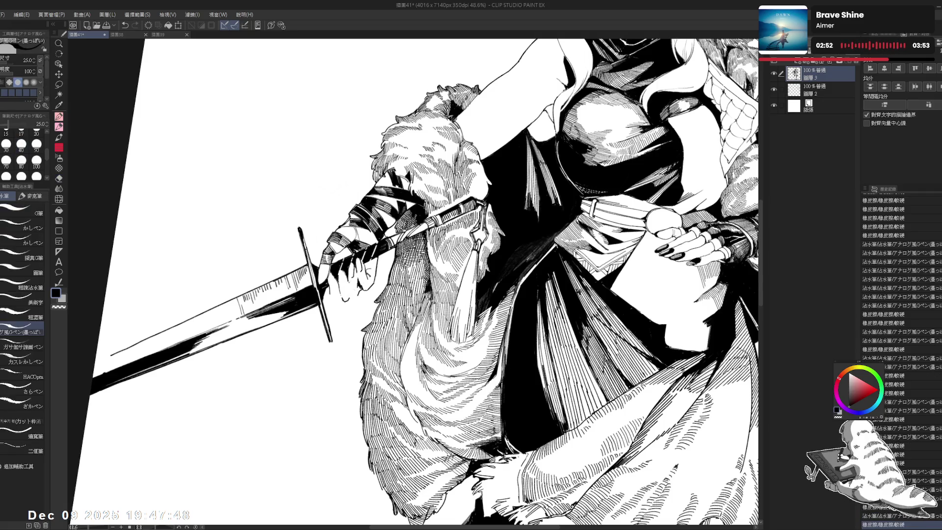
{"action": "key", "text": "ctrl+z"}
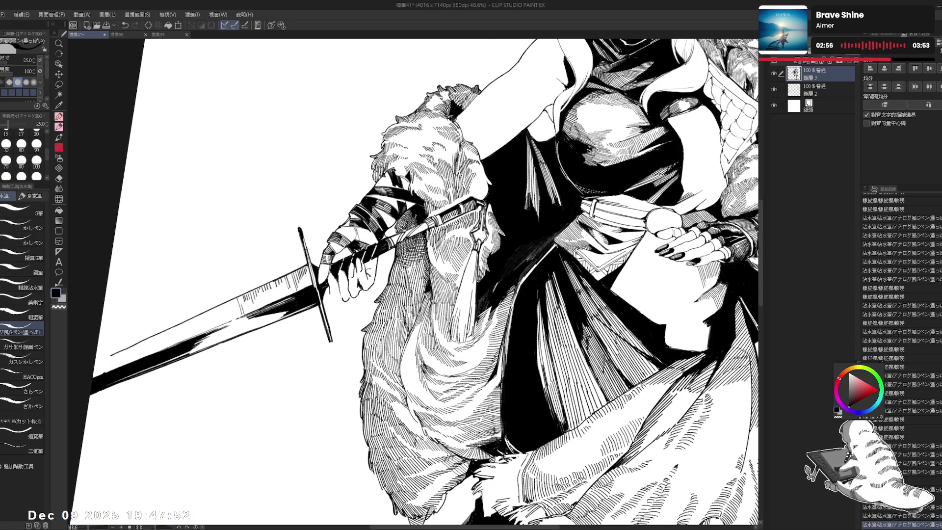
- Erase a stray ink mark near the hilt and redo it with a small touch-up stroke
{"action": "key", "text": "e"}
{"action": "left_click", "coordinate": [349, 298]}
{"action": "key", "text": "p"}
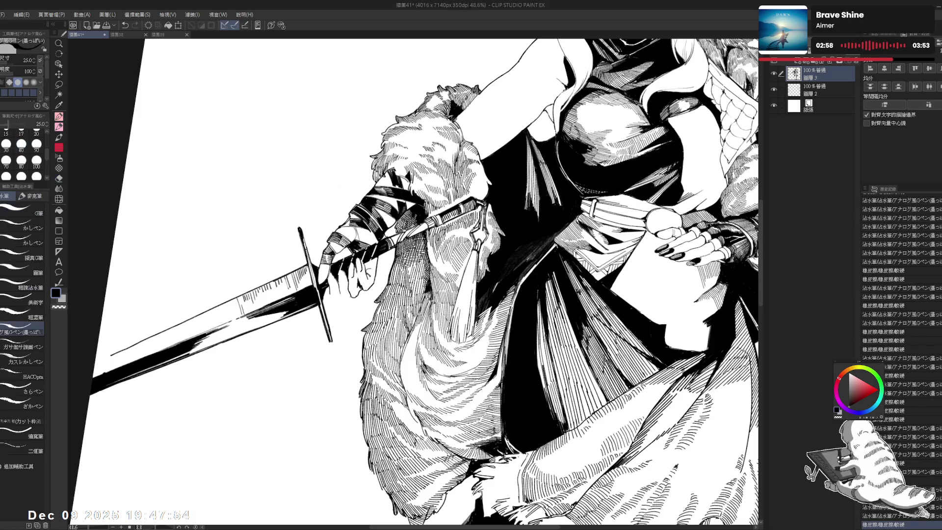
{"action": "left_click", "coordinate": [349, 299]}
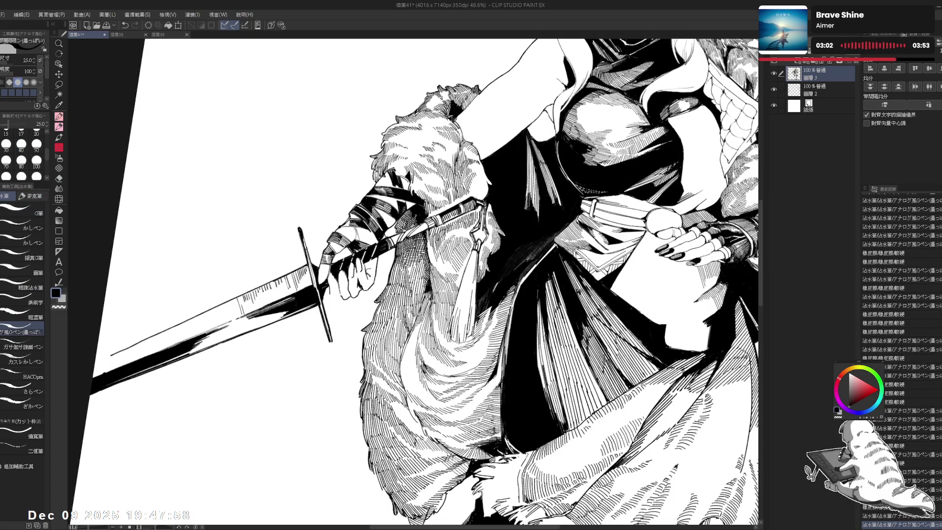
{"action": "key", "text": "e"}
{"action": "left_click", "coordinate": [341, 274]}
{"action": "key", "text": "p"}
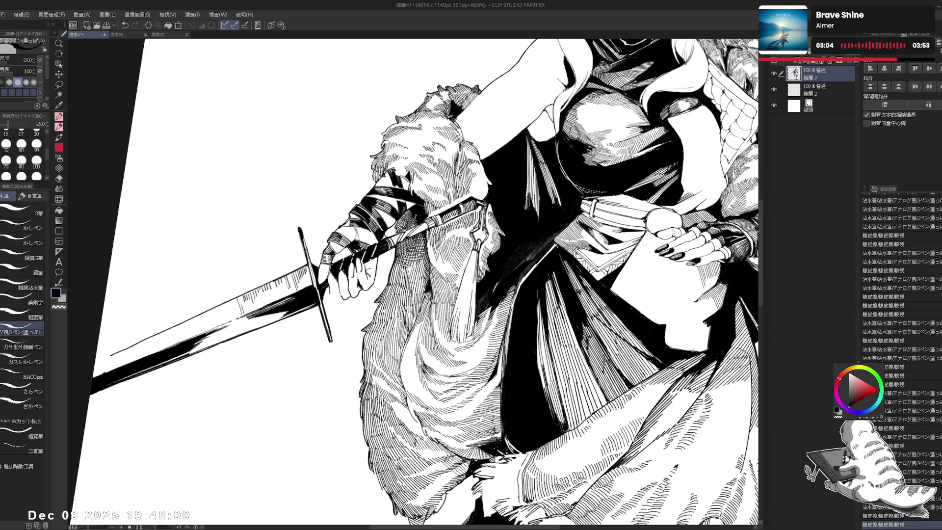
- Add two short ink strokes, then erase tiny marks in the nearby hatching
{"action": "left_click", "coordinate": [346, 289]}
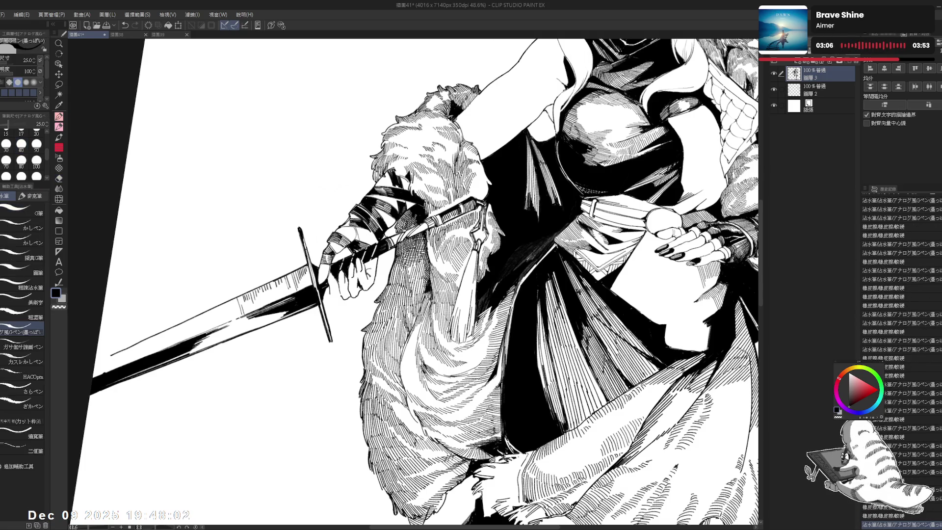
{"action": "left_click", "coordinate": [344, 289]}
{"action": "key", "text": "e"}
{"action": "left_click", "coordinate": [333, 278]}
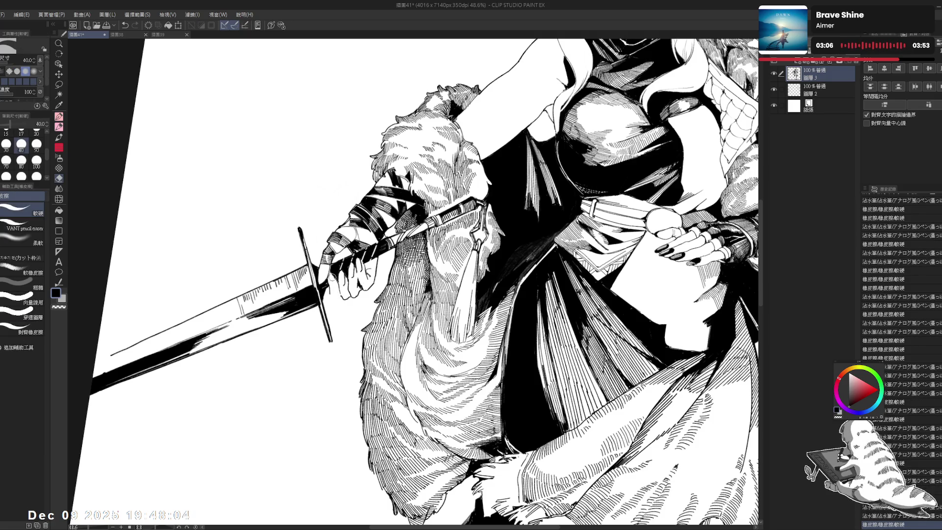
{"action": "left_click", "coordinate": [331, 277]}
{"action": "key", "text": "p"}
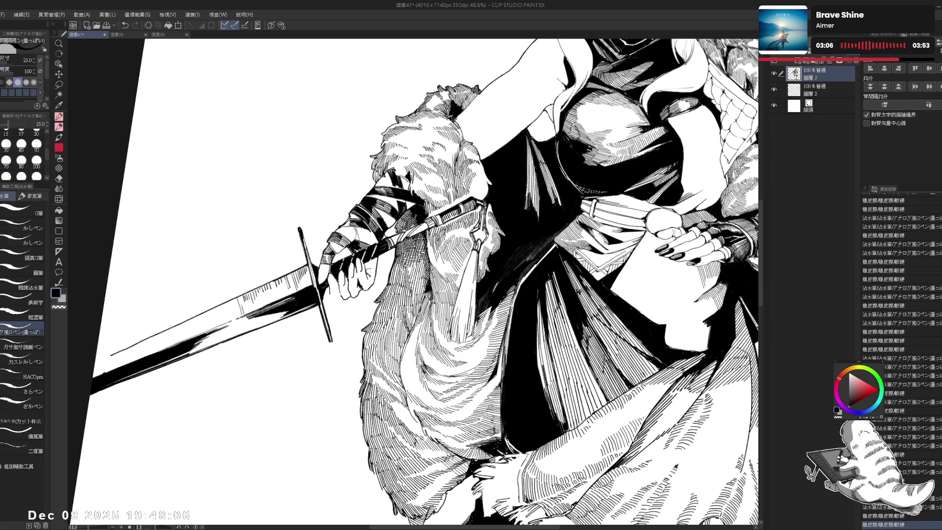
- Dab repeated short ink strokes at one spot with a small erasure, then level the canvas and zoom out
{"action": "left_click", "coordinate": [339, 285]}
{"action": "left_click", "coordinate": [339, 285]}
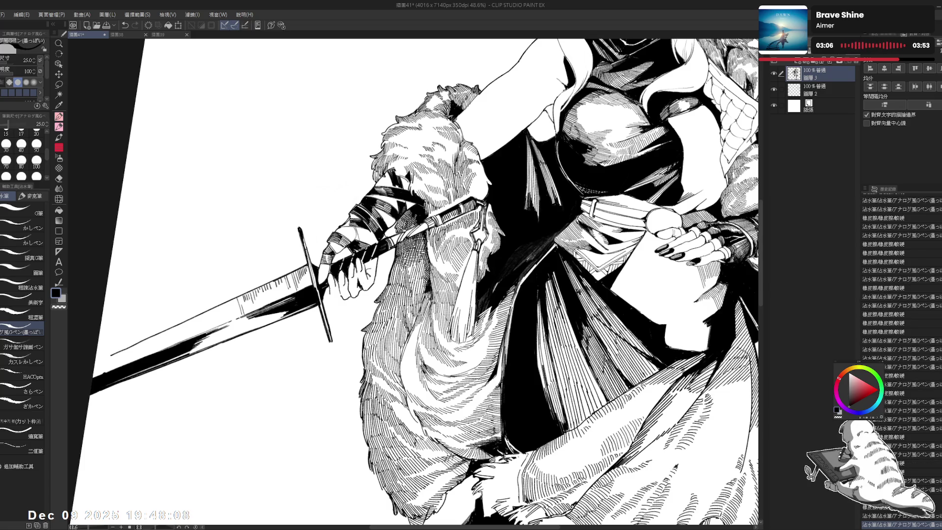
{"action": "left_click", "coordinate": [339, 285]}
{"action": "left_click", "coordinate": [338, 284]}
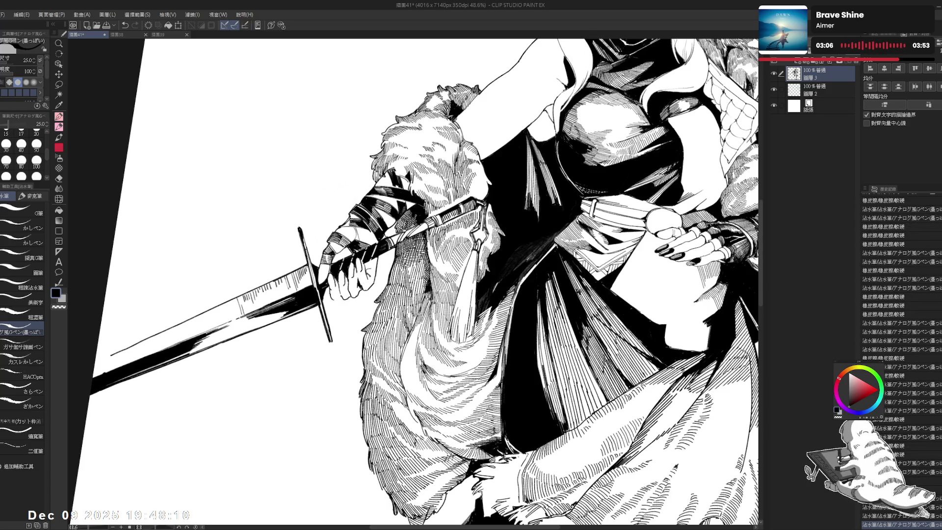
{"action": "left_click", "coordinate": [338, 284]}
{"action": "key", "text": "e"}
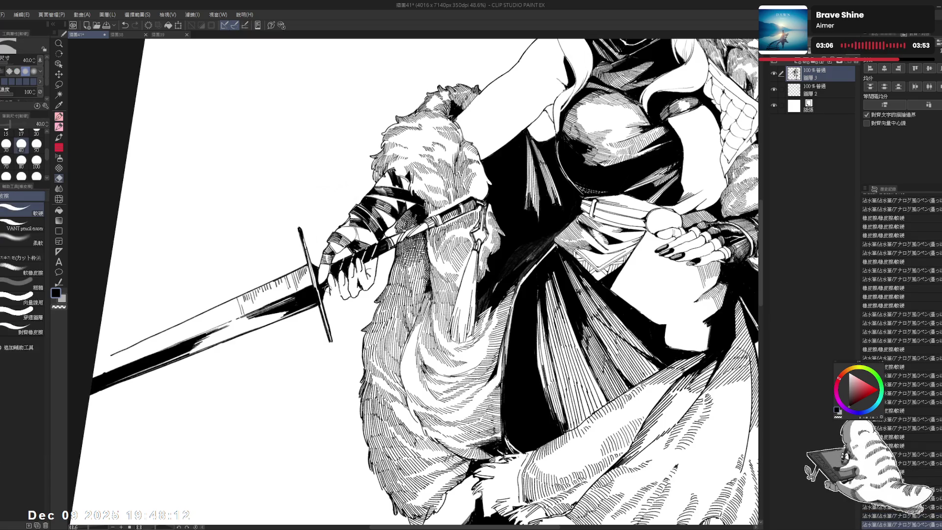
{"action": "left_click", "coordinate": [339, 284]}
{"action": "key", "text": "p"}
{"action": "left_click", "coordinate": [339, 284]}
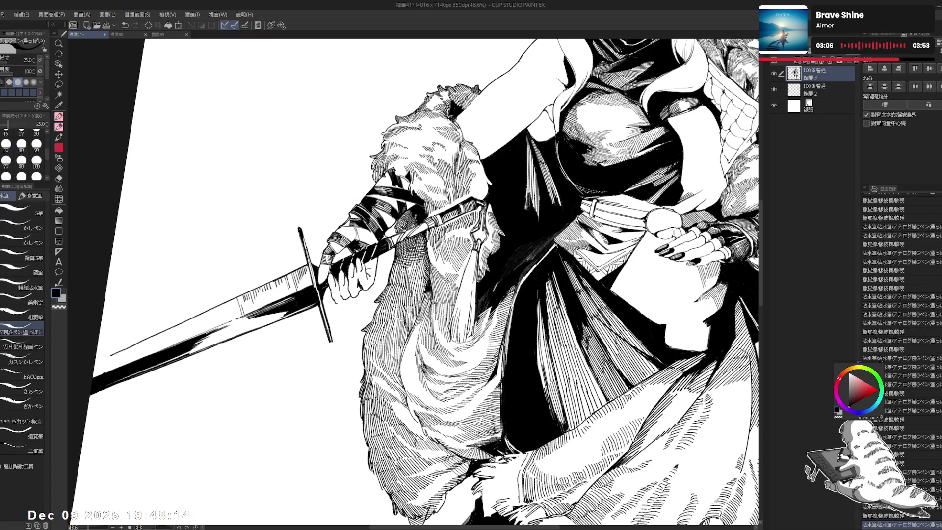
{"action": "left_click", "coordinate": [339, 285]}
{"action": "key", "text": "ctrl+@"}
{"action": "key", "text": "ctrl+minus"}
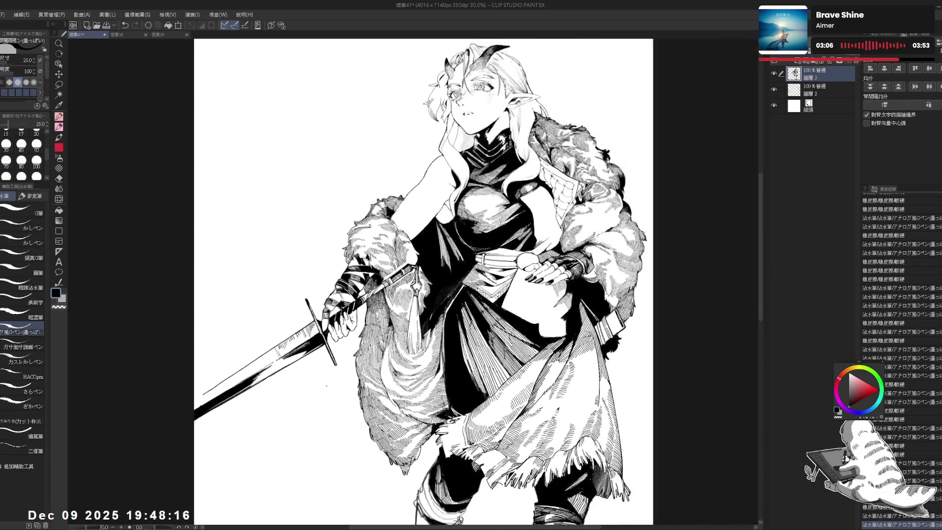
{"action": "key", "text": "h"}
{"action": "key", "text": "h"}
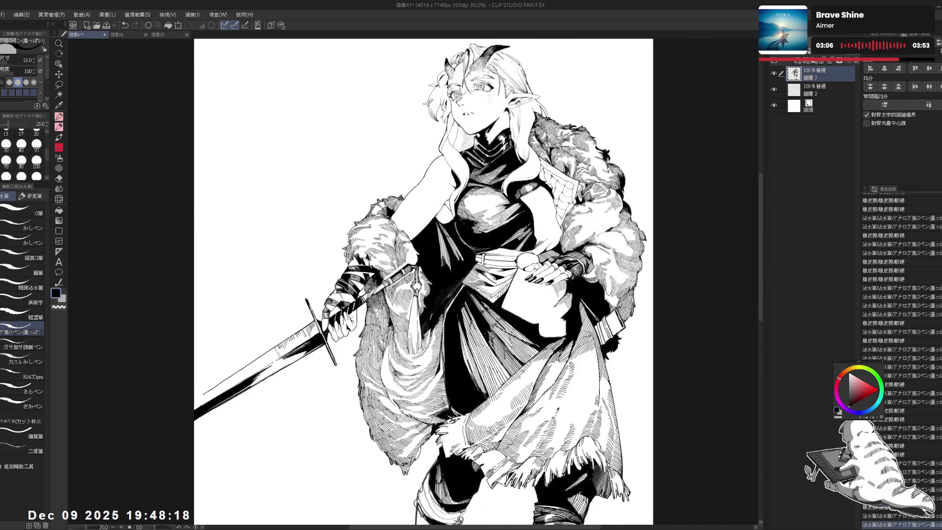
{"action": "key", "text": "ctrl+plus"}
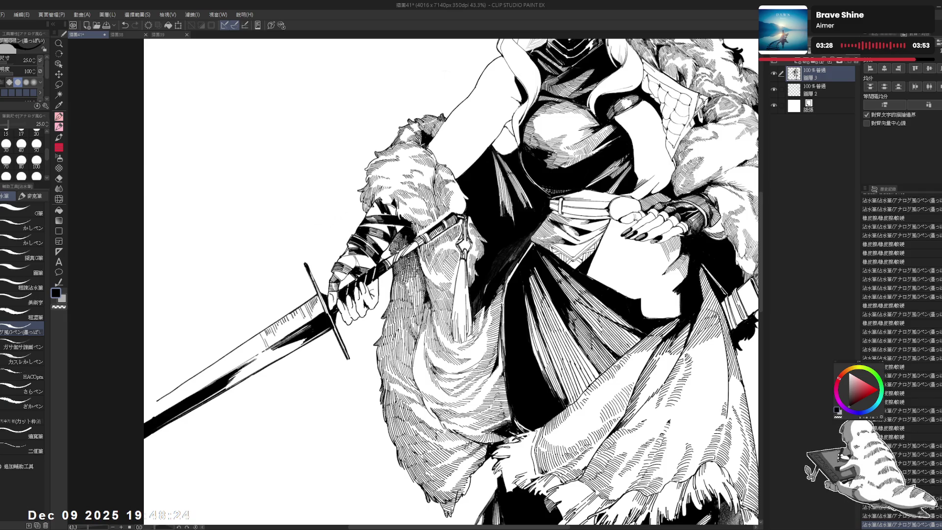
{"action": "key", "text": "ctrl+minus"}
{"action": "key", "text": "ctrl+minus"}
{"action": "key", "text": "ctrl+minus"}
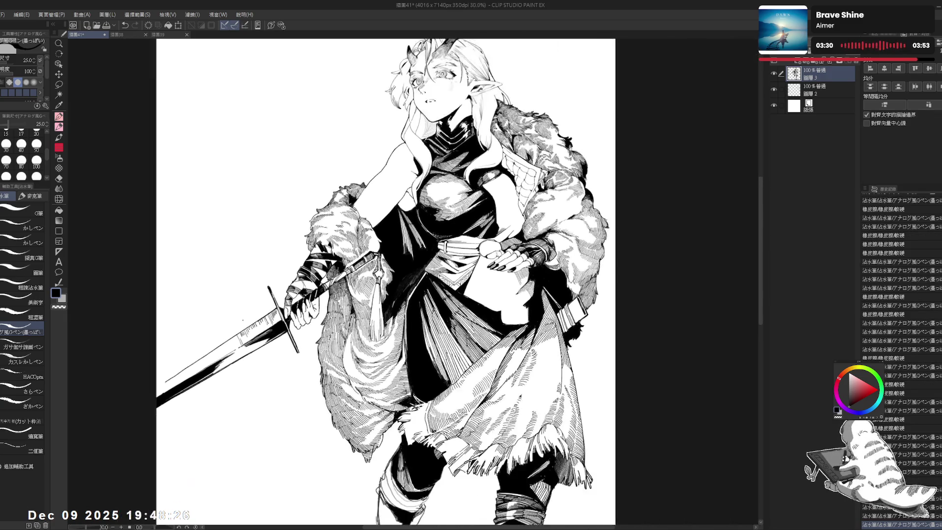
{"action": "scroll", "coordinate": [372, 282], "scroll_direction": "down", "scroll_amount": 3}
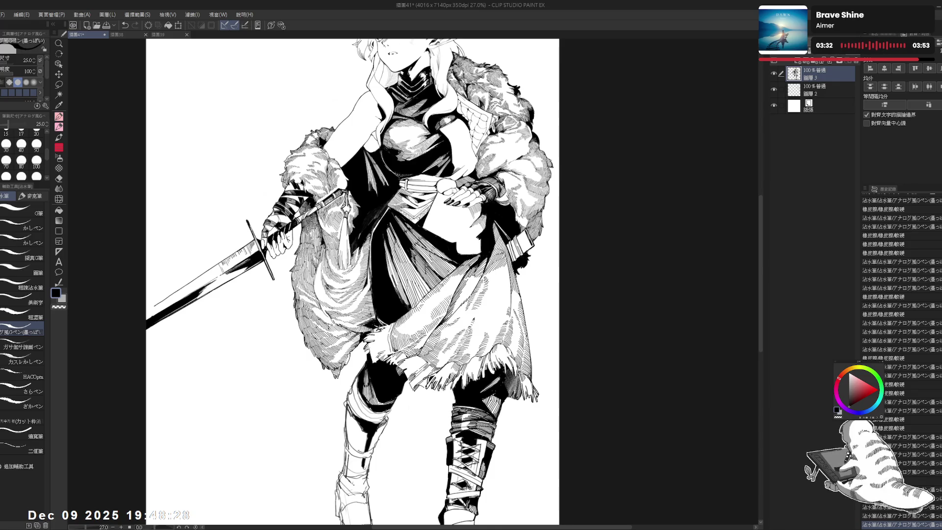
{"action": "key", "text": "ctrl+minus"}
{"action": "scroll", "coordinate": [365, 282], "scroll_direction": "left", "scroll_amount": 2}
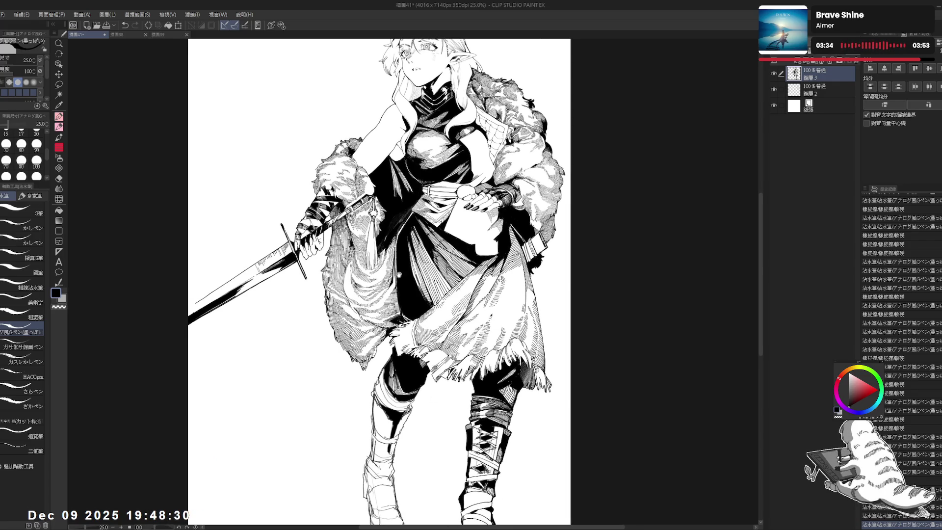
{"action": "scroll", "coordinate": [376, 282], "scroll_direction": "down", "scroll_amount": 1}
{"action": "key", "text": "e"}
{"action": "key", "text": "p"}
{"action": "scroll", "coordinate": [408, 249], "scroll_direction": "up", "scroll_amount": 5}
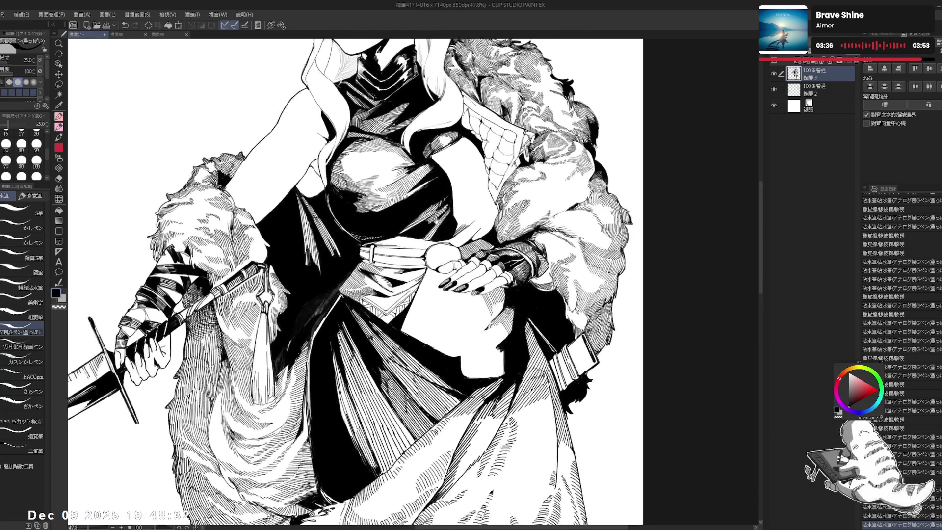
- Rotate the canvas about 45 degrees, thin the G-pen to 17, and try hatch marks on the fur
{"action": "key", "text": "r"}
{"action": "mouse_move", "coordinate": [370, 218]}
{"action": "left_mouse_down"}
{"action": "mouse_move", "coordinate": [410, 251]}
{"action": "mouse_move", "coordinate": [391, 248]}
{"action": "left_mouse_up"}
{"action": "key", "text": "p"}
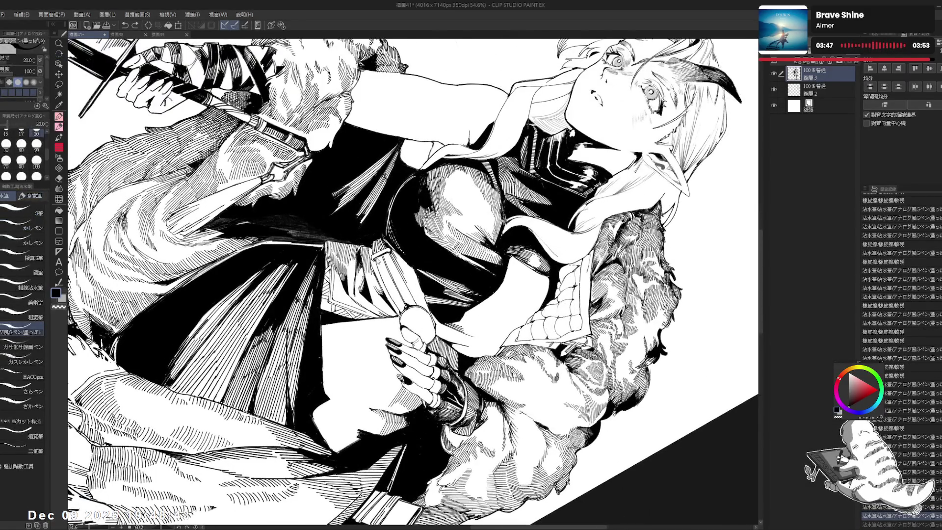
{"action": "key", "text": "bracketleft"}
{"action": "mouse_move", "coordinate": [378, 257]}
{"action": "left_mouse_down"}
{"action": "mouse_move", "coordinate": [382, 278]}
{"action": "mouse_move", "coordinate": [383, 270]}
{"action": "left_mouse_up"}
{"action": "key", "text": "ctrl+z"}
{"action": "key", "text": "ctrl+z"}
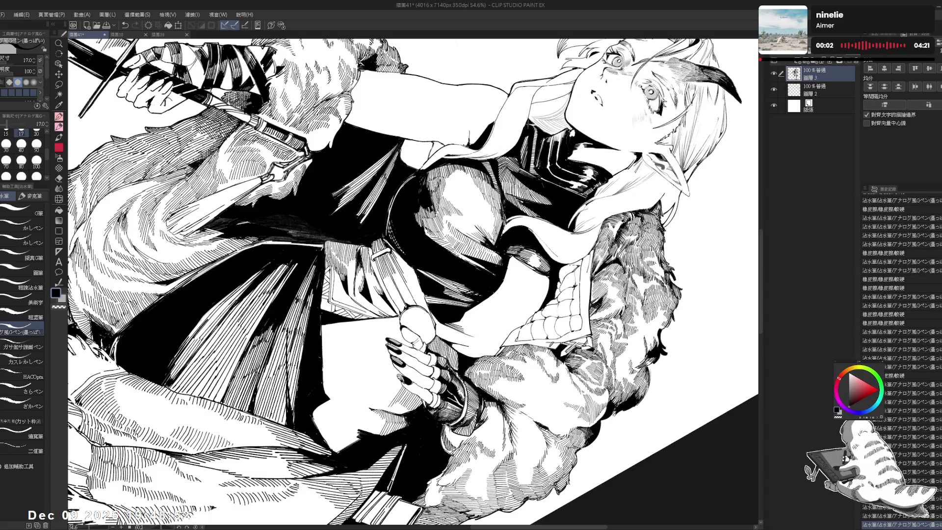
- Turn the view to about 68 degrees, draw a hatch stroke on the fur, then level and zoom out
{"action": "key", "text": "r"}
{"action": "left_click_drag", "start_coordinate": [491, 172], "coordinate": [346, 125]}
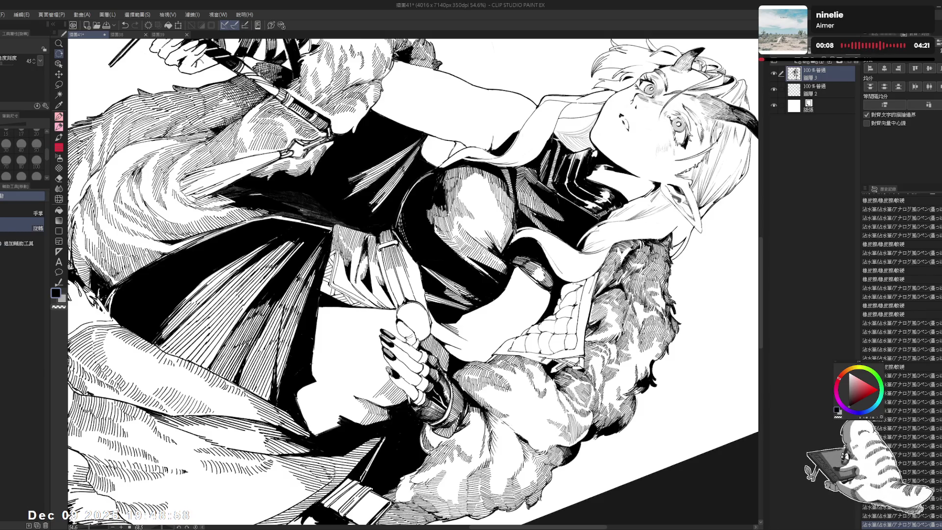
{"action": "left_click_drag", "start_coordinate": [383, 265], "coordinate": [393, 275]}
{"action": "key", "text": "ctrl+at"}
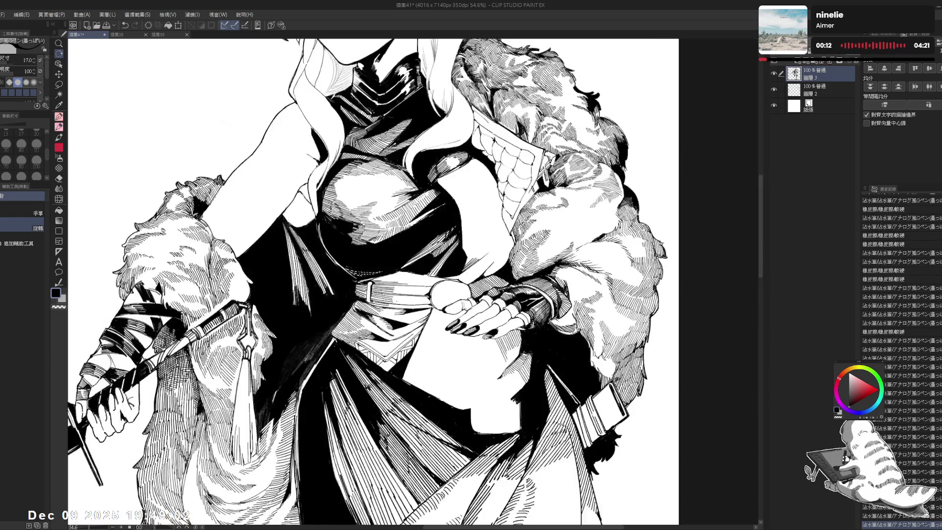
{"action": "key", "text": "ctrl+minus"}
- Rotate the canvas counter-clockwise, zoom in, and undo the last stroke
{"action": "mouse_move", "coordinate": [442, 147]}
{"action": "left_mouse_down"}
{"action": "mouse_move", "coordinate": [344, 166]}
{"action": "mouse_move", "coordinate": [270, 199]}
{"action": "left_mouse_up"}
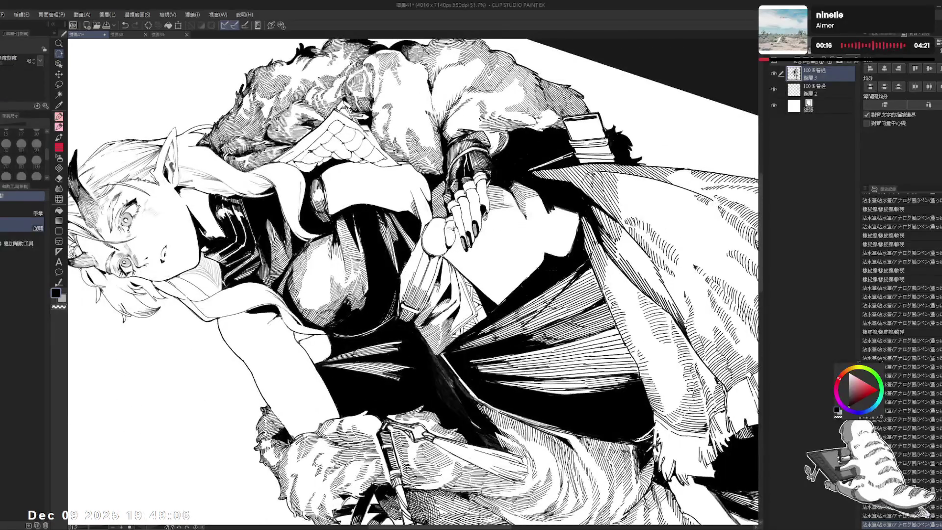
{"action": "scroll", "coordinate": [902, 294], "scroll_direction": "down", "scroll_amount": 3}
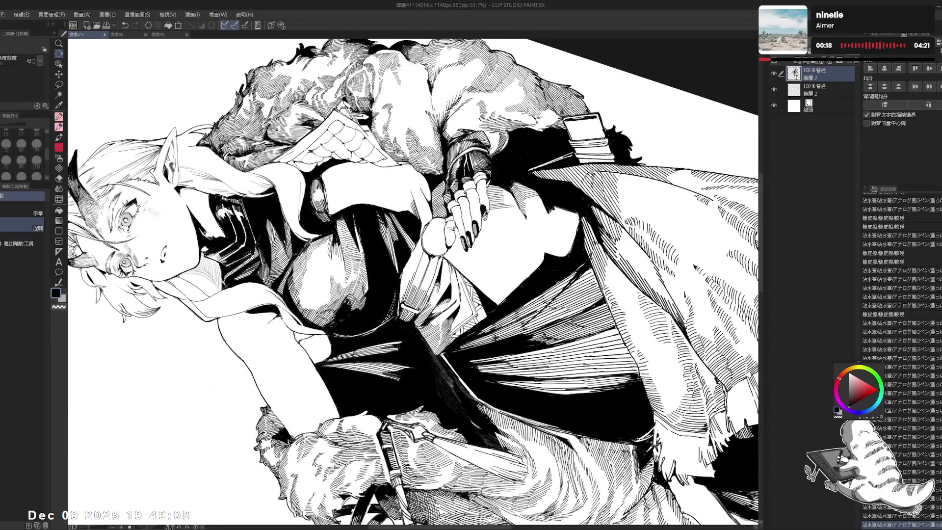
{"action": "scroll", "coordinate": [902, 344], "scroll_direction": "down", "scroll_amount": 4}
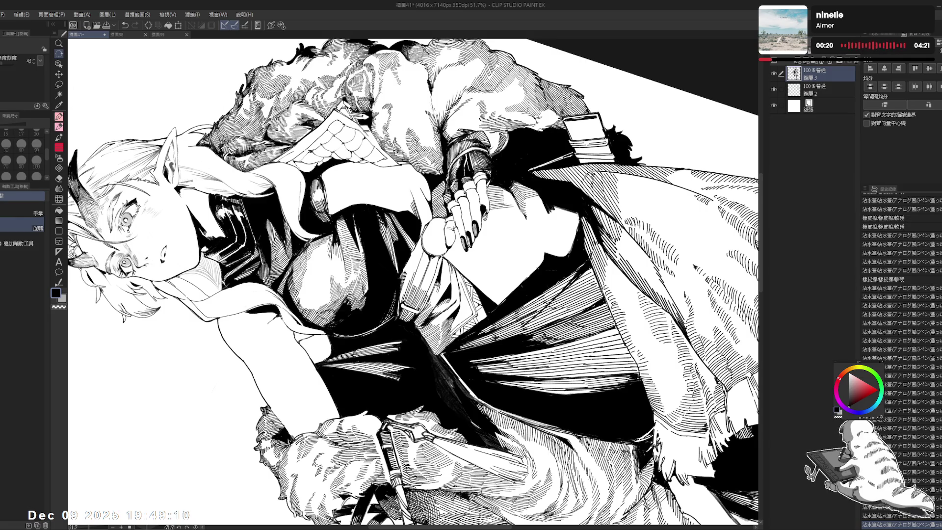
{"action": "scroll", "coordinate": [902, 344], "scroll_direction": "down", "scroll_amount": 2}
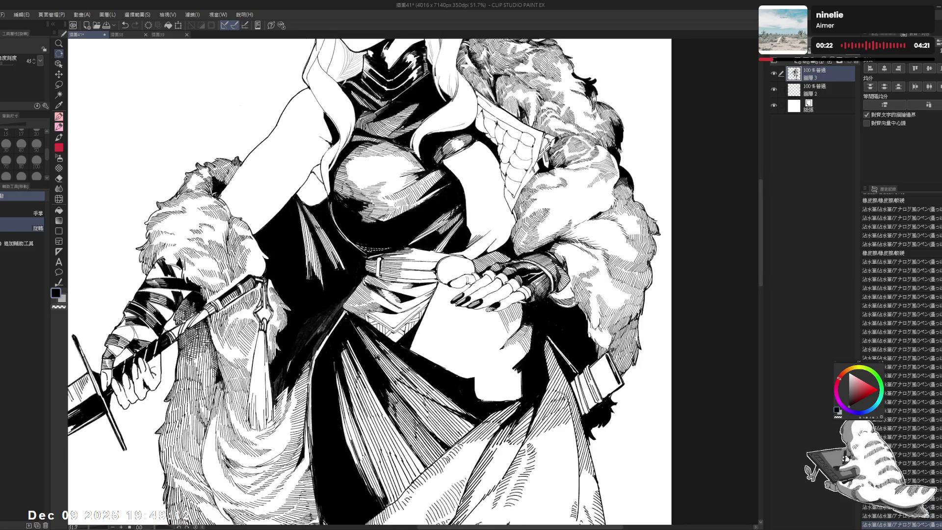
{"action": "key", "text": "p"}
{"action": "key", "text": "ctrl+z"}
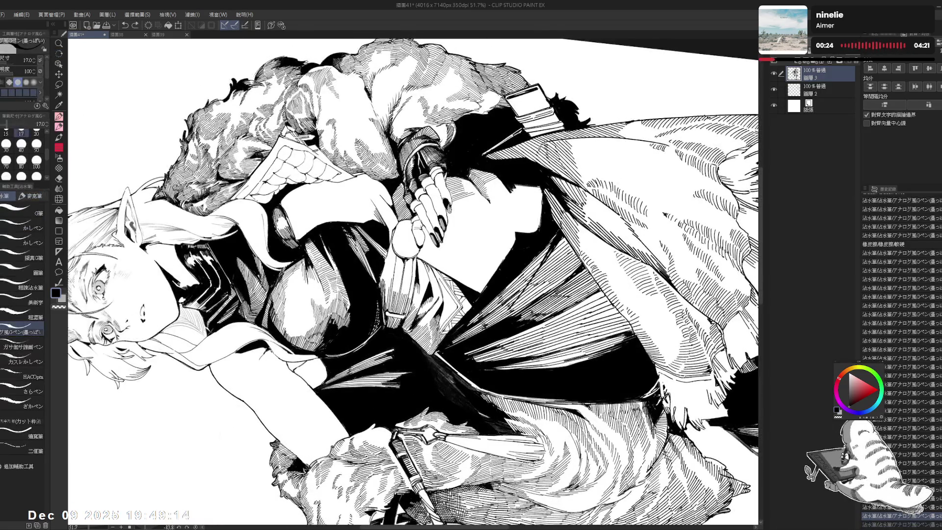
- Undo a stray stroke, try a short hatch stroke on the skirt, and level the view upright
{"action": "left_click_drag", "start_coordinate": [381, 263], "coordinate": [395, 277]}
{"action": "mouse_move", "coordinate": [382, 265]}
{"action": "left_mouse_down"}
{"action": "mouse_move", "coordinate": [399, 283]}
{"action": "mouse_move", "coordinate": [441, 255]}
{"action": "mouse_move", "coordinate": [402, 294]}
{"action": "left_mouse_up"}
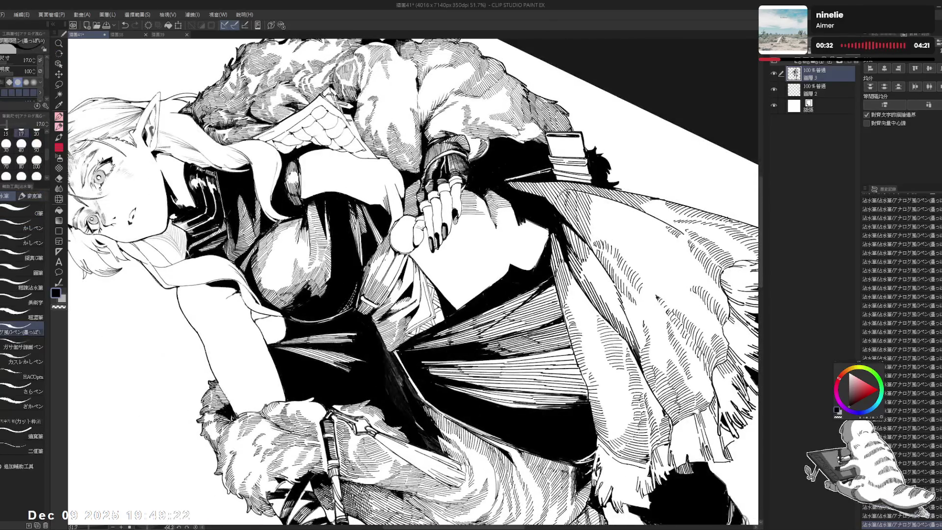
{"action": "key", "text": "ctrl+z"}
{"action": "key", "text": "ctrl+z"}
{"action": "left_click_drag", "start_coordinate": [388, 248], "coordinate": [392, 257]}
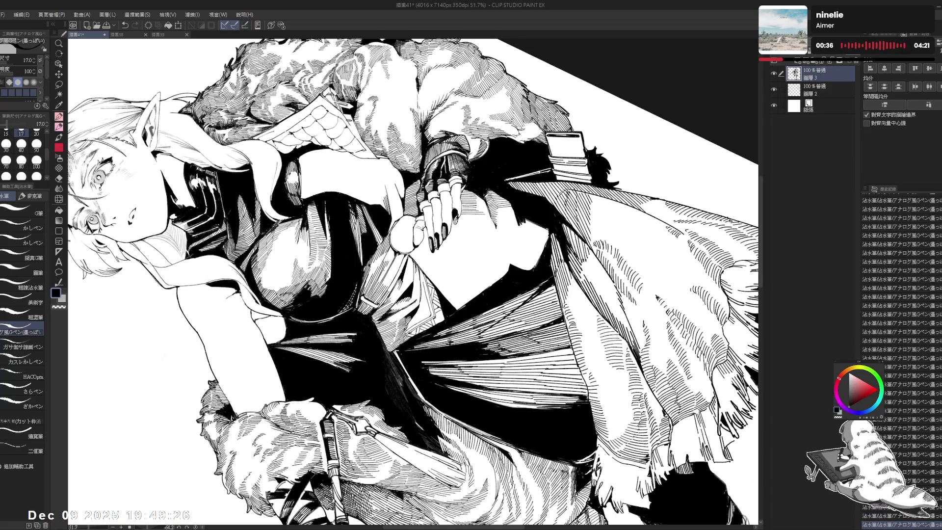
{"action": "mouse_move", "coordinate": [491, 196]}
{"action": "left_mouse_down"}
{"action": "mouse_move", "coordinate": [491, 344]}
{"action": "mouse_move", "coordinate": [393, 147]}
{"action": "mouse_move", "coordinate": [441, 171]}
{"action": "left_mouse_up"}
{"action": "key", "text": "p"}
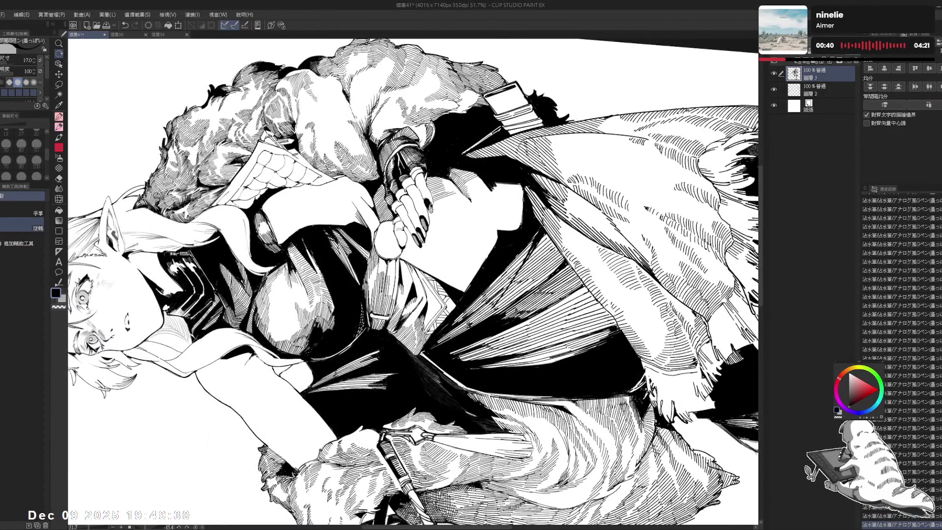
{"action": "key", "text": "ctrl+@"}
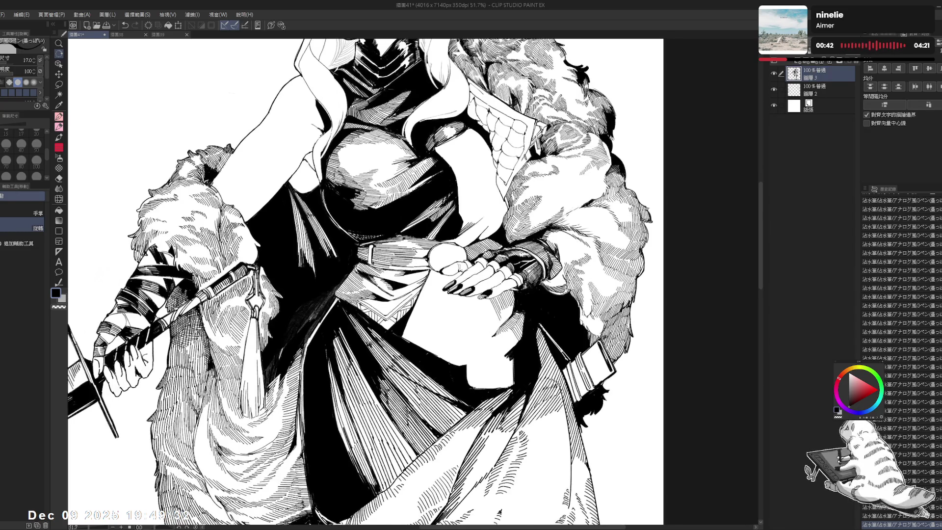
- Reposition the view, ink a short line on the figure, and erase a patch of stray ink
{"action": "scroll", "coordinate": [411, 274], "scroll_direction": "up", "scroll_amount": 1}
{"action": "key", "text": "e"}
{"action": "key", "text": "p"}
{"action": "mouse_move", "coordinate": [438, 224]}
{"action": "left_mouse_down"}
{"action": "mouse_move", "coordinate": [416, 235]}
{"action": "mouse_move", "coordinate": [425, 255]}
{"action": "mouse_move", "coordinate": [403, 239]}
{"action": "left_mouse_up"}
{"action": "scroll", "coordinate": [434, 243], "scroll_direction": "down", "scroll_amount": 1}
{"action": "mouse_move", "coordinate": [444, 335]}
{"action": "left_mouse_down"}
{"action": "mouse_move", "coordinate": [431, 320]}
{"action": "mouse_move", "coordinate": [442, 343]}
{"action": "left_mouse_up"}
{"action": "key", "text": "e"}
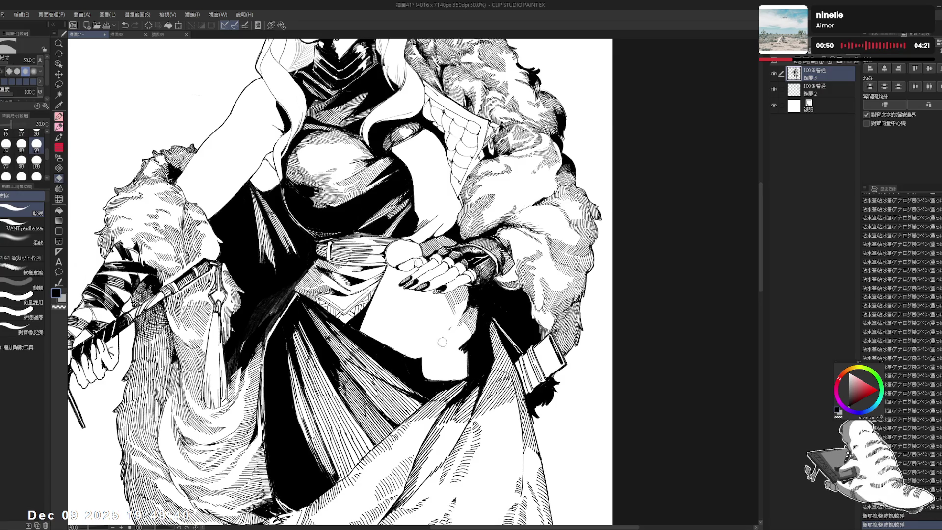
{"action": "key", "text": "p"}
{"action": "mouse_move", "coordinate": [465, 312]}
{"action": "left_mouse_down"}
{"action": "mouse_move", "coordinate": [451, 343]}
{"action": "mouse_move", "coordinate": [413, 338]}
{"action": "left_mouse_up"}
{"action": "key", "text": "e"}
{"action": "mouse_move", "coordinate": [442, 372]}
{"action": "left_mouse_down"}
{"action": "mouse_move", "coordinate": [395, 357]}
{"action": "mouse_move", "coordinate": [427, 344]}
{"action": "mouse_move", "coordinate": [393, 363]}
{"action": "mouse_move", "coordinate": [354, 368]}
{"action": "left_mouse_up"}
- Draw two short vertical ink strokes near the gloved hand and erase a bit of ink beside it
{"action": "key", "text": "r"}
{"action": "key", "text": "p"}
{"action": "left_click_drag", "start_coordinate": [409, 264], "coordinate": [410, 278]}
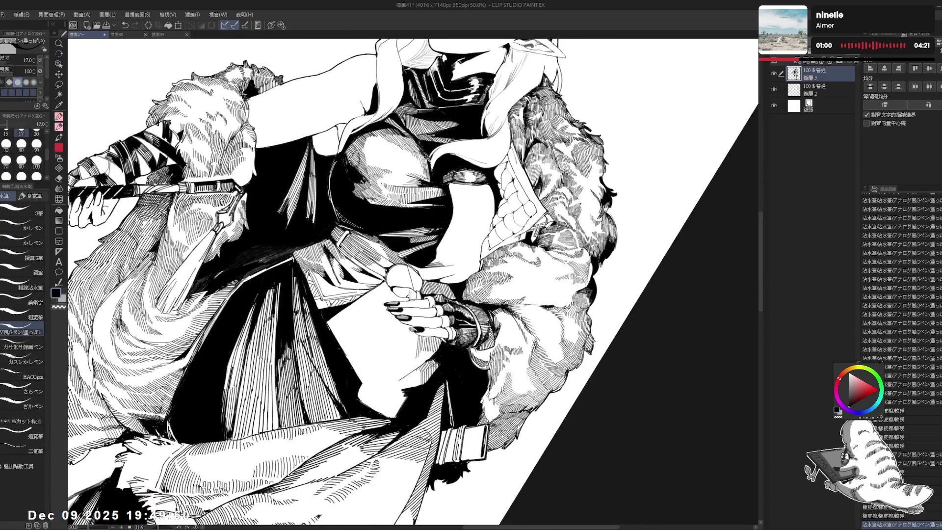
{"action": "key", "text": "ctrl+z"}
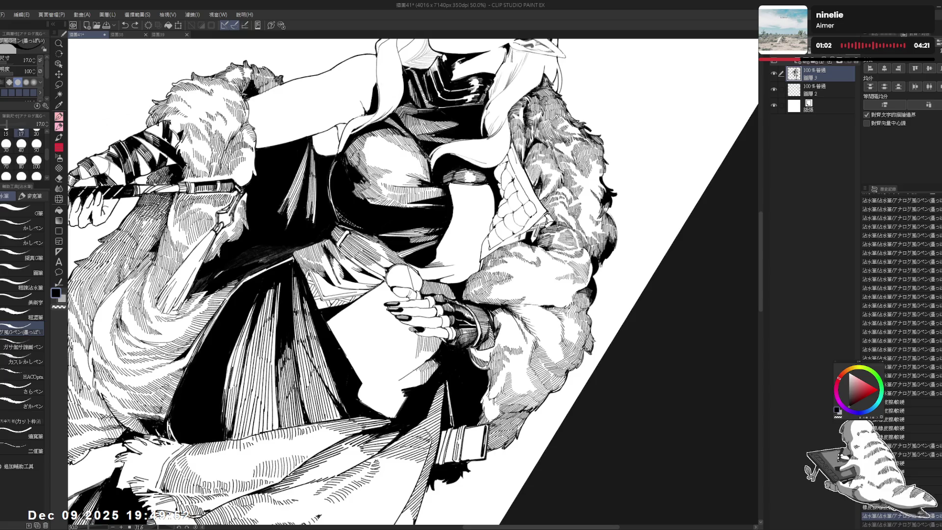
{"action": "mouse_move", "coordinate": [416, 274]}
{"action": "left_mouse_down"}
{"action": "mouse_move", "coordinate": [416, 289]}
{"action": "mouse_move", "coordinate": [422, 275]}
{"action": "mouse_move", "coordinate": [452, 268]}
{"action": "left_mouse_up"}
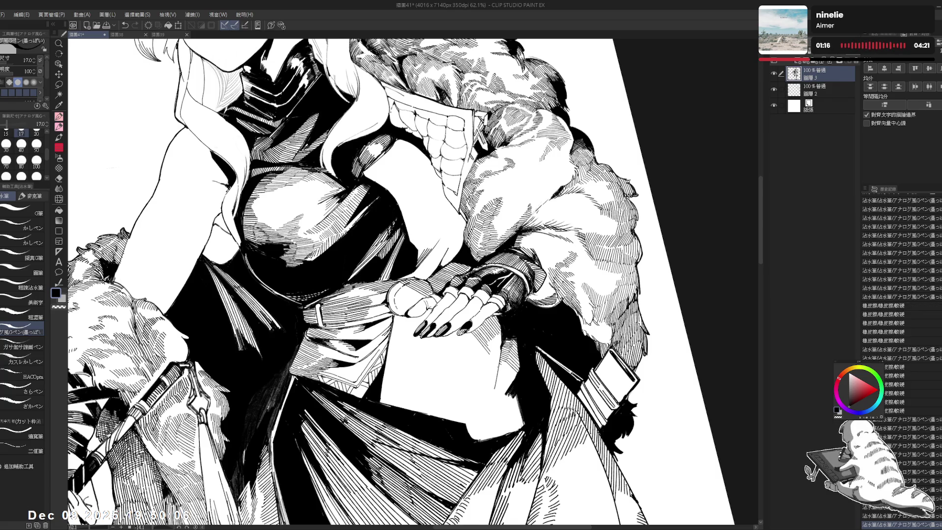
{"action": "left_click_drag", "start_coordinate": [394, 296], "coordinate": [405, 317]}
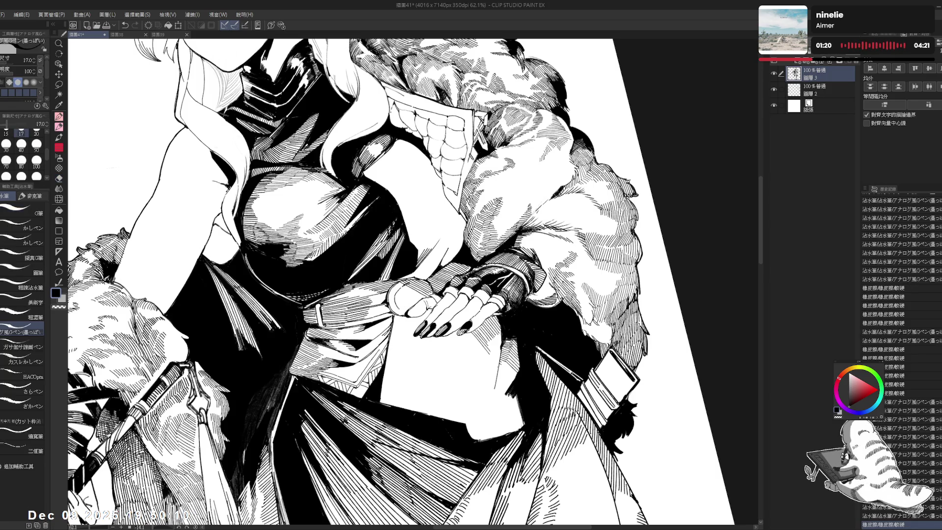
- Level the page at 50% zoom, then tilt the canvas about 9 degrees and zoom in
{"action": "key", "text": "ctrl+@"}
{"action": "key", "text": "ctrl+minus"}
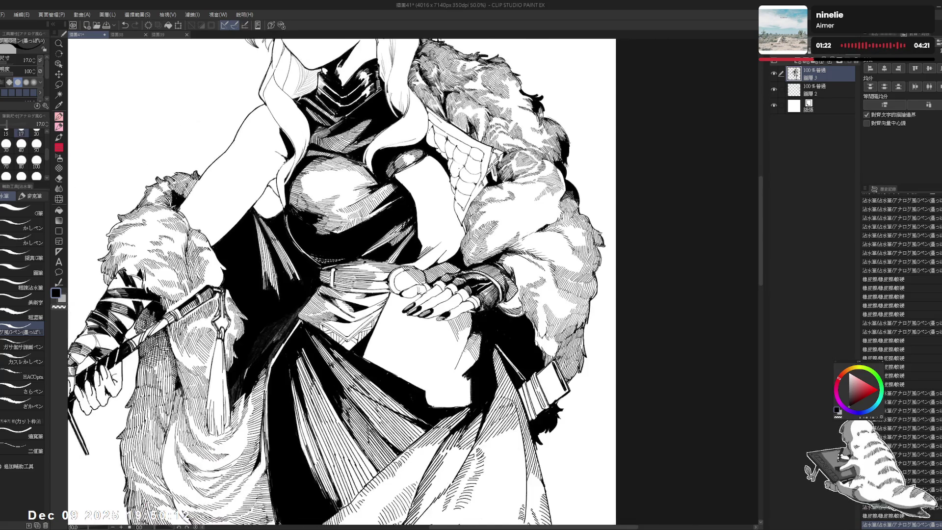
{"action": "key", "text": "r"}
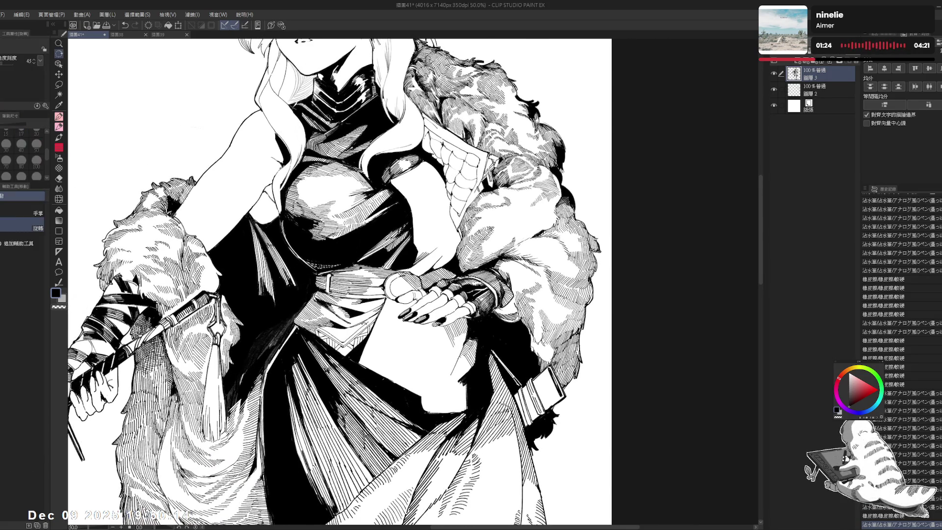
{"action": "left_click_drag", "start_coordinate": [330, 250], "coordinate": [314, 275]}
{"action": "key", "text": "p"}
{"action": "left_click_drag", "start_coordinate": [412, 279], "coordinate": [383, 304]}
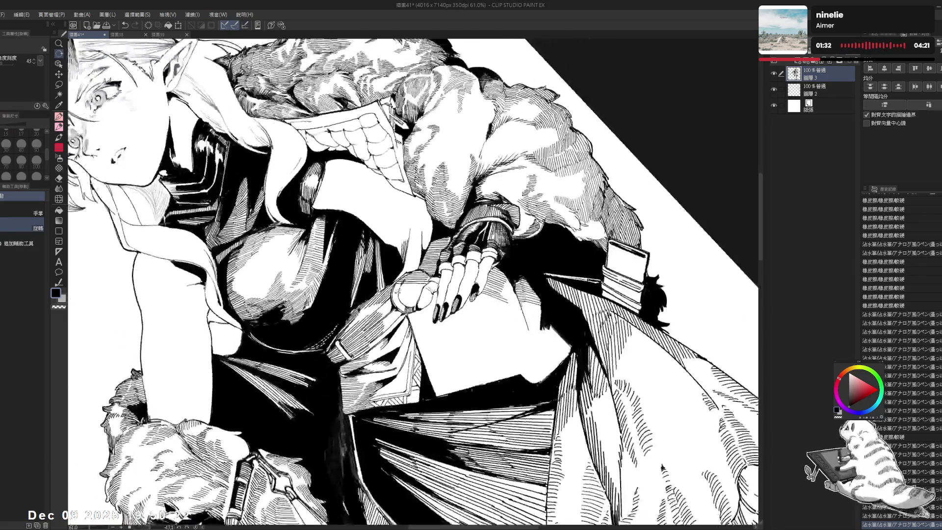
- Add a pen stroke, rotate the canvas clockwise in three steps, then level it
{"action": "key", "text": "p"}
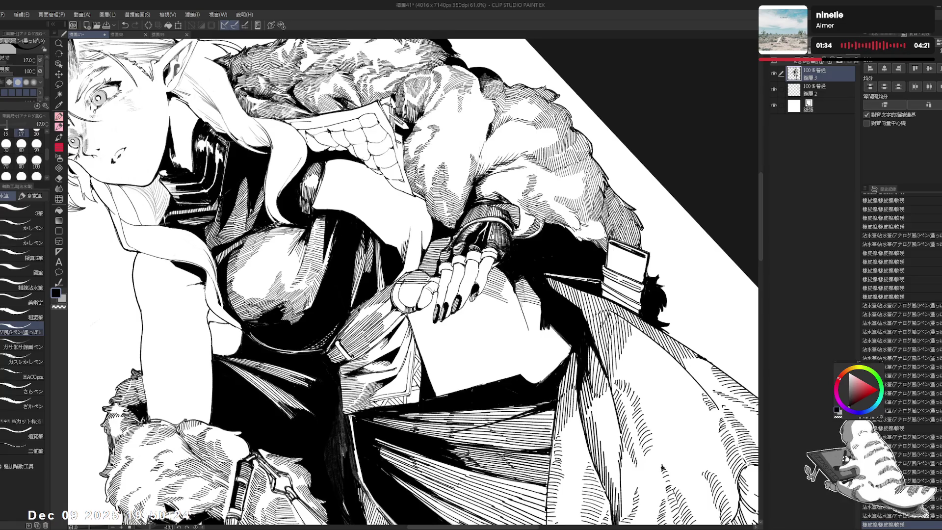
{"action": "left_click_drag", "start_coordinate": [373, 343], "coordinate": [391, 354]}
{"action": "key", "text": "ctrl+y"}
{"action": "key", "text": "asciicircum"}
{"action": "key", "text": "asciicircum"}
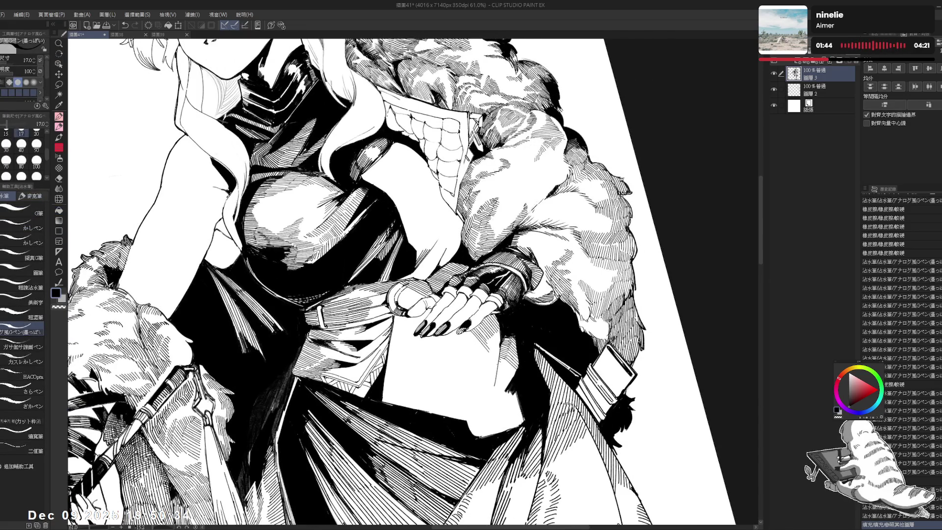
{"action": "key", "text": "asciicircum"}
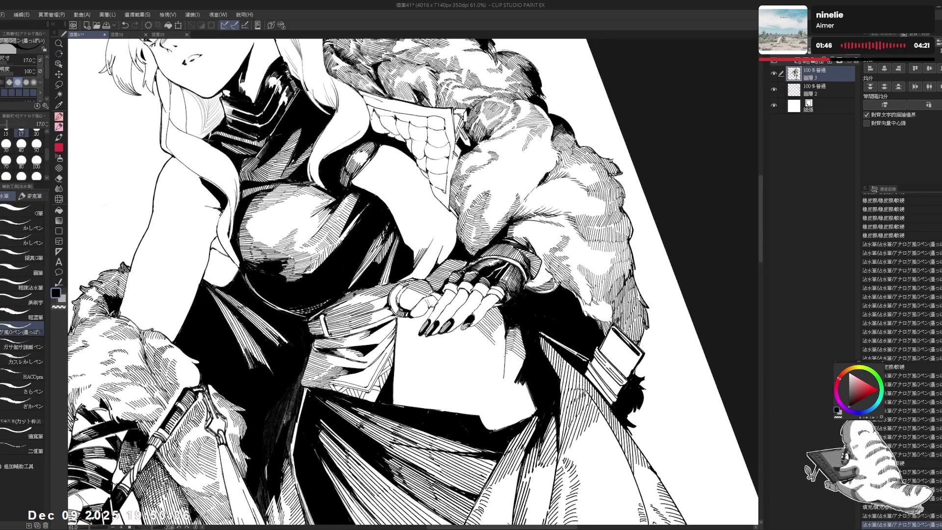
{"action": "key", "text": "asciicircum"}
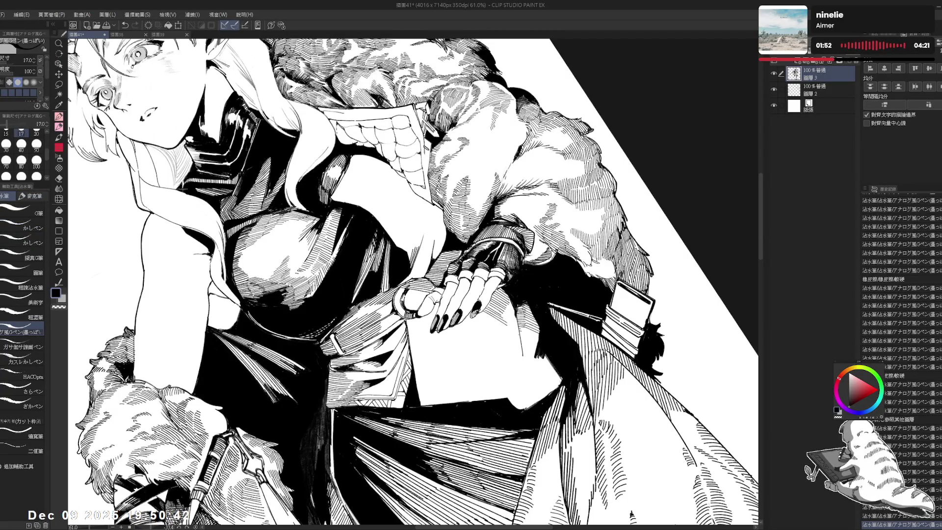
{"action": "key", "text": "ctrl+at"}
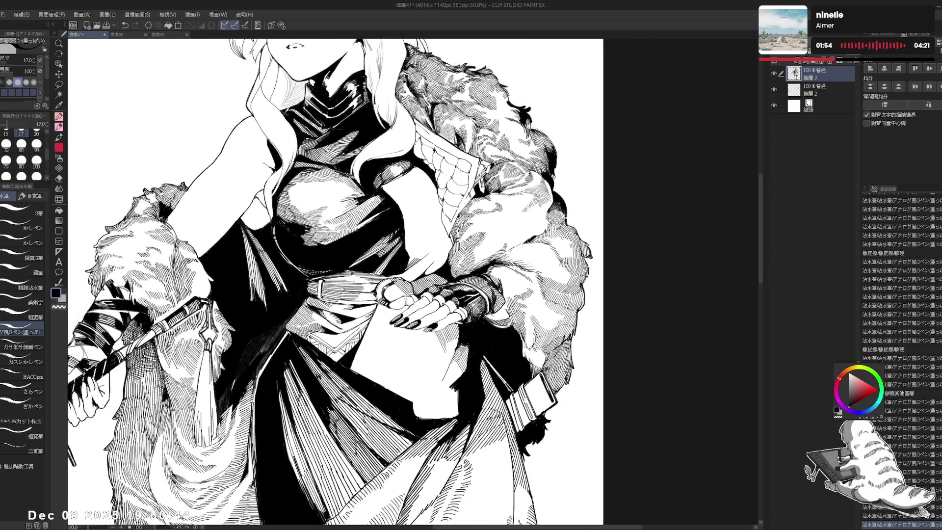
- Tilt the canvas about 24 degrees and level it again, ending on the G-pen
{"action": "key", "text": "r"}
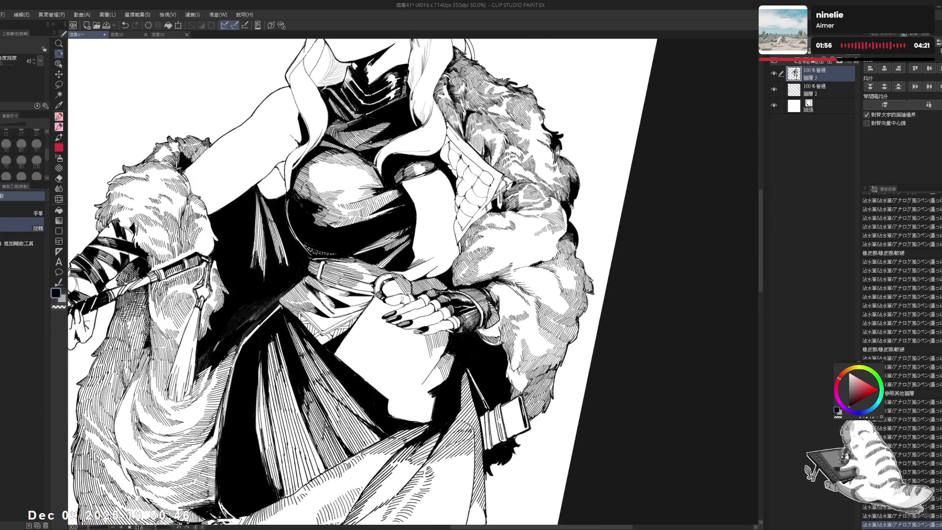
{"action": "key", "text": "p"}
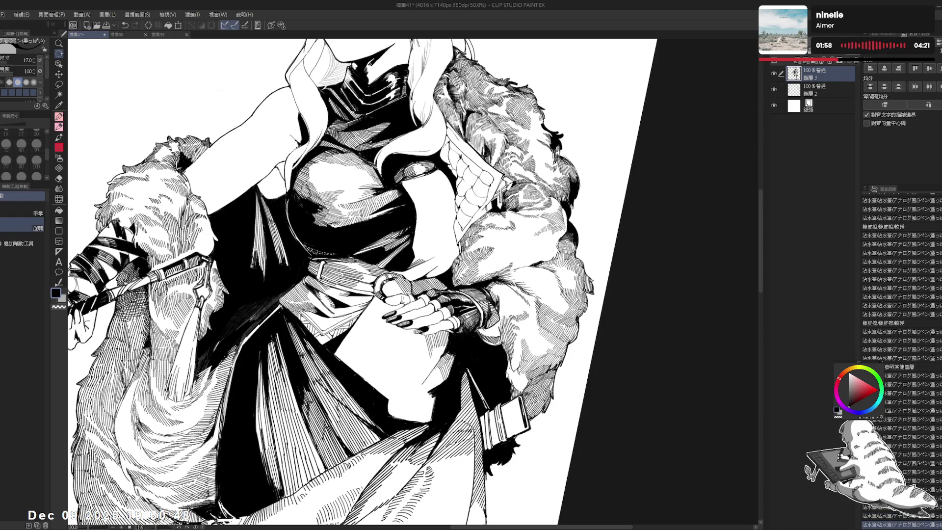
{"action": "key", "text": "ctrl+at"}
{"action": "left_click_drag", "start_coordinate": [395, 297], "coordinate": [390, 282]}
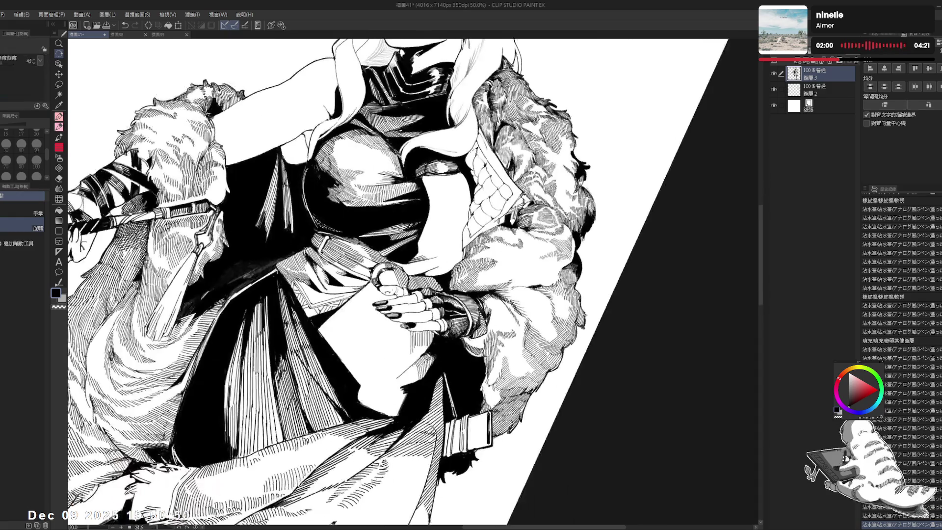
{"action": "key", "text": "e"}
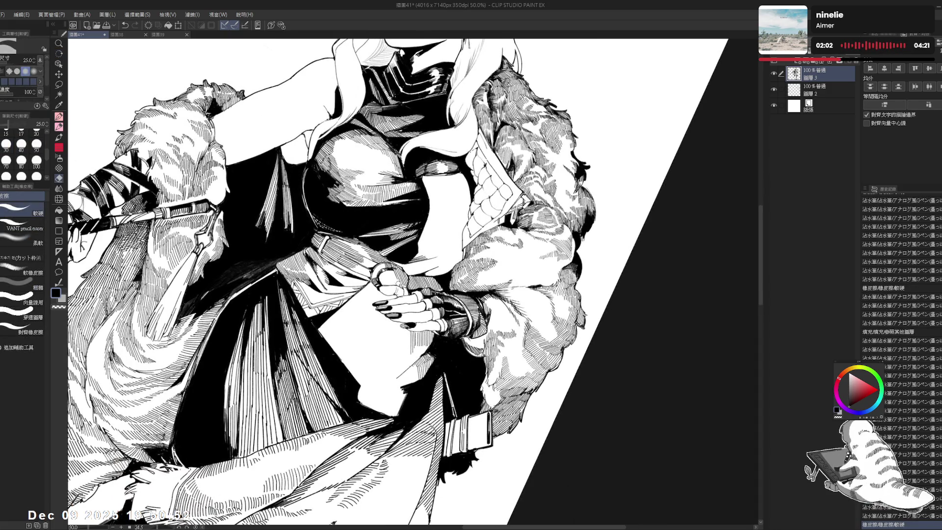
{"action": "key", "text": "ctrl+at"}
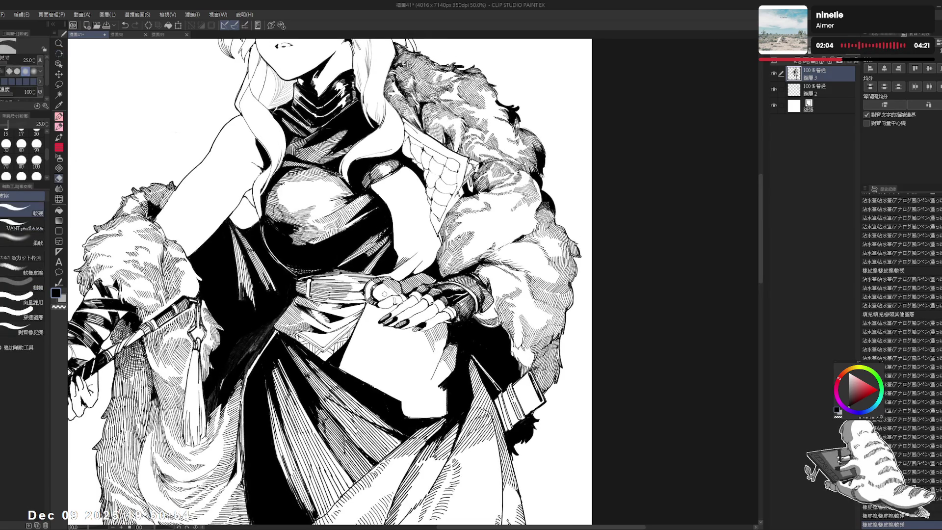
{"action": "key", "text": "p"}
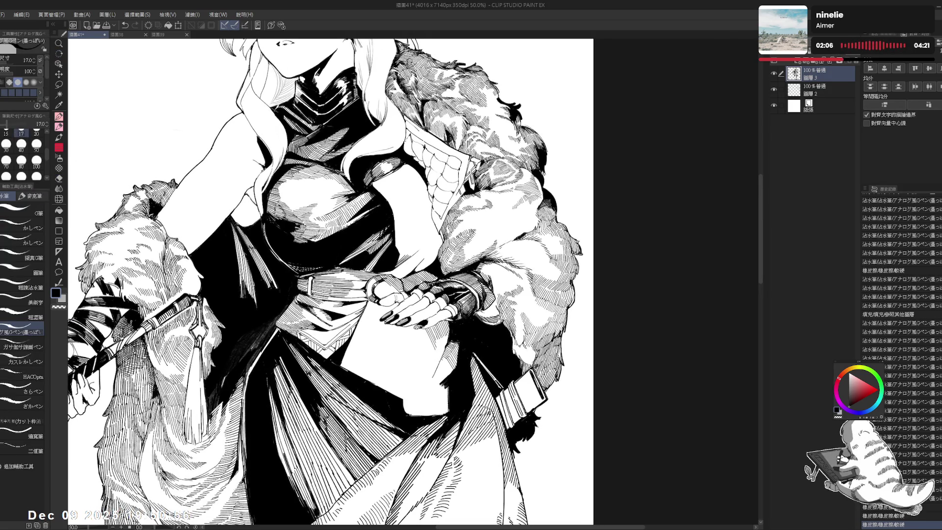
- Add several pen strokes near the belt ring and redo a small mark, tilting the canvas about 15 degrees
{"action": "left_click_drag", "start_coordinate": [344, 344], "coordinate": [354, 349]}
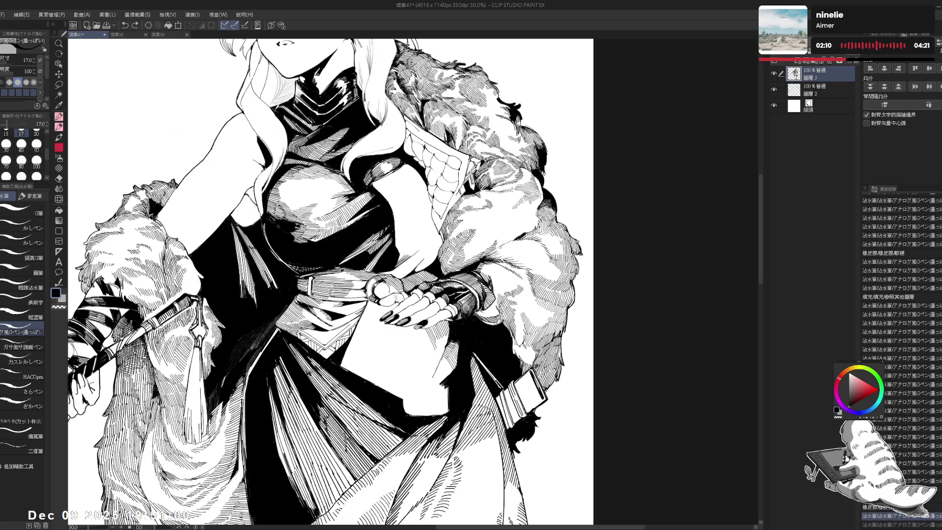
{"action": "left_click_drag", "start_coordinate": [344, 344], "coordinate": [349, 346]}
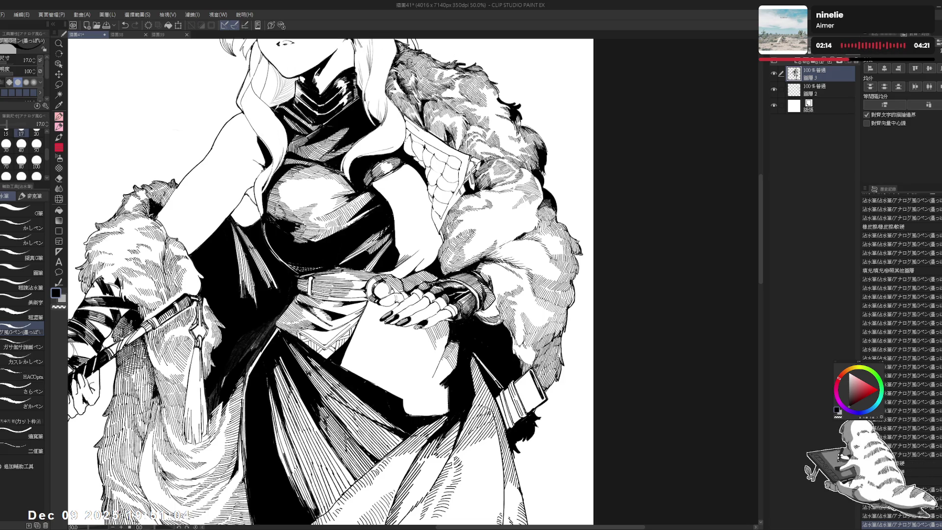
{"action": "mouse_move", "coordinate": [344, 294]}
{"action": "left_mouse_down"}
{"action": "mouse_move", "coordinate": [353, 284]}
{"action": "mouse_move", "coordinate": [388, 292]}
{"action": "left_mouse_up"}
{"action": "key", "text": "ctrl+z"}
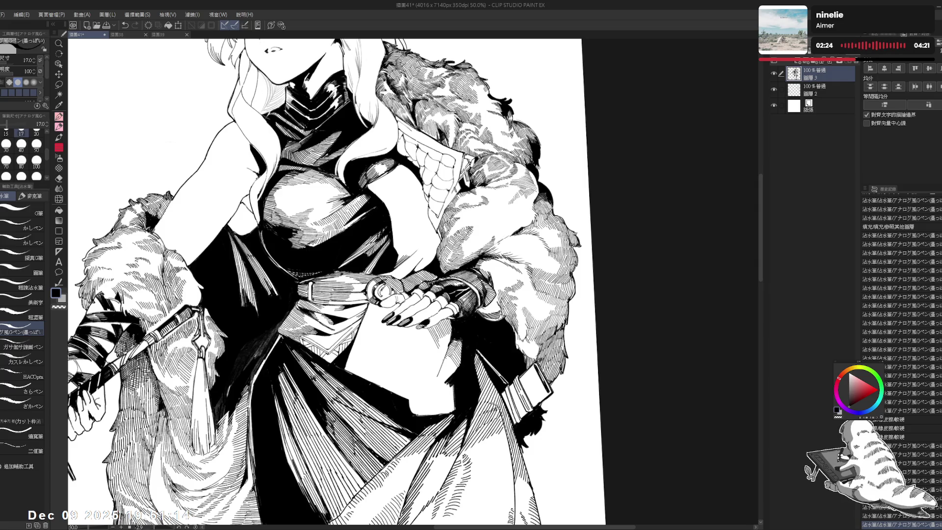
{"action": "left_click_drag", "start_coordinate": [378, 289], "coordinate": [384, 293]}
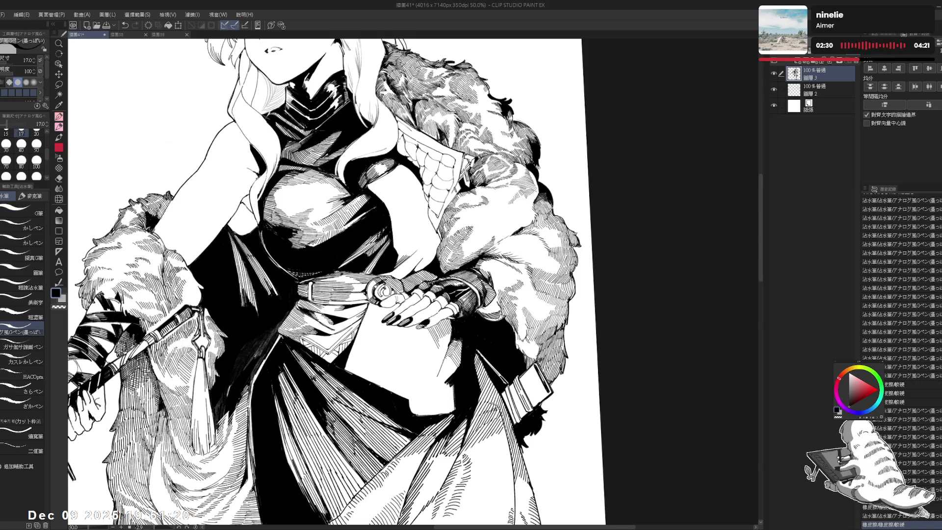
{"action": "left_click_drag", "start_coordinate": [442, 148], "coordinate": [515, 211]}
{"action": "scroll", "coordinate": [900, 344], "scroll_direction": "down", "scroll_amount": 6}
- Erase a small spot near the belt ring and turn the canvas back upright
{"action": "key", "text": "e"}
{"action": "left_click_drag", "start_coordinate": [383, 279], "coordinate": [388, 284]}
{"action": "key", "text": "p"}
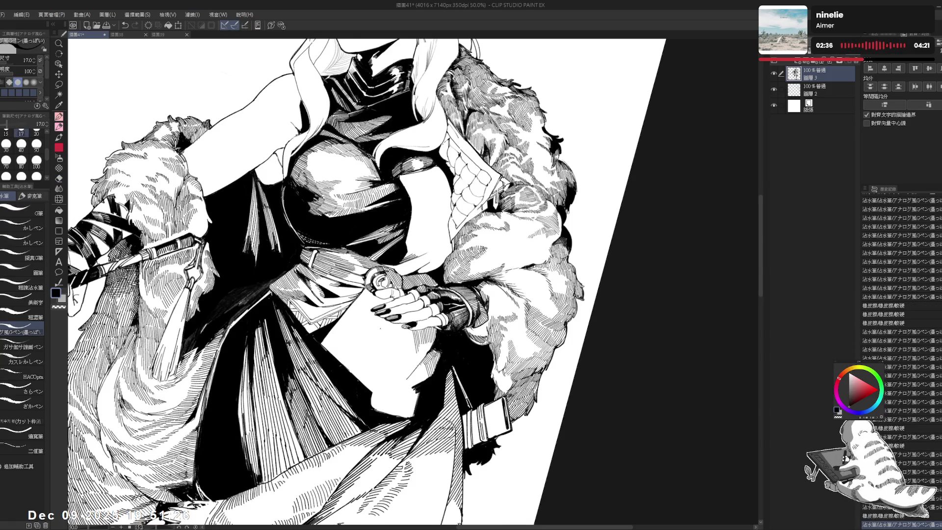
{"action": "left_click_drag", "start_coordinate": [393, 236], "coordinate": [407, 225]}
{"action": "scroll", "coordinate": [344, 235], "scroll_direction": "down", "scroll_amount": 3}
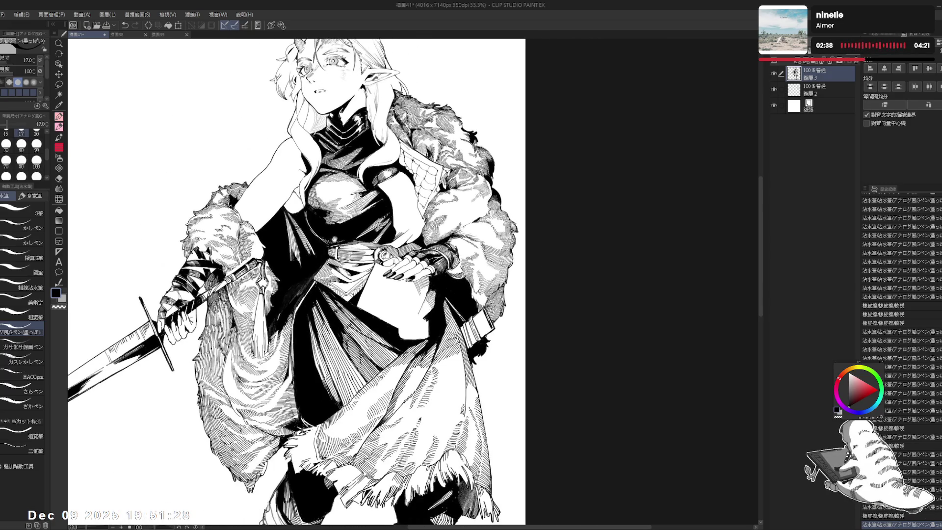
- Fill two small enclosed areas on the bracelet with solid black
{"action": "scroll", "coordinate": [408, 265], "scroll_direction": "up", "scroll_amount": 2}
{"action": "key", "text": "g"}
{"action": "left_click", "coordinate": [401, 265]}
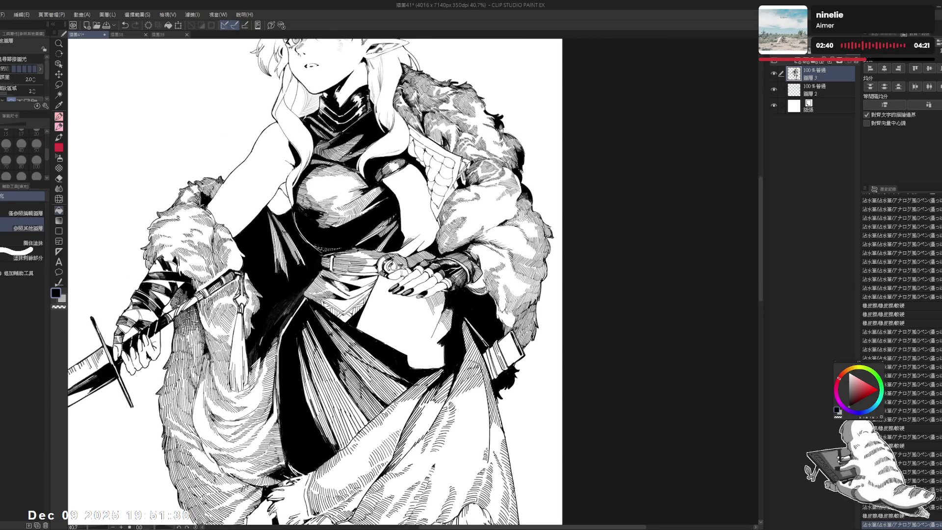
{"action": "left_click", "coordinate": [401, 267]}
- Tilt the canvas about 6 degrees counterclockwise and add a short pen stroke by the bracelet
{"action": "key", "text": "r"}
{"action": "left_click_drag", "start_coordinate": [373, 147], "coordinate": [344, 143]}
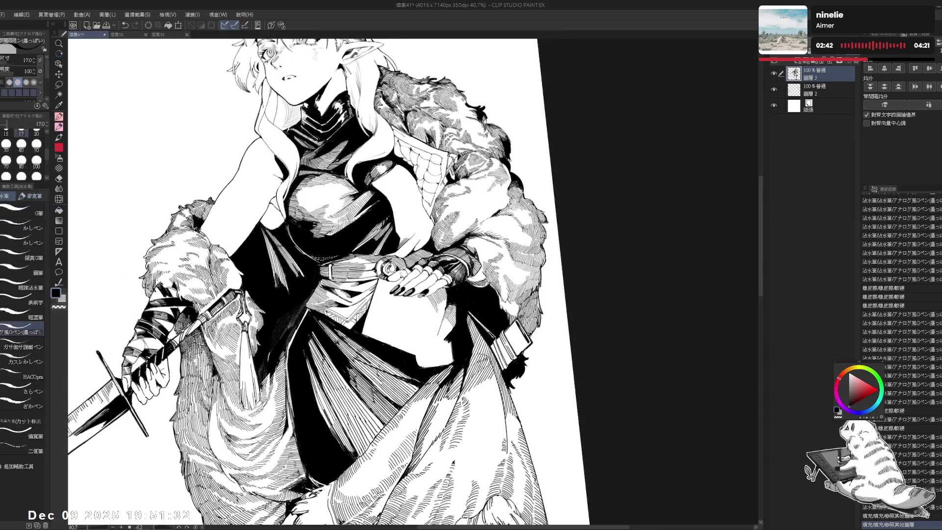
{"action": "left_click_drag", "start_coordinate": [393, 267], "coordinate": [400, 269]}
{"action": "key", "text": "e"}
{"action": "key", "text": "p"}
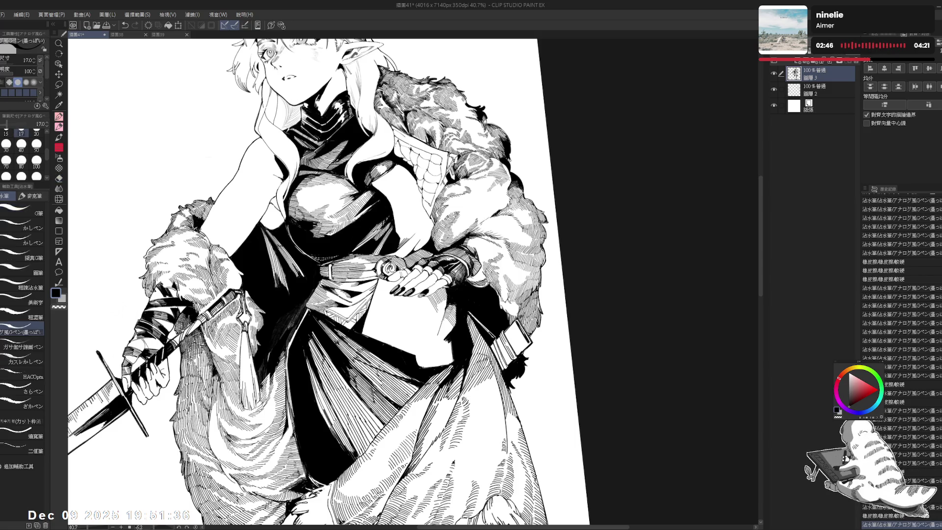
{"action": "key", "text": "e"}
{"action": "key", "text": "p"}
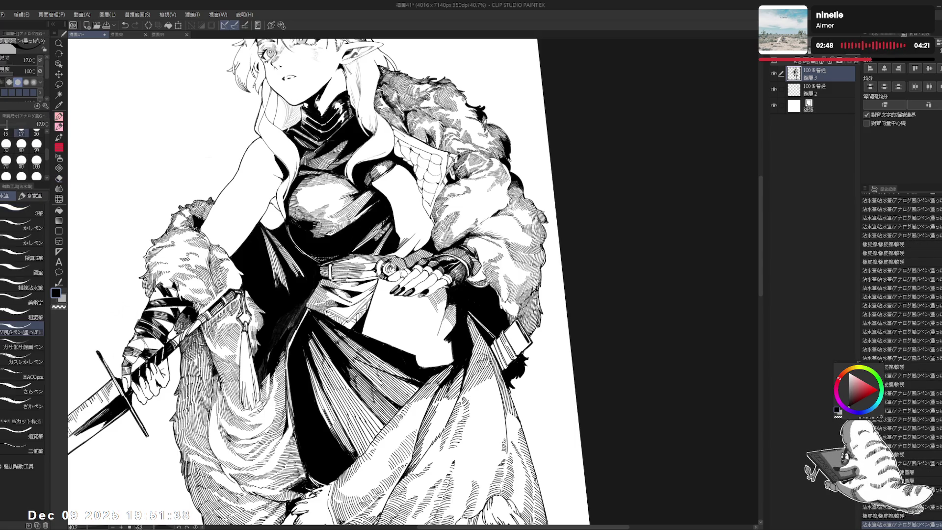
- Re-angle the view and undo the last pen strokes
{"action": "mouse_move", "coordinate": [343, 196]}
{"action": "left_mouse_down"}
{"action": "mouse_move", "coordinate": [397, 235]}
{"action": "mouse_move", "coordinate": [354, 197]}
{"action": "mouse_move", "coordinate": [338, 216]}
{"action": "left_mouse_up"}
{"action": "key", "text": "bracketright"}
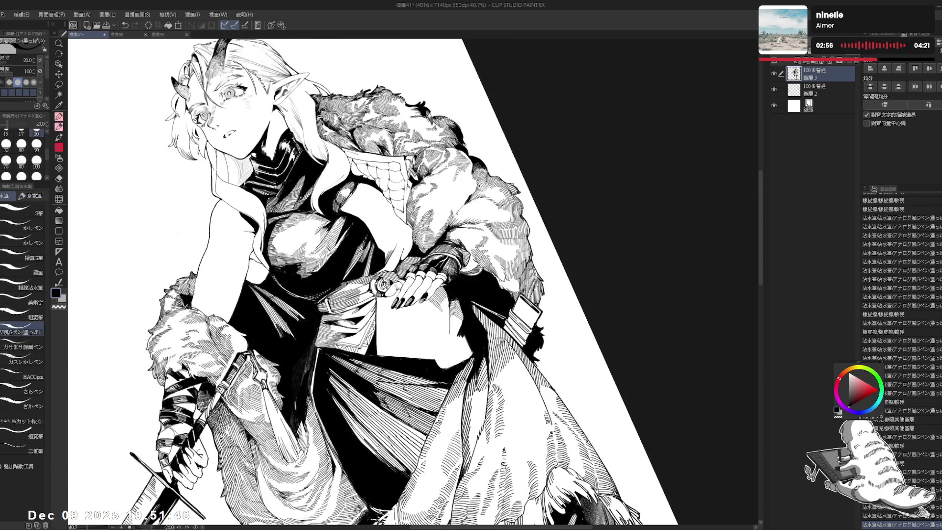
{"action": "key", "text": "ctrl+z"}
{"action": "key", "text": "bracketleft"}
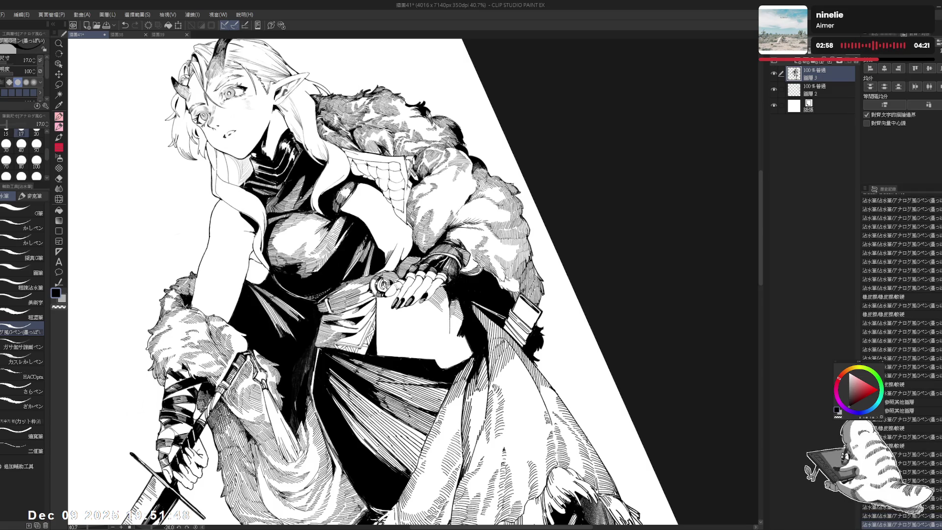
- Fill three more small gaps near the belt ring with black and reset the canvas upright
{"action": "left_click", "coordinate": [404, 267]}
{"action": "left_click", "coordinate": [408, 263]}
{"action": "left_click", "coordinate": [409, 262]}
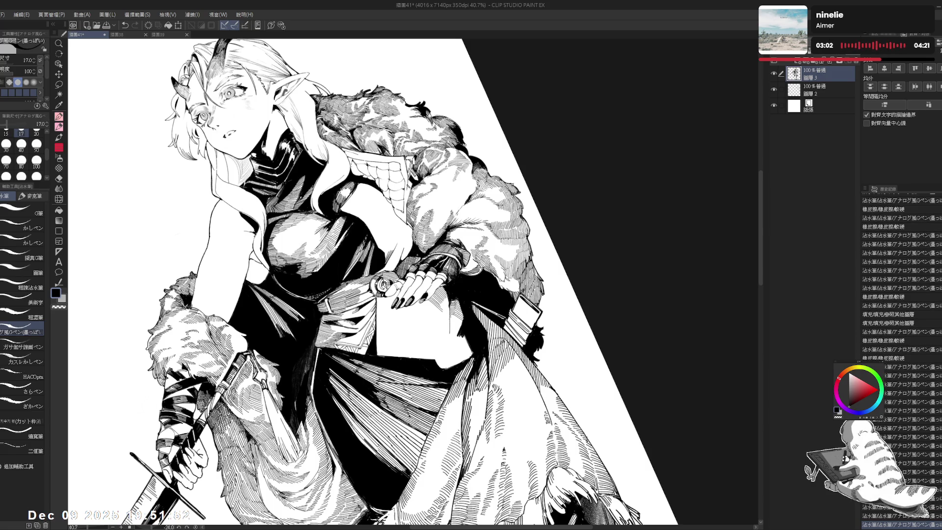
{"action": "key", "text": "ctrl+@"}
{"action": "mouse_move", "coordinate": [314, 282]}
{"action": "left_mouse_down"}
{"action": "mouse_move", "coordinate": [324, 275]}
{"action": "mouse_move", "coordinate": [338, 292]}
{"action": "left_mouse_up"}
- Add short pen hatching strokes at the waist
{"action": "scroll", "coordinate": [315, 283], "scroll_direction": "down", "scroll_amount": 2}
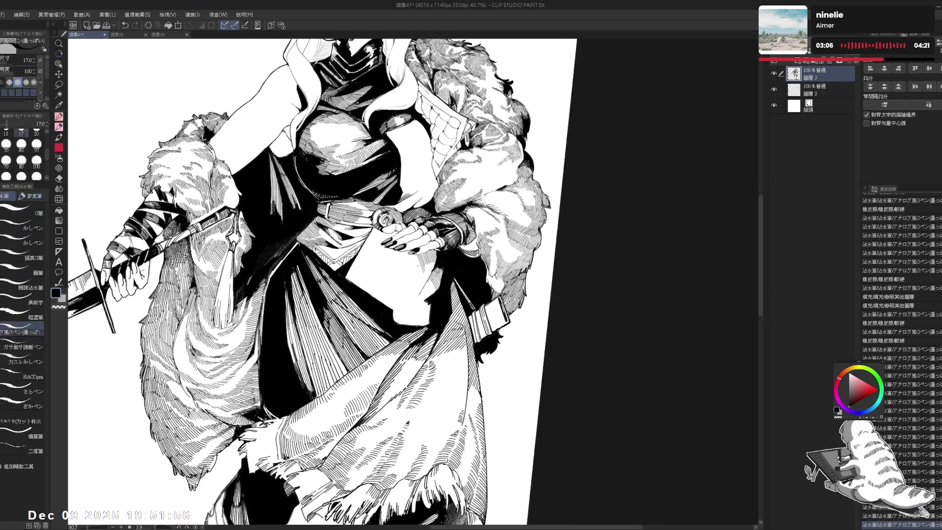
{"action": "left_click_drag", "start_coordinate": [416, 267], "coordinate": [418, 270]}
{"action": "left_click_drag", "start_coordinate": [417, 269], "coordinate": [418, 270]}
{"action": "left_click_drag", "start_coordinate": [417, 269], "coordinate": [419, 271]}
{"action": "mouse_move", "coordinate": [417, 295]}
{"action": "left_mouse_down"}
{"action": "mouse_move", "coordinate": [373, 275]}
{"action": "mouse_move", "coordinate": [419, 271]}
{"action": "left_mouse_up"}
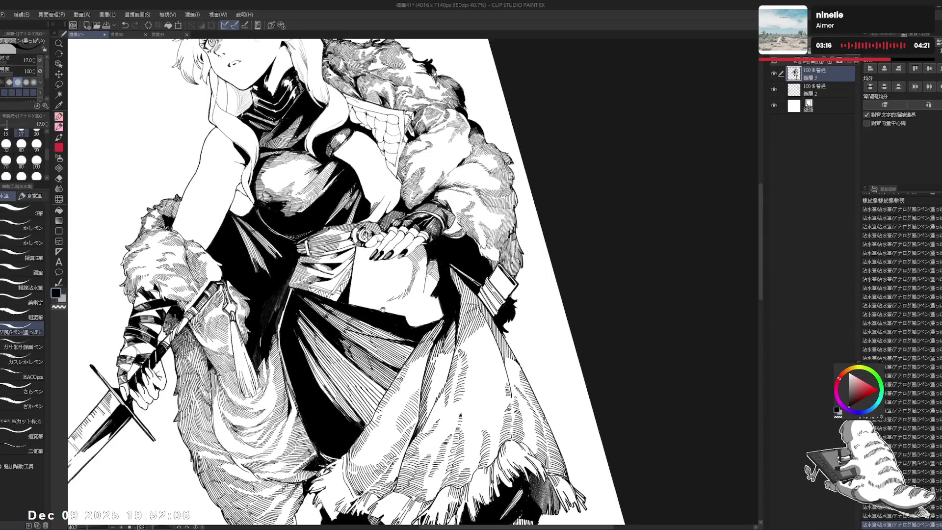
- Rotate the canvas steeper, undo the last stroke and reduce the pen to size 15
{"action": "left_click_drag", "start_coordinate": [515, 319], "coordinate": [491, 245]}
{"action": "key", "text": "ctrl+z"}
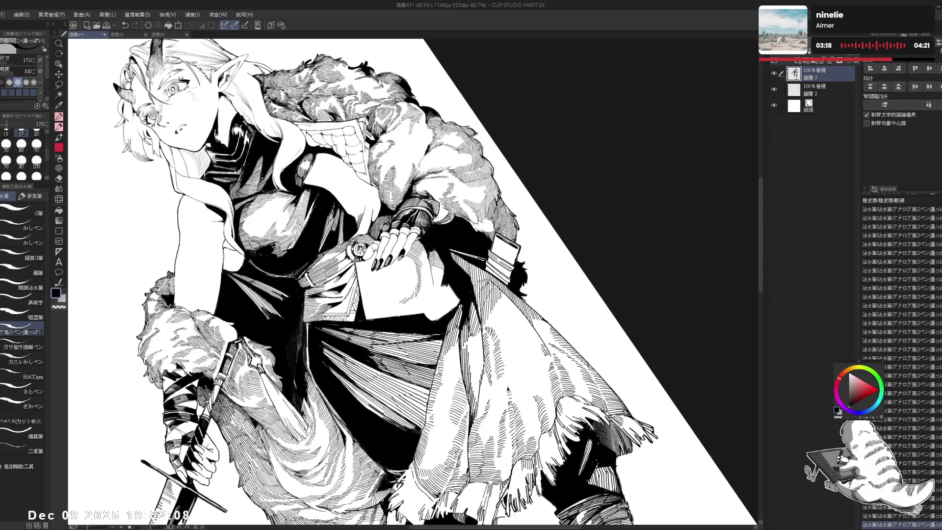
{"action": "key", "text": "bracketleft"}
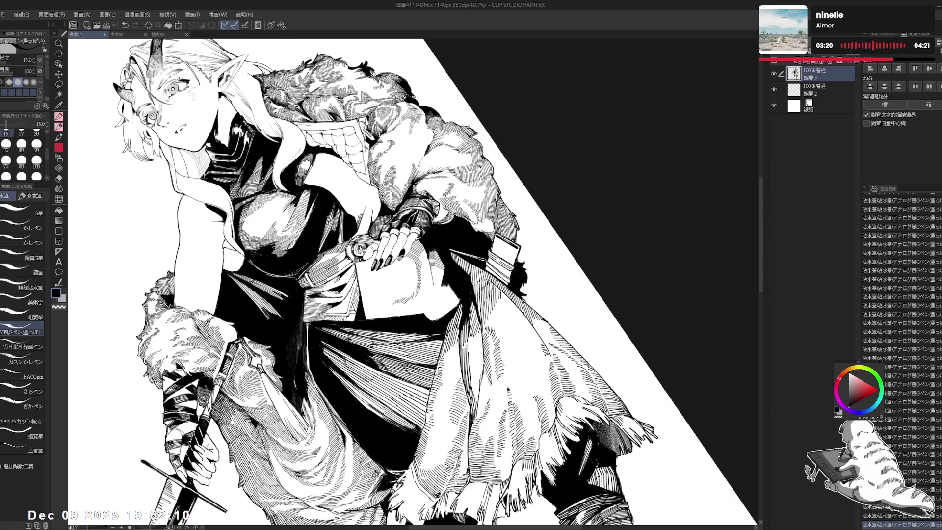
{"action": "mouse_move", "coordinate": [393, 230]}
{"action": "left_mouse_down"}
{"action": "mouse_move", "coordinate": [379, 290]}
{"action": "mouse_move", "coordinate": [400, 263]}
{"action": "mouse_move", "coordinate": [336, 232]}
{"action": "mouse_move", "coordinate": [373, 253]}
{"action": "mouse_move", "coordinate": [441, 226]}
{"action": "left_mouse_up"}
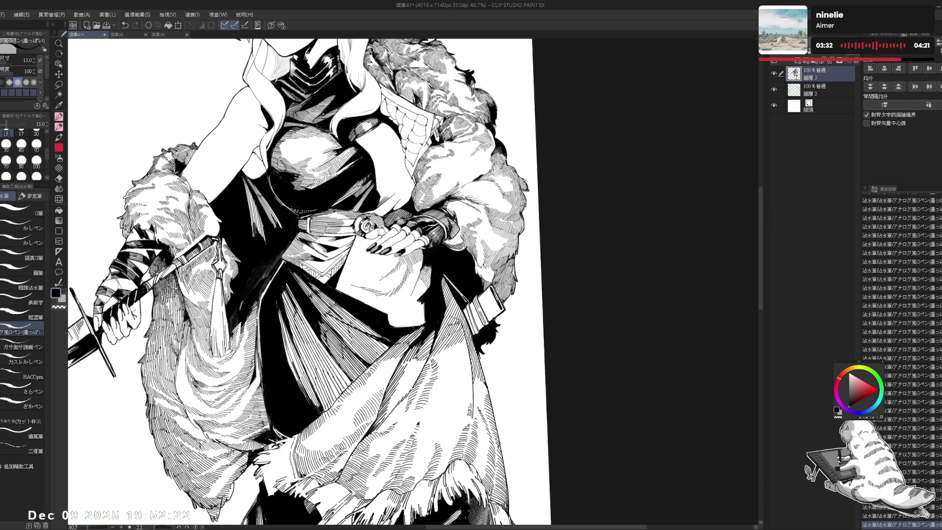
- Undo a small ink stroke and erase a stray mark on the waist and skirt
{"action": "left_click_drag", "start_coordinate": [393, 295], "coordinate": [344, 221]}
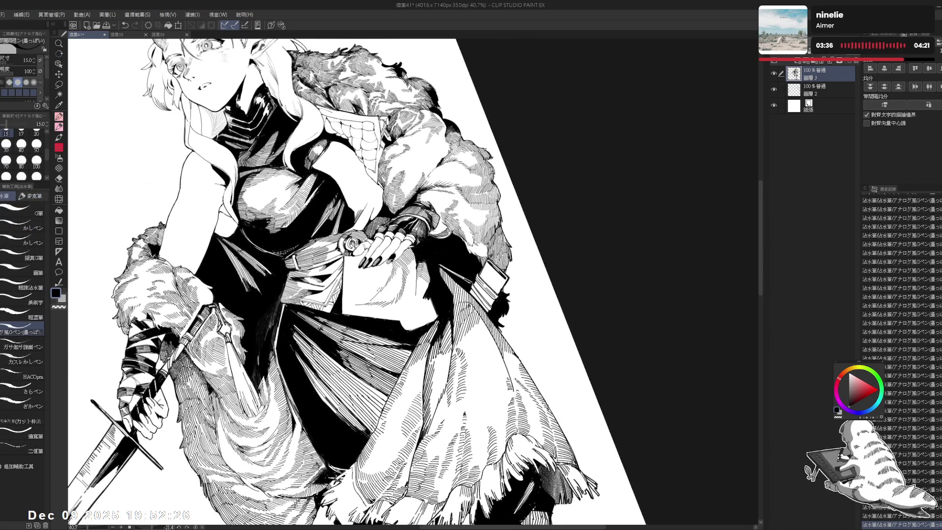
{"action": "key", "text": "ctrl+z"}
{"action": "left_click_drag", "start_coordinate": [392, 295], "coordinate": [425, 221]}
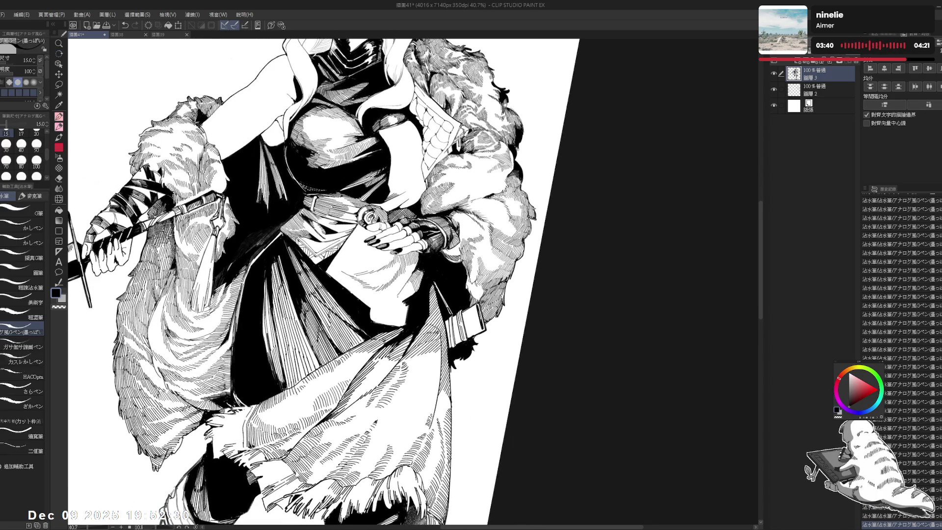
{"action": "left_click_drag", "start_coordinate": [405, 294], "coordinate": [410, 301]}
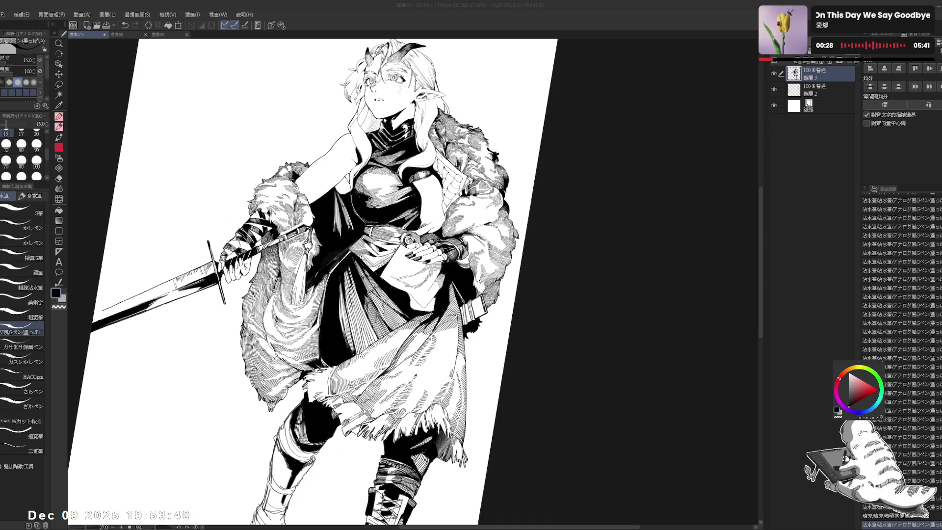
- Tilt the view about ten degrees, try pen size 12, return to 15, and straighten the view
{"action": "scroll", "coordinate": [308, 282], "scroll_direction": "up", "scroll_amount": 3}
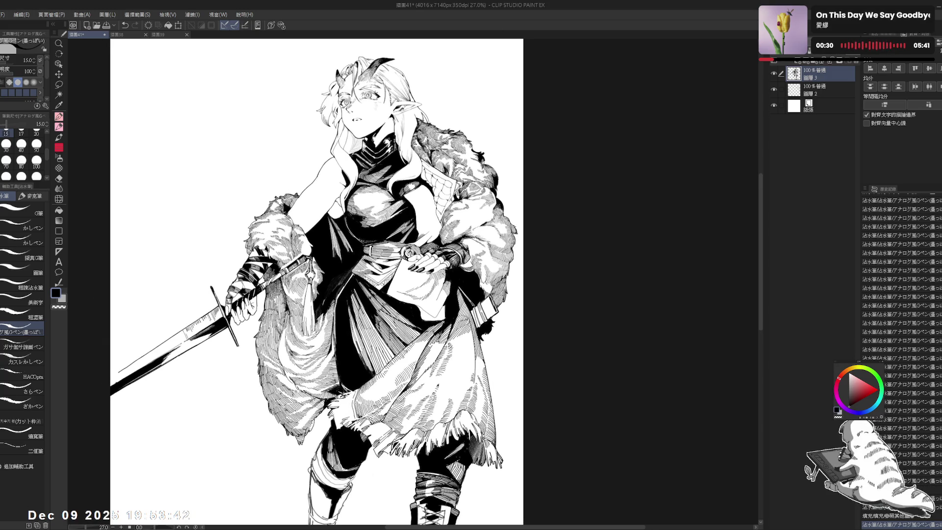
{"action": "left_click_drag", "start_coordinate": [309, 282], "coordinate": [324, 275]}
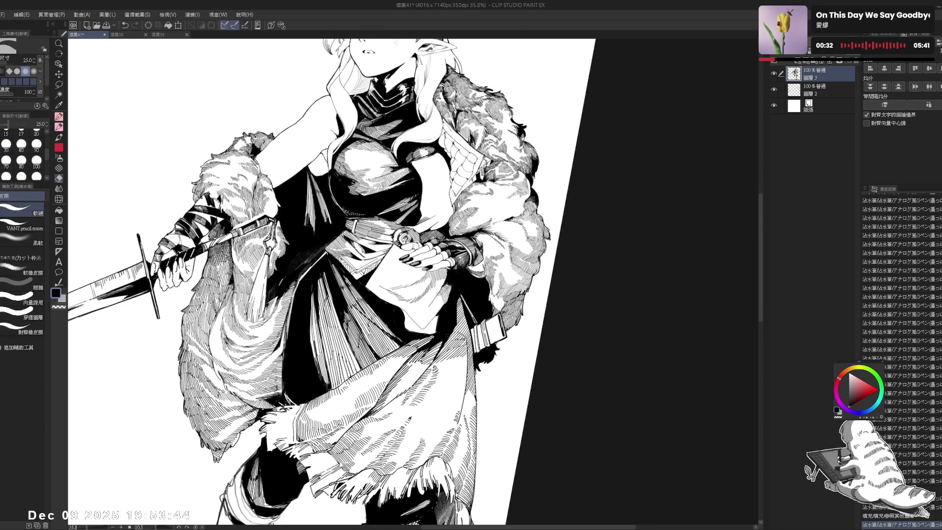
{"action": "key", "text": "bracketleft"}
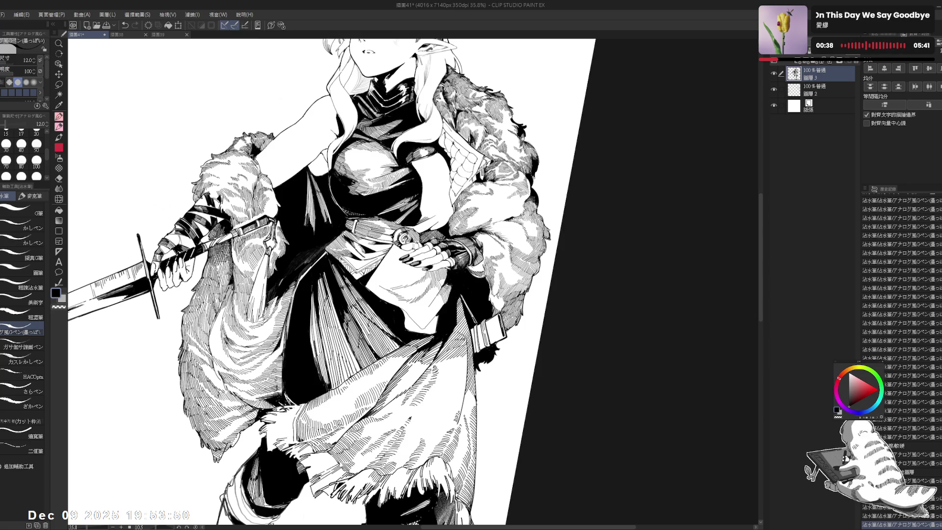
{"action": "key", "text": "bracketright"}
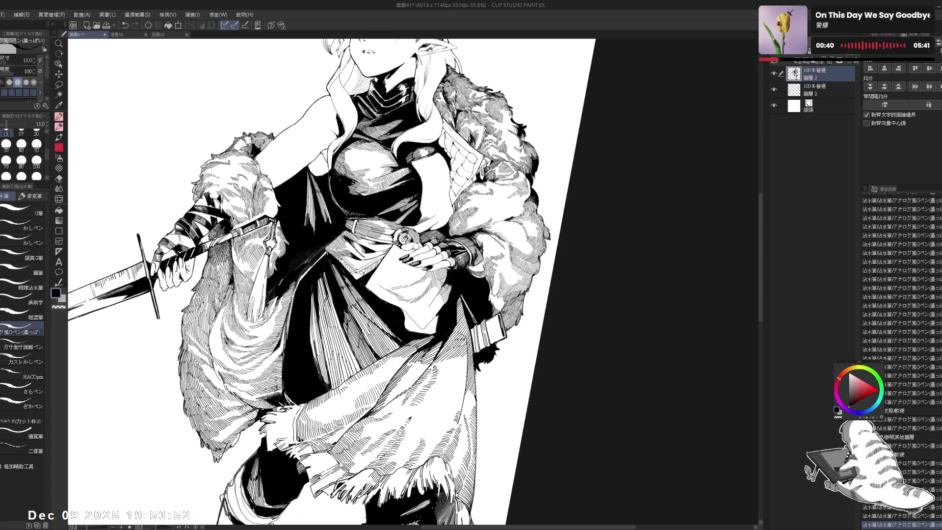
{"action": "key", "text": "ctrl+at"}
- Rotate the canvas to bring the torso into view and draw a small ink stroke
{"action": "key", "text": "r"}
{"action": "left_click_drag", "start_coordinate": [433, 294], "coordinate": [418, 300]}
{"action": "scroll", "coordinate": [418, 300], "scroll_direction": "up", "scroll_amount": 4}
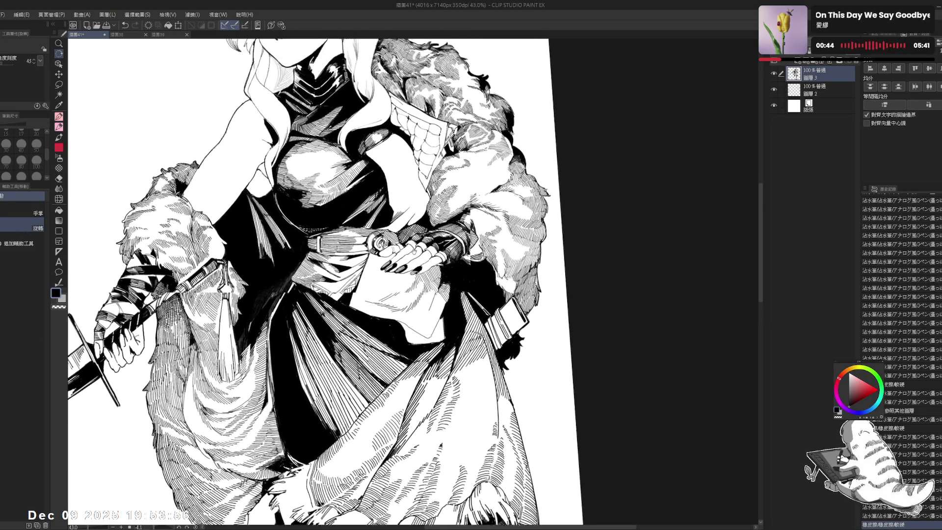
{"action": "mouse_move", "coordinate": [404, 217]}
{"action": "left_mouse_down"}
{"action": "mouse_move", "coordinate": [404, 235]}
{"action": "mouse_move", "coordinate": [370, 264]}
{"action": "left_mouse_up"}
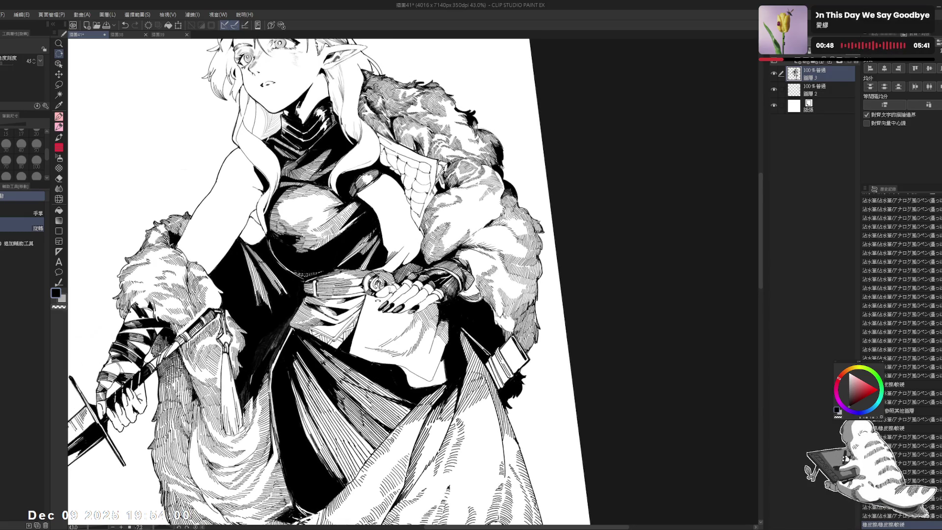
{"action": "key", "text": "p"}
{"action": "mouse_move", "coordinate": [367, 298]}
{"action": "left_mouse_down"}
{"action": "mouse_move", "coordinate": [374, 310]}
{"action": "mouse_move", "coordinate": [389, 303]}
{"action": "left_mouse_up"}
- Add repeated hatching strokes on the torso and redo the undone strokes
{"action": "left_click_drag", "start_coordinate": [387, 296], "coordinate": [391, 303]}
{"action": "left_click_drag", "start_coordinate": [387, 296], "coordinate": [392, 303]}
{"action": "left_click_drag", "start_coordinate": [387, 297], "coordinate": [392, 303]}
{"action": "key", "text": "asciicircum"}
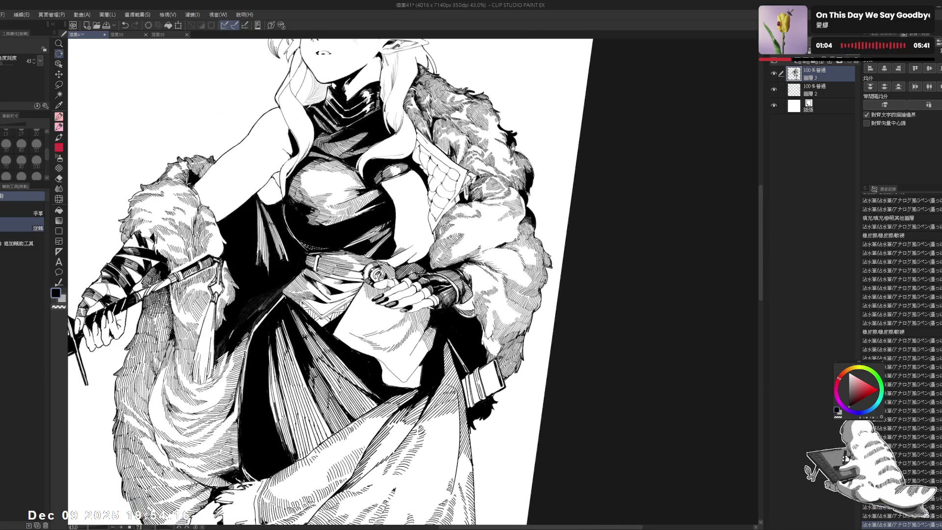
{"action": "key", "text": "p"}
{"action": "key", "text": "ctrl+y"}
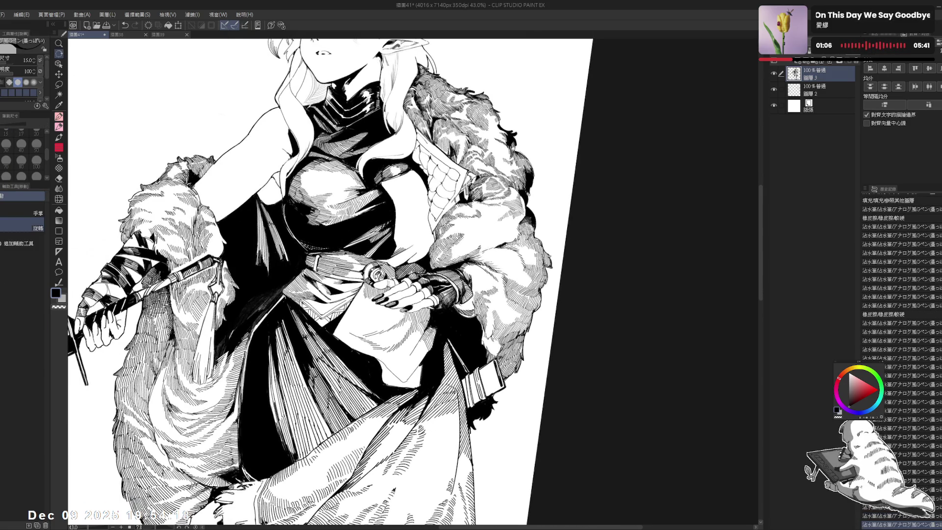
{"action": "key", "text": "ctrl+y"}
{"action": "key", "text": "ctrl+y"}
{"action": "key", "text": "ctrl+y"}
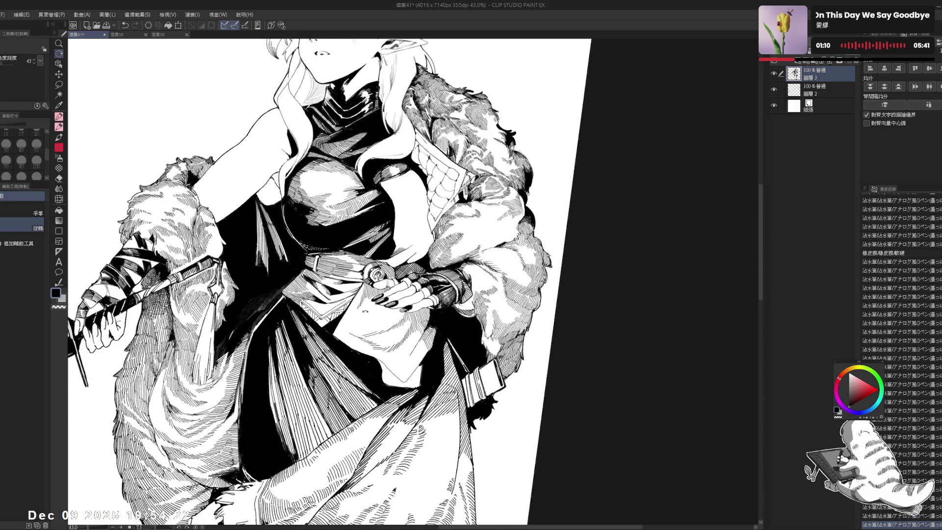
- Redo the last stroke, rotate the canvas a few degrees and zoom in on the hand
{"action": "key", "text": "p"}
{"action": "key", "text": "ctrl+y"}
{"action": "key", "text": "ctrl+y"}
{"action": "key", "text": "ctrl+y"}
{"action": "key", "text": "ctrl+y"}
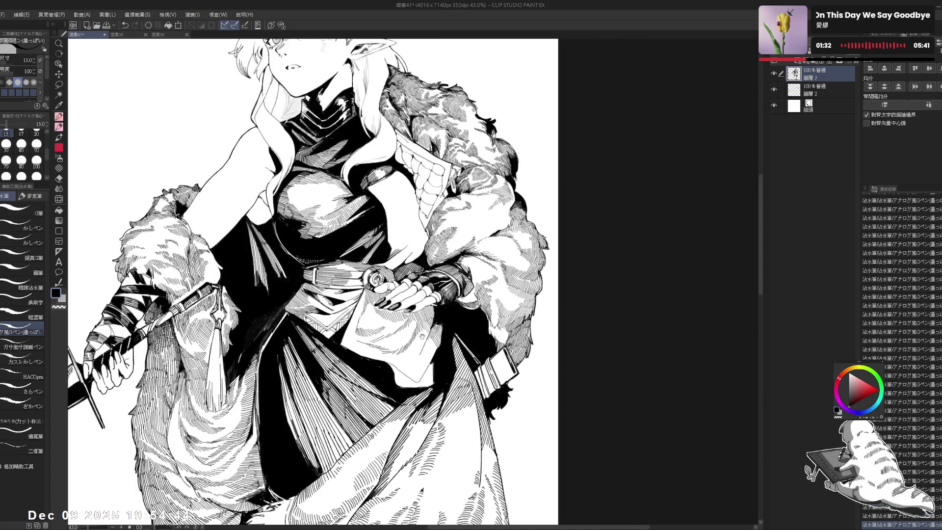
{"action": "mouse_move", "coordinate": [373, 147]}
{"action": "left_mouse_down"}
{"action": "mouse_move", "coordinate": [422, 177]}
{"action": "mouse_move", "coordinate": [388, 157]}
{"action": "mouse_move", "coordinate": [408, 143]}
{"action": "mouse_move", "coordinate": [393, 140]}
{"action": "left_mouse_up"}
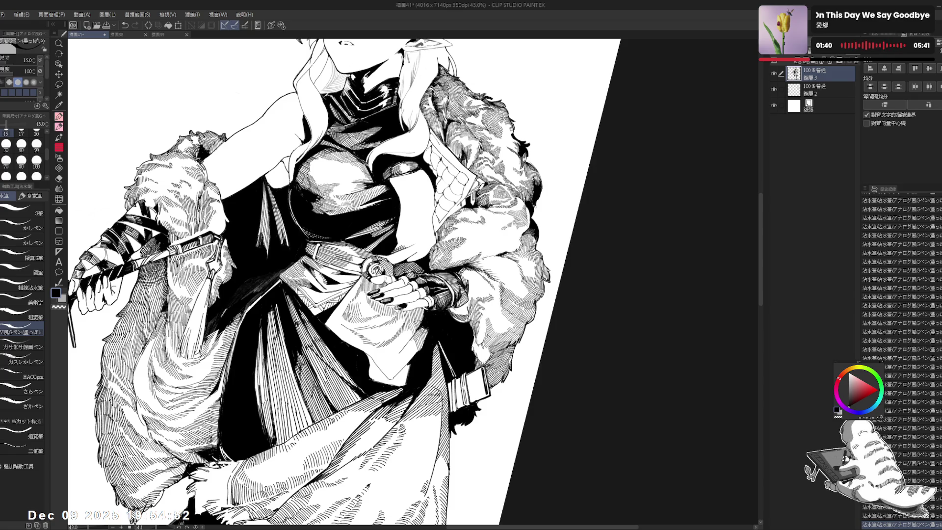
{"action": "key", "text": "e"}
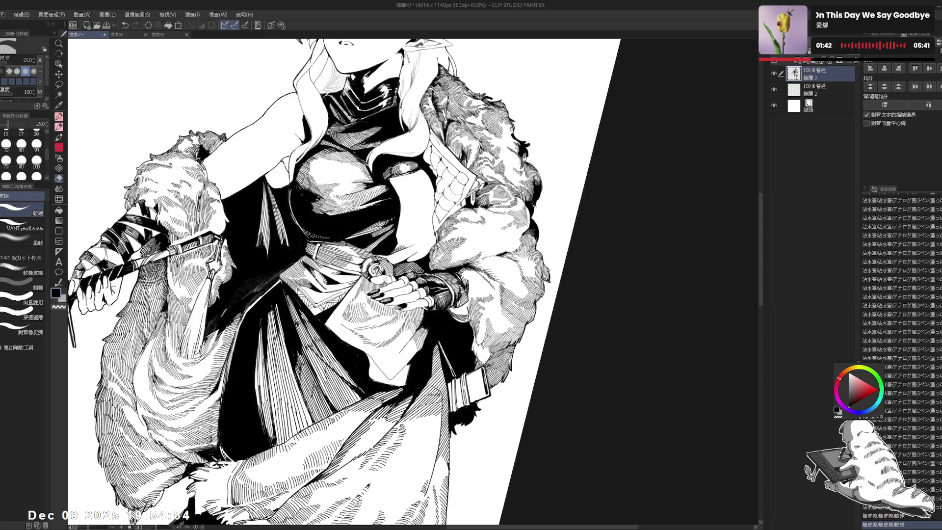
{"action": "key", "text": "p"}
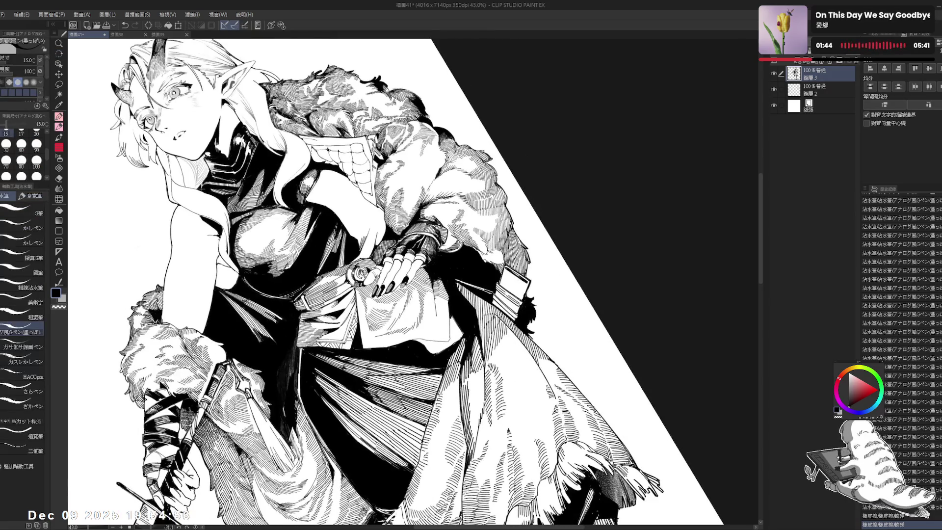
{"action": "key", "text": "ctrl+plus"}
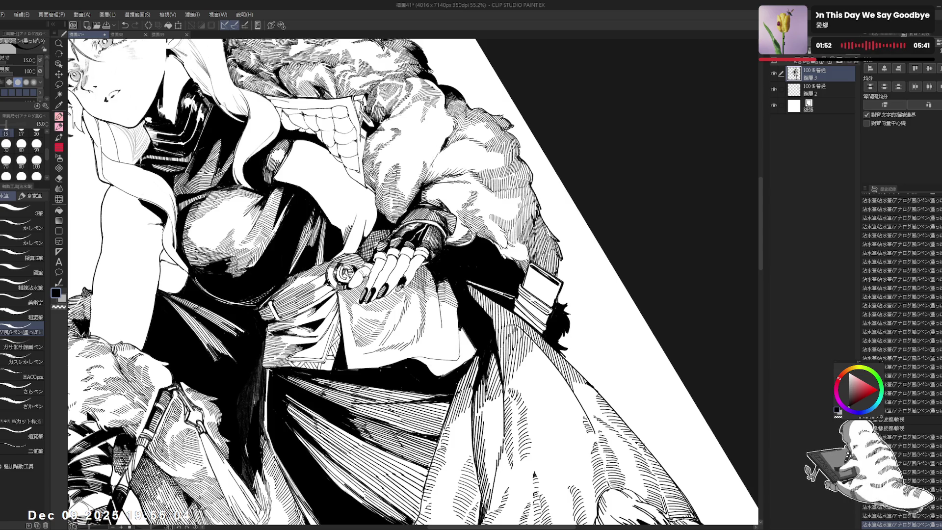
- Add three fine ink strokes to the fingers and zoom out to the whole figure
{"action": "left_click_drag", "start_coordinate": [344, 270], "coordinate": [363, 280]}
{"action": "left_click_drag", "start_coordinate": [432, 283], "coordinate": [437, 305]}
{"action": "left_click_drag", "start_coordinate": [436, 285], "coordinate": [442, 310]}
{"action": "left_click_drag", "start_coordinate": [441, 285], "coordinate": [443, 314]}
{"action": "key", "text": "ctrl+minus"}
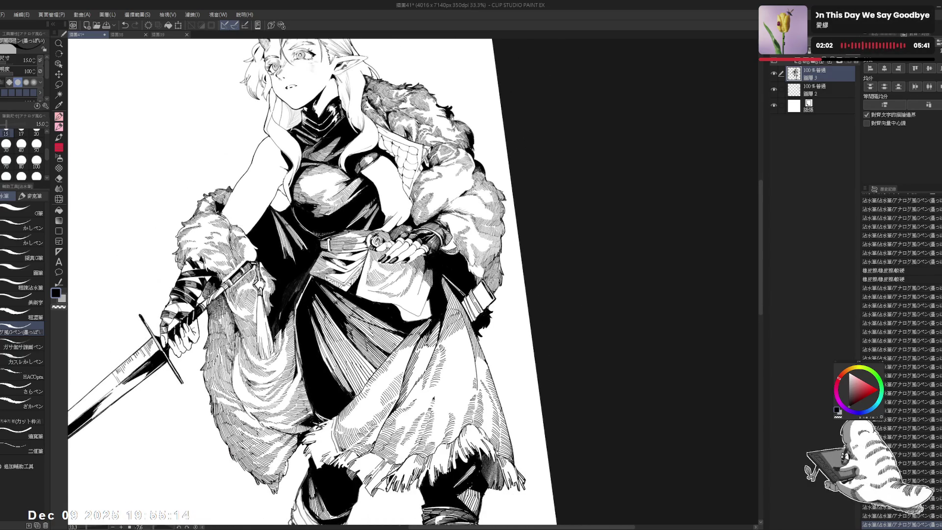
- Undo two small strokes at a steep rotation, straighten the view, and redo one
{"action": "key", "text": "r"}
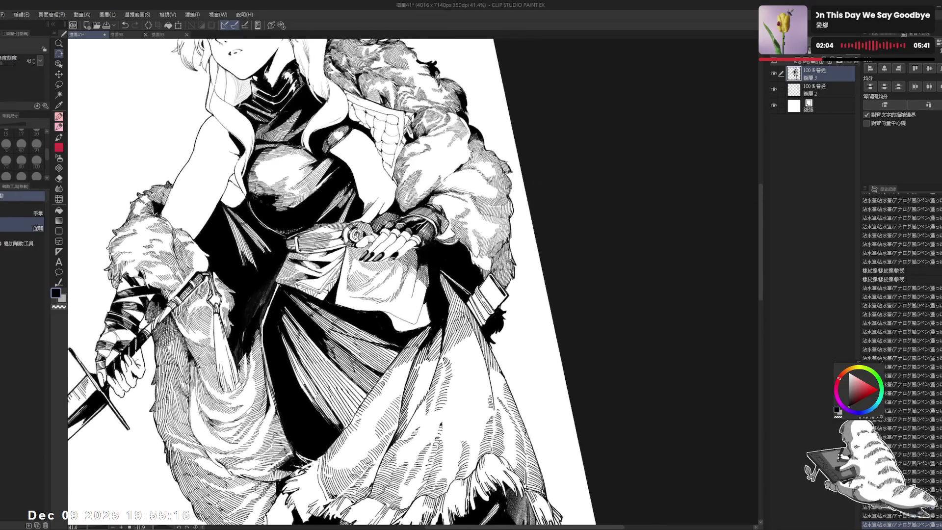
{"action": "left_click_drag", "start_coordinate": [442, 147], "coordinate": [540, 246]}
{"action": "key", "text": "ctrl+z"}
{"action": "key", "text": "ctrl+z"}
{"action": "key", "text": "ctrl+z"}
{"action": "key", "text": "ctrl+z"}
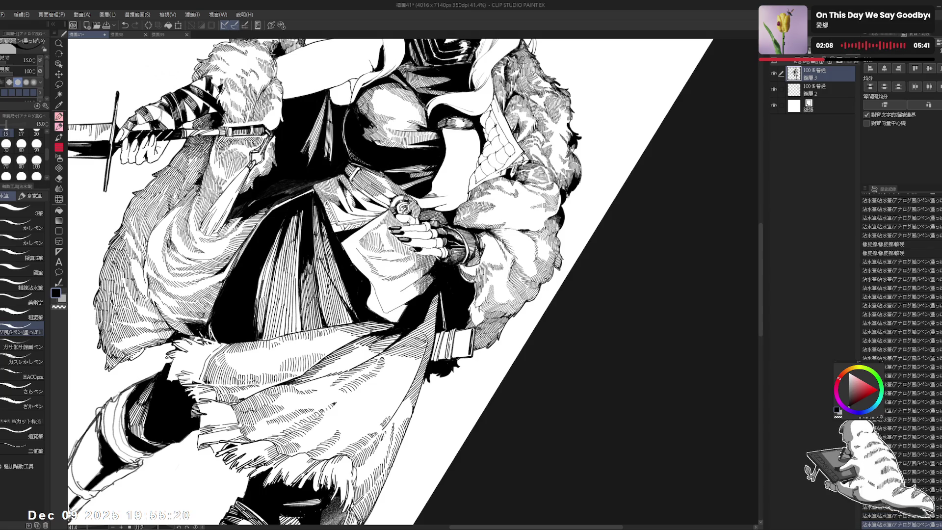
{"action": "key", "text": "ctrl+z"}
{"action": "key", "text": "ctrl+z"}
{"action": "key", "text": "ctrl+z"}
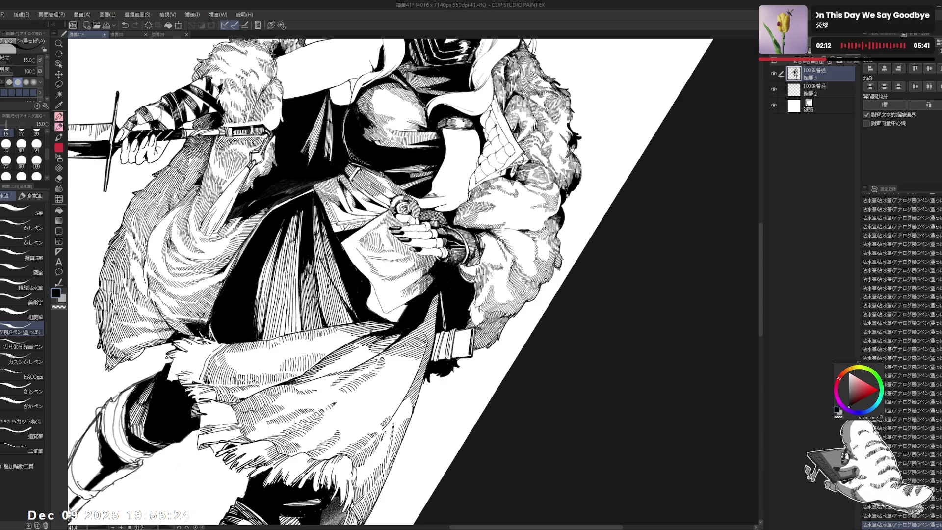
{"action": "key", "text": "ctrl+@"}
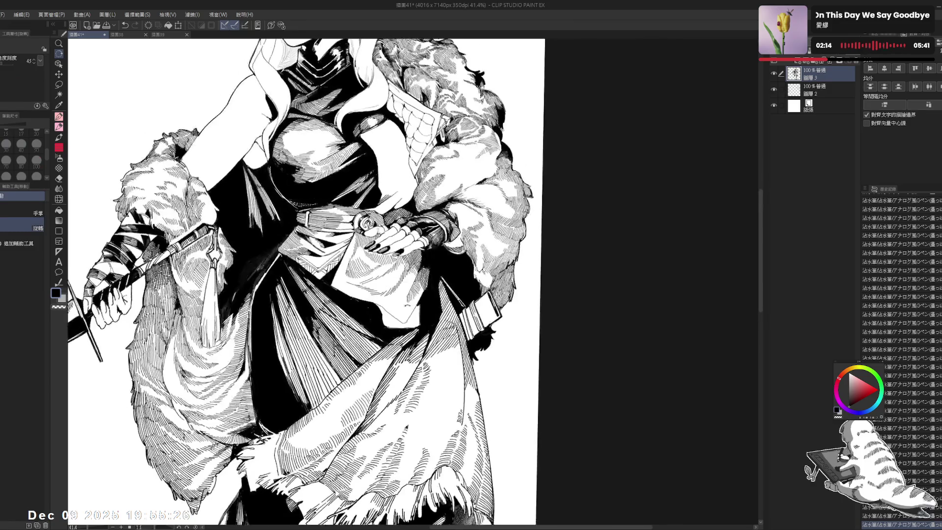
{"action": "key", "text": "ctrl+y"}
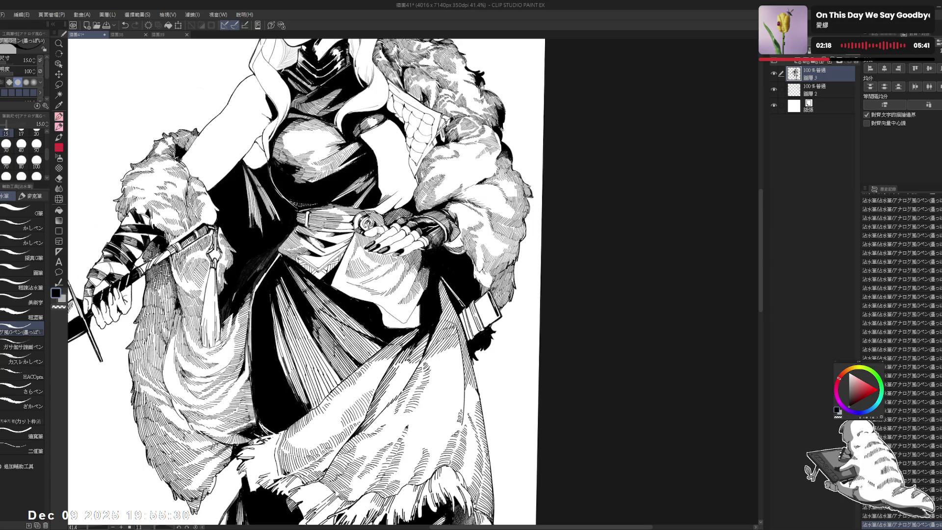
- Erase two small stray ink marks on the torso linework
{"action": "key", "text": "-"}
{"action": "key", "text": "e"}
{"action": "left_click_drag", "start_coordinate": [392, 304], "coordinate": [389, 301]}
{"action": "key", "text": "p"}
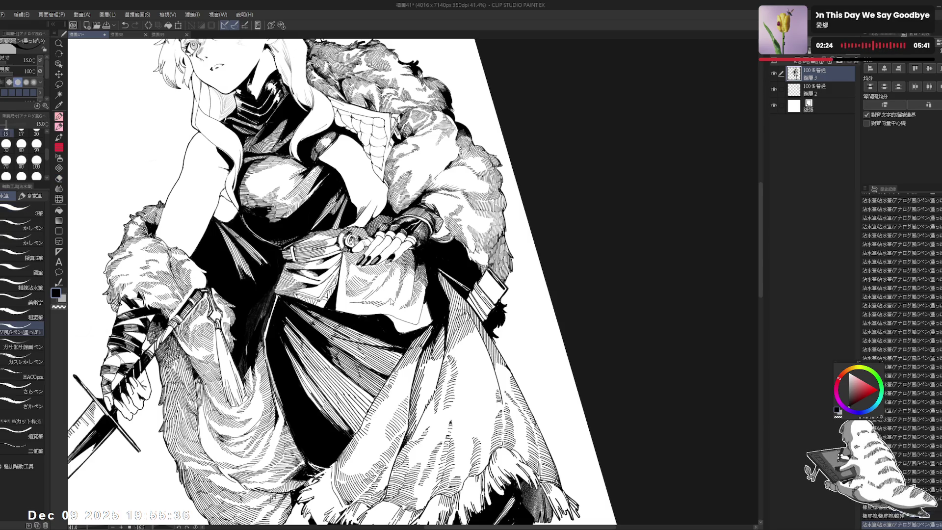
{"action": "key", "text": "e"}
{"action": "left_click_drag", "start_coordinate": [396, 300], "coordinate": [392, 294]}
{"action": "key", "text": "p"}
{"action": "left_click_drag", "start_coordinate": [343, 246], "coordinate": [338, 265]}
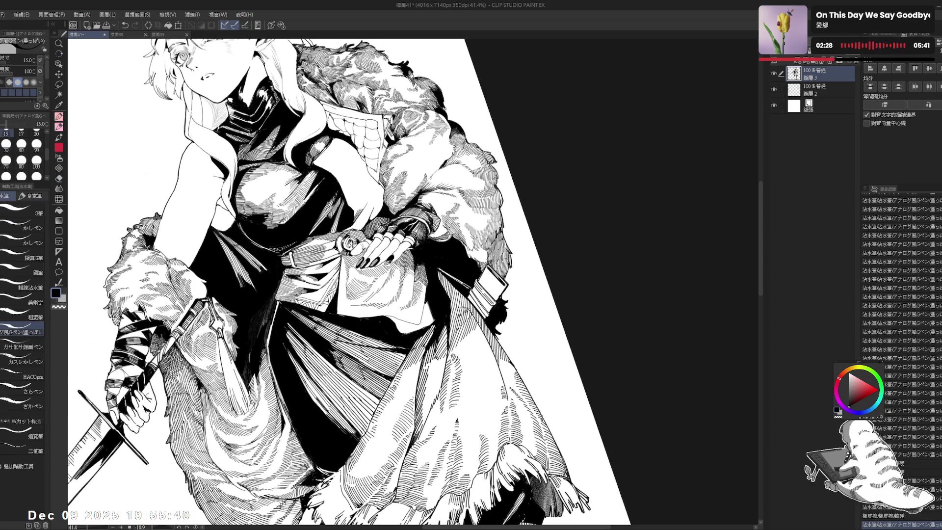
- Mirror the canvas to check the drawing, flip it back, and tilt it about 25 degrees
{"action": "key", "text": "ctrl+@"}
{"action": "key", "text": "h"}
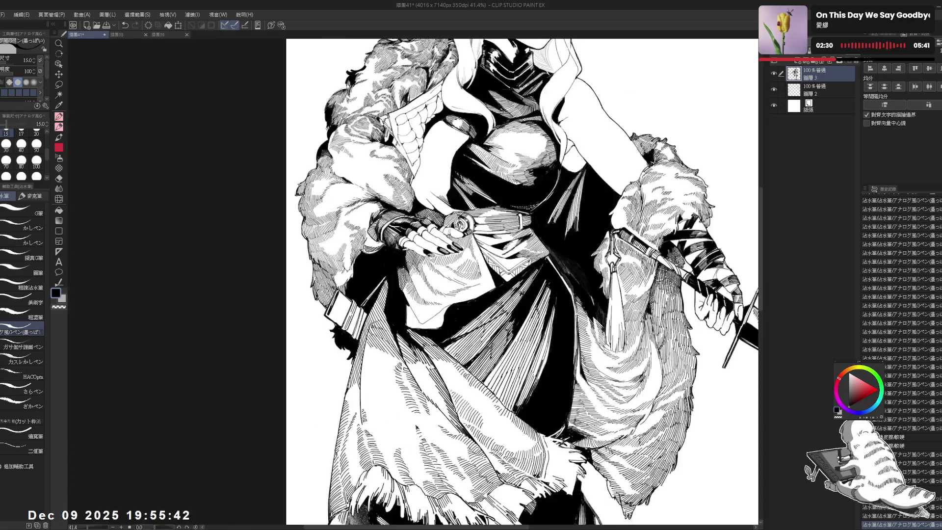
{"action": "key", "text": "h"}
{"action": "key", "text": "r"}
{"action": "left_click_drag", "start_coordinate": [430, 268], "coordinate": [420, 282]}
{"action": "key", "text": "p"}
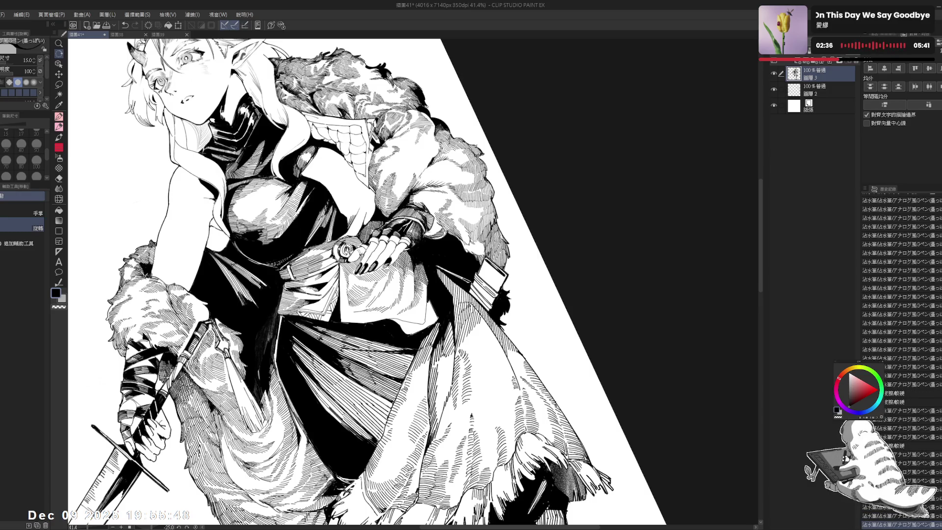
{"action": "key", "text": "ctrl+@"}
- Tilt the canvas about 27 degrees, then reset rotation upright and zoom out
{"action": "key", "text": "r"}
{"action": "mouse_move", "coordinate": [431, 268]}
{"action": "left_mouse_down"}
{"action": "mouse_move", "coordinate": [422, 280]}
{"action": "mouse_move", "coordinate": [429, 269]}
{"action": "left_mouse_up"}
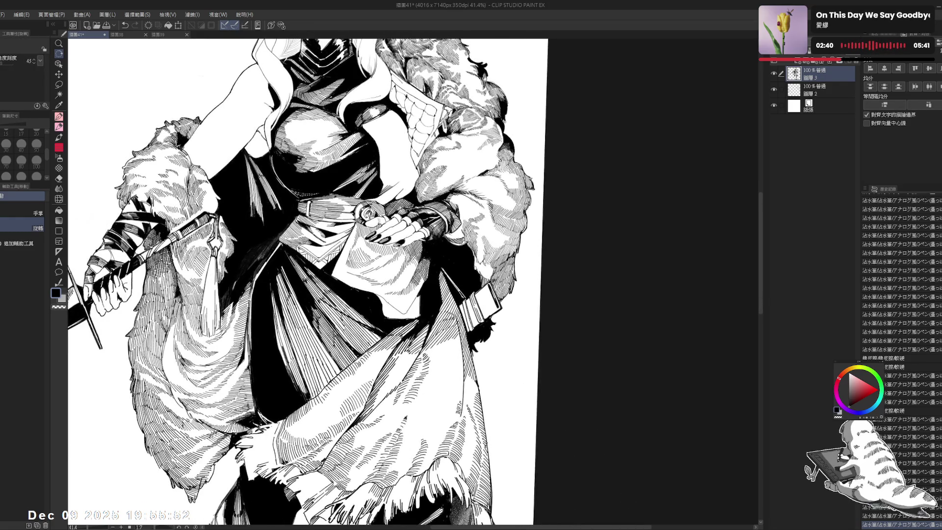
{"action": "key", "text": "p"}
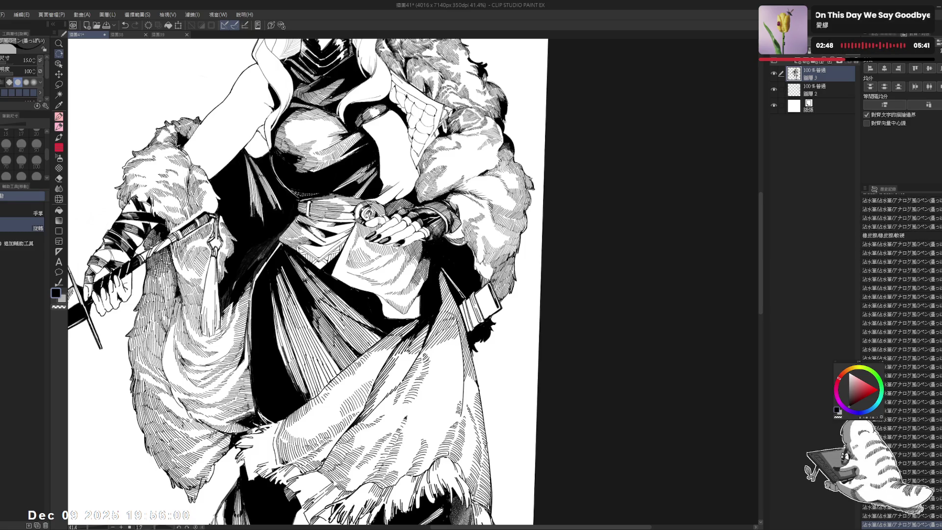
{"action": "mouse_move", "coordinate": [441, 147]}
{"action": "left_mouse_down"}
{"action": "mouse_move", "coordinate": [490, 197]}
{"action": "mouse_move", "coordinate": [515, 270]}
{"action": "left_mouse_up"}
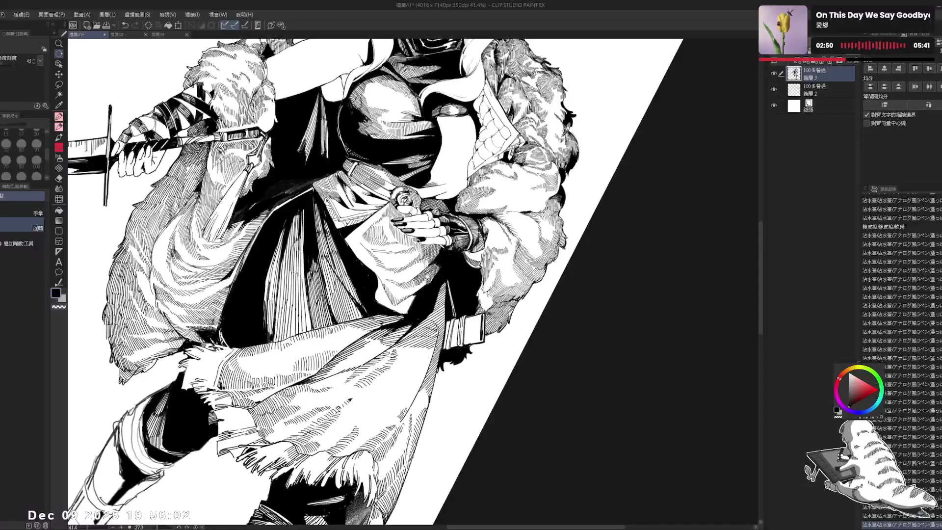
{"action": "key", "text": "p"}
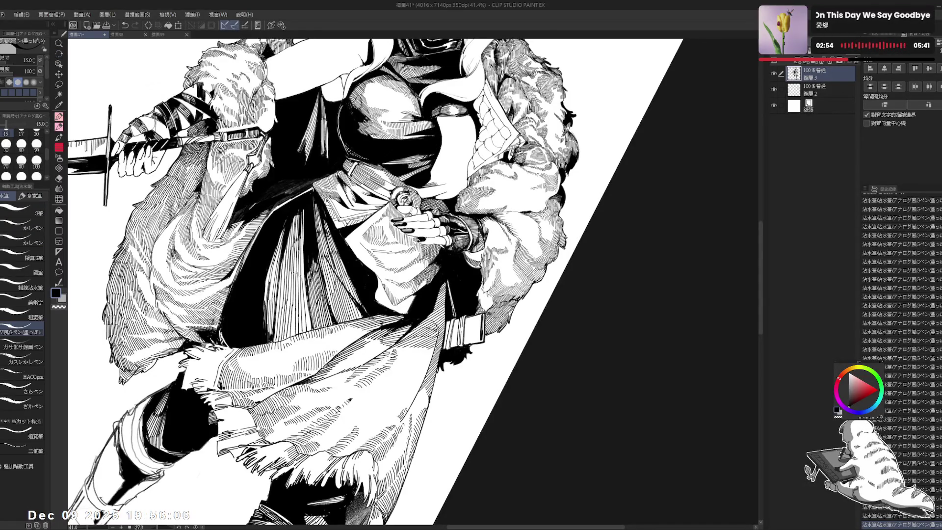
{"action": "key", "text": "ctrl+at"}
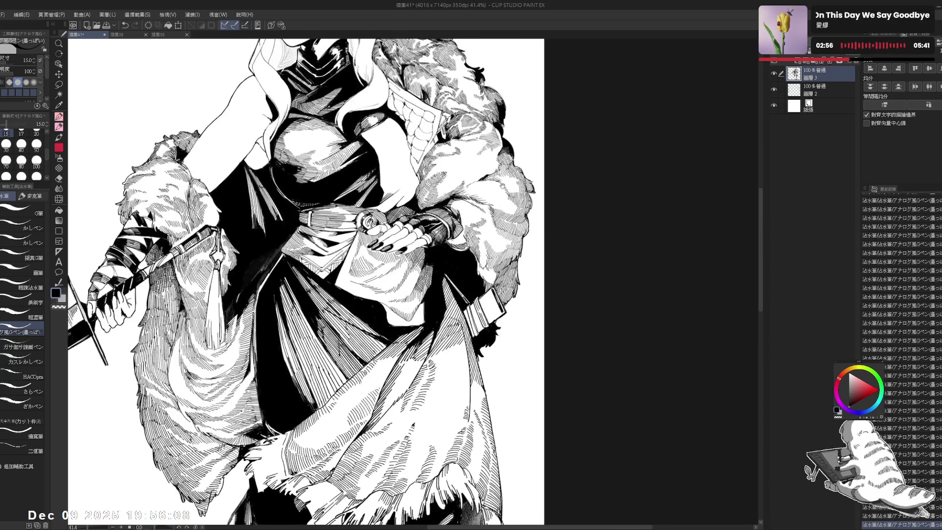
{"action": "key", "text": "ctrl+minus"}
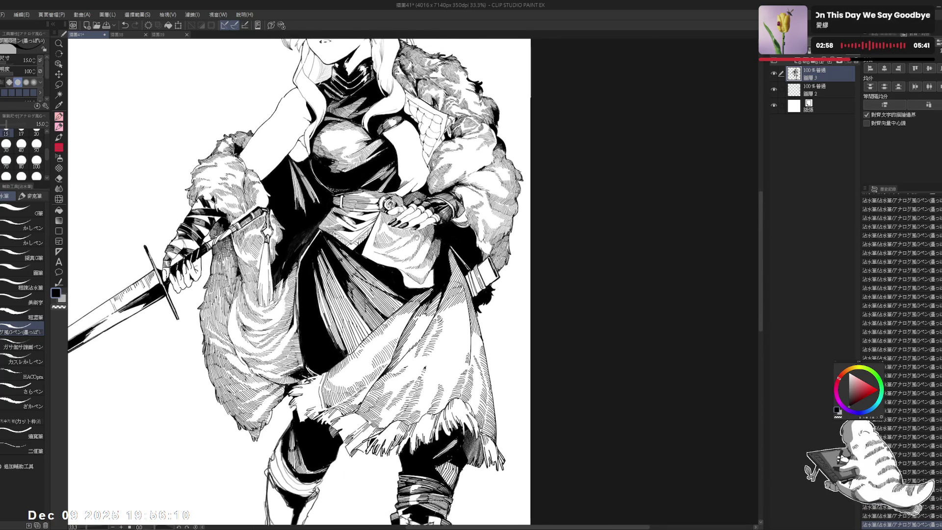
{"action": "scroll", "coordinate": [314, 283], "scroll_direction": "up", "scroll_amount": 2}
- Erase a small stray mark and turn the canvas nearly upright
{"action": "key", "text": "e"}
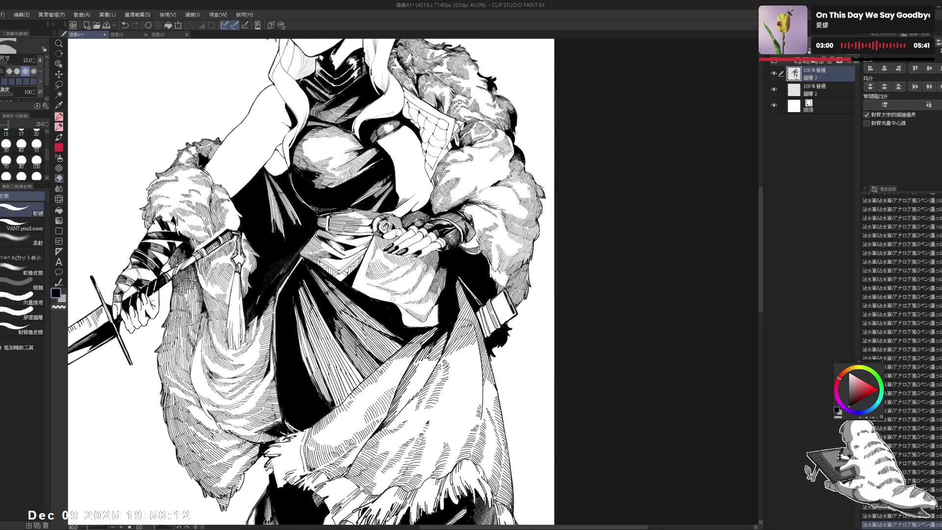
{"action": "left_click_drag", "start_coordinate": [391, 296], "coordinate": [442, 344]}
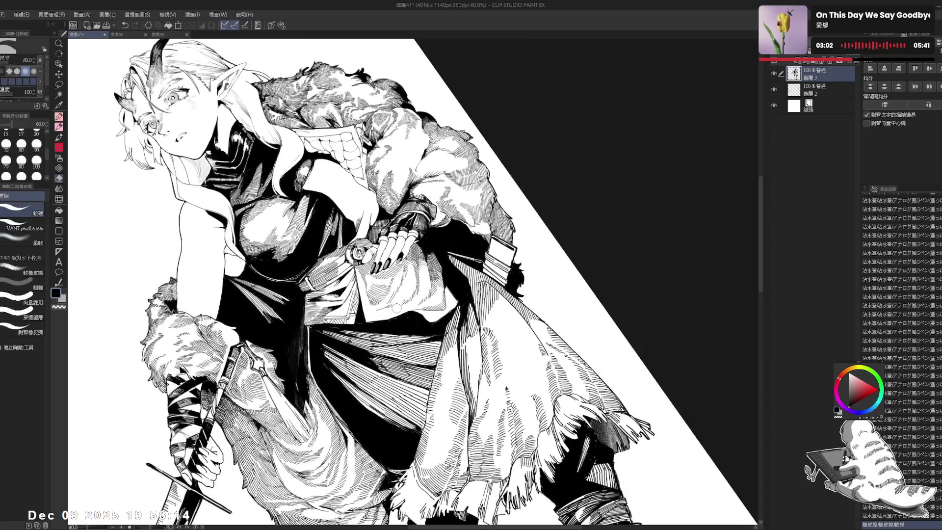
{"action": "left_click", "coordinate": [383, 310]}
{"action": "key", "text": "r"}
{"action": "left_click_drag", "start_coordinate": [383, 310], "coordinate": [405, 295]}
{"action": "key", "text": "e"}
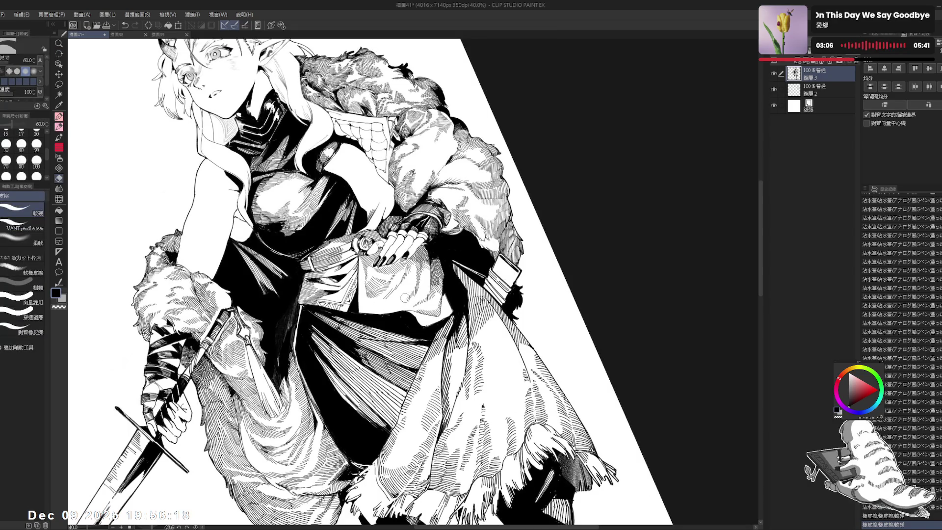
{"action": "key", "text": "p"}
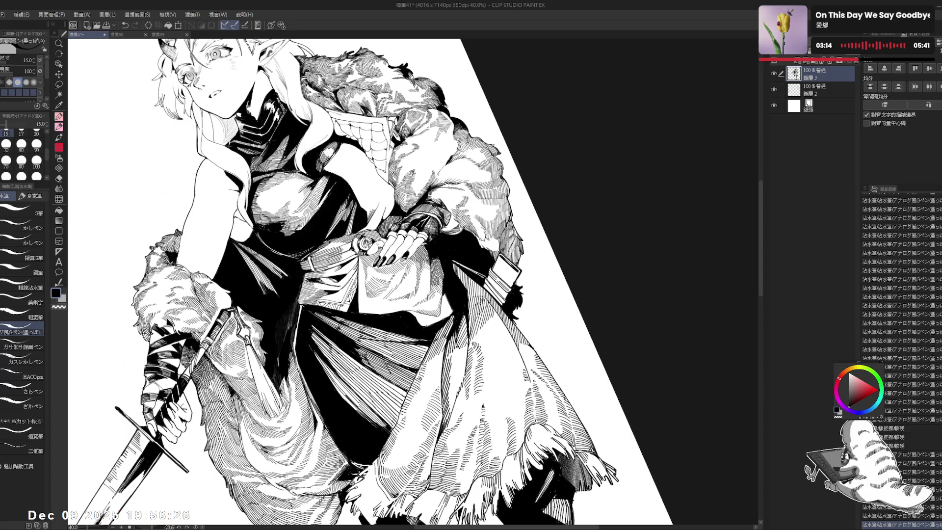
- Rotate to a new angle and fill small gaps in the linework with black
{"action": "mouse_move", "coordinate": [491, 148]}
{"action": "left_mouse_down"}
{"action": "mouse_move", "coordinate": [535, 191]}
{"action": "mouse_move", "coordinate": [559, 241]}
{"action": "mouse_move", "coordinate": [565, 289]}
{"action": "left_mouse_up"}
{"action": "key", "text": "e"}
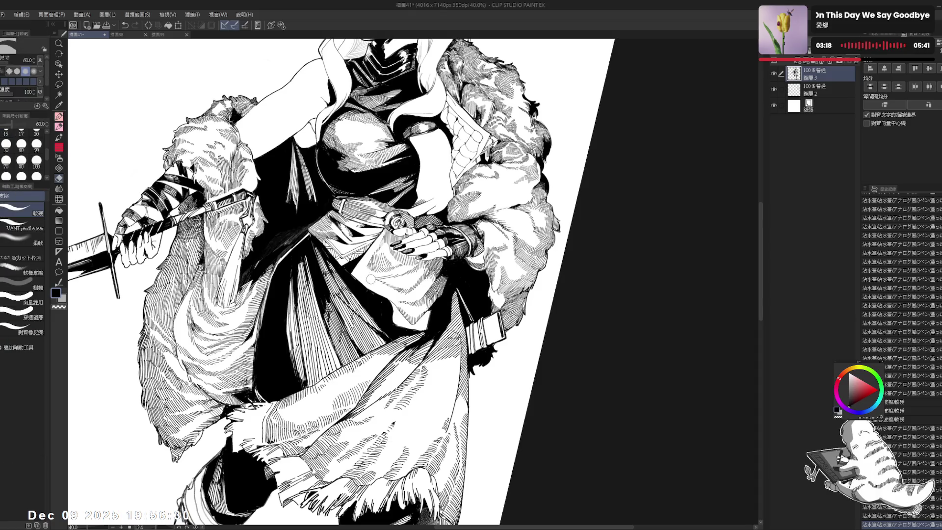
{"action": "mouse_move", "coordinate": [358, 244]}
{"action": "left_mouse_down"}
{"action": "mouse_move", "coordinate": [372, 290]}
{"action": "mouse_move", "coordinate": [403, 270]}
{"action": "mouse_move", "coordinate": [395, 287]}
{"action": "left_mouse_up"}
{"action": "key", "text": "p"}
{"action": "key", "text": "g"}
{"action": "left_click", "coordinate": [392, 283]}
{"action": "key", "text": "p"}
- Straighten and zoom out the view, then erase a stray mark higher on the figure
{"action": "mouse_move", "coordinate": [392, 344]}
{"action": "left_mouse_down"}
{"action": "mouse_move", "coordinate": [344, 373]}
{"action": "mouse_move", "coordinate": [275, 343]}
{"action": "left_mouse_up"}
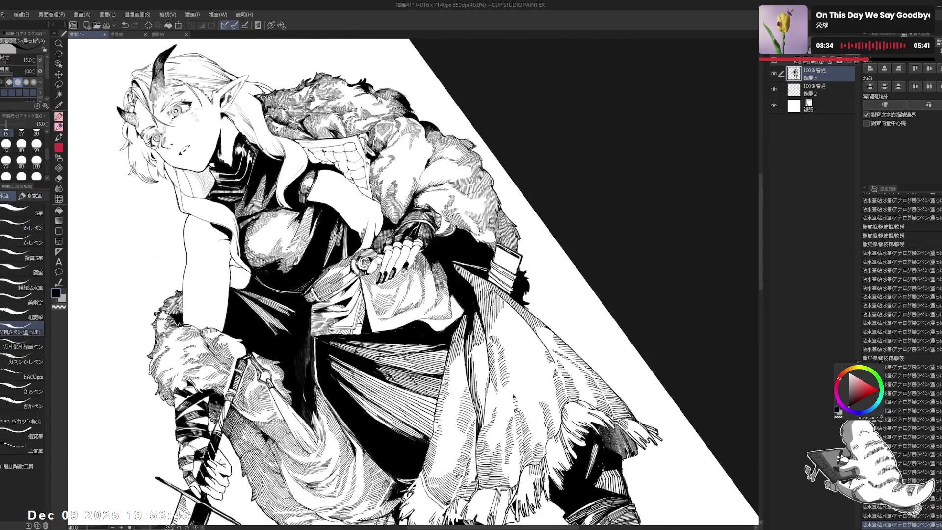
{"action": "key", "text": "ctrl+@"}
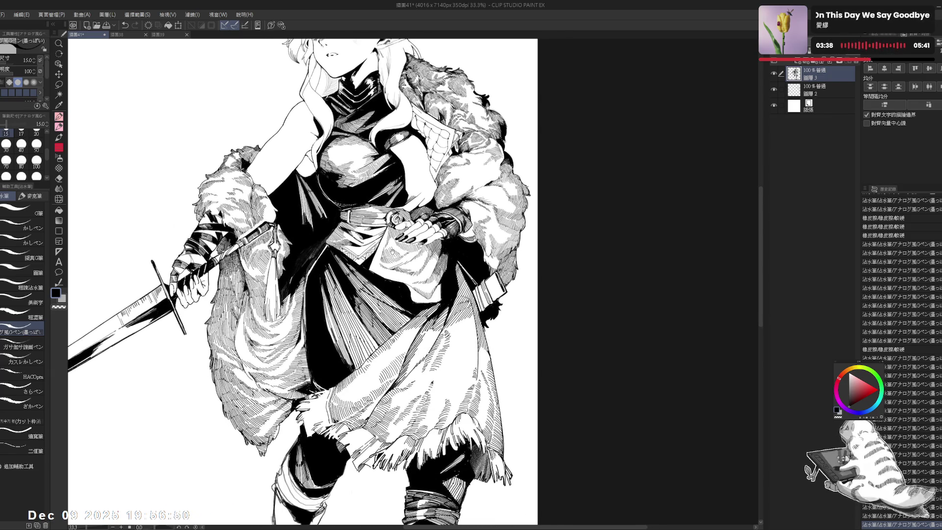
{"action": "scroll", "coordinate": [303, 282], "scroll_direction": "down", "scroll_amount": 3}
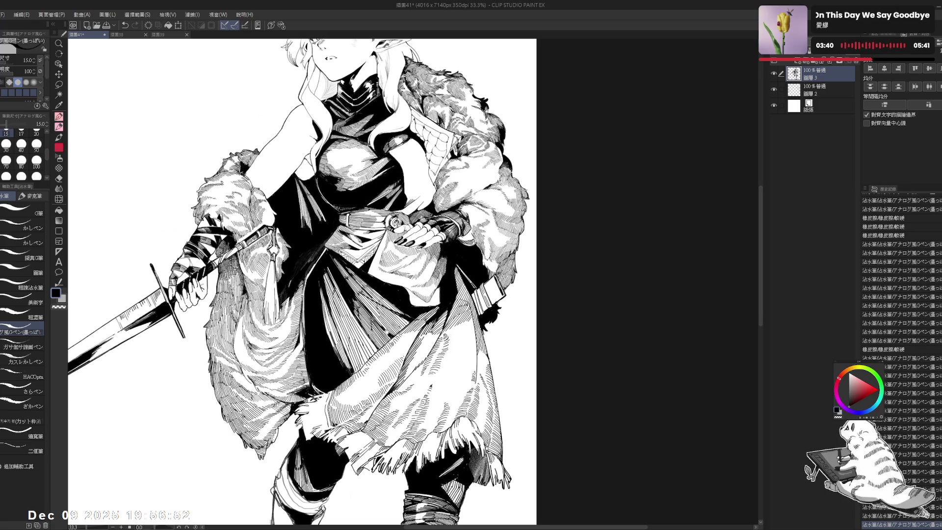
{"action": "scroll", "coordinate": [302, 283], "scroll_direction": "up", "scroll_amount": 3}
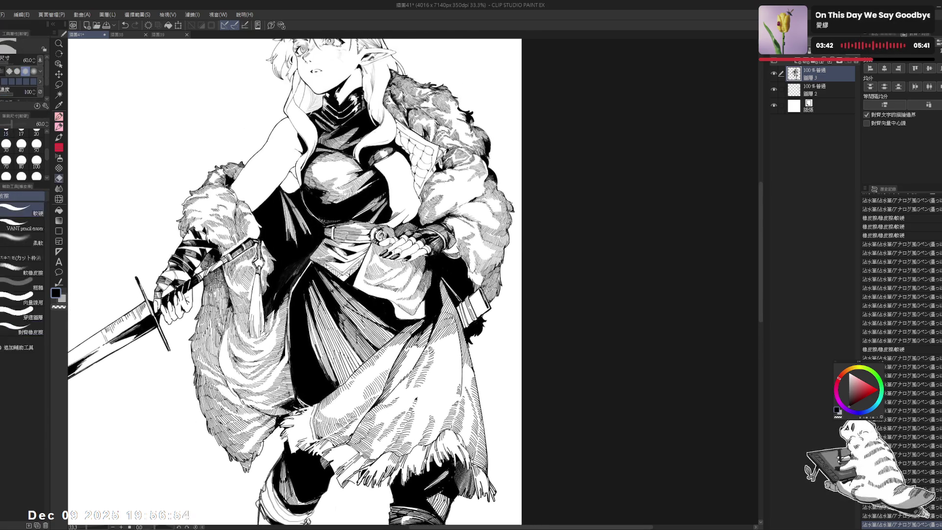
{"action": "scroll", "coordinate": [302, 282], "scroll_direction": "up", "scroll_amount": 1}
{"action": "scroll", "coordinate": [405, 217], "scroll_direction": "up", "scroll_amount": 4}
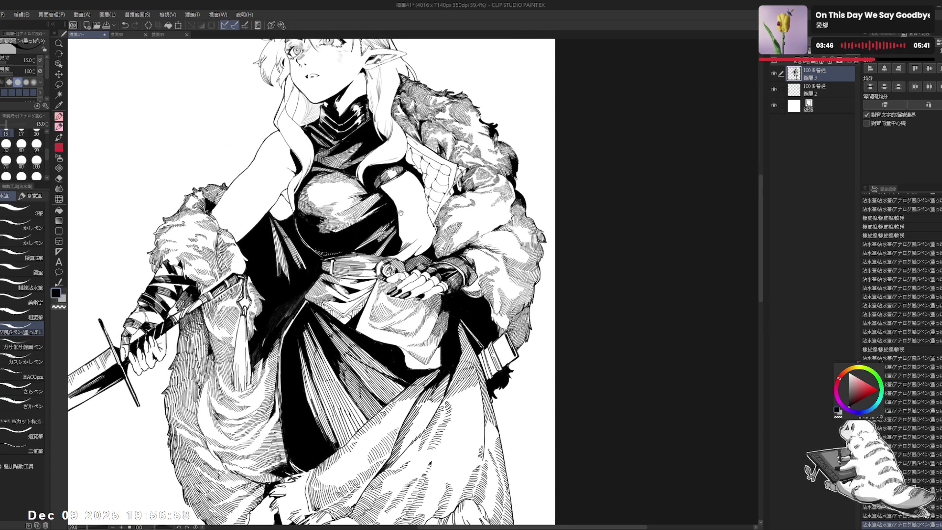
{"action": "key", "text": "e"}
{"action": "left_click", "coordinate": [409, 195]}
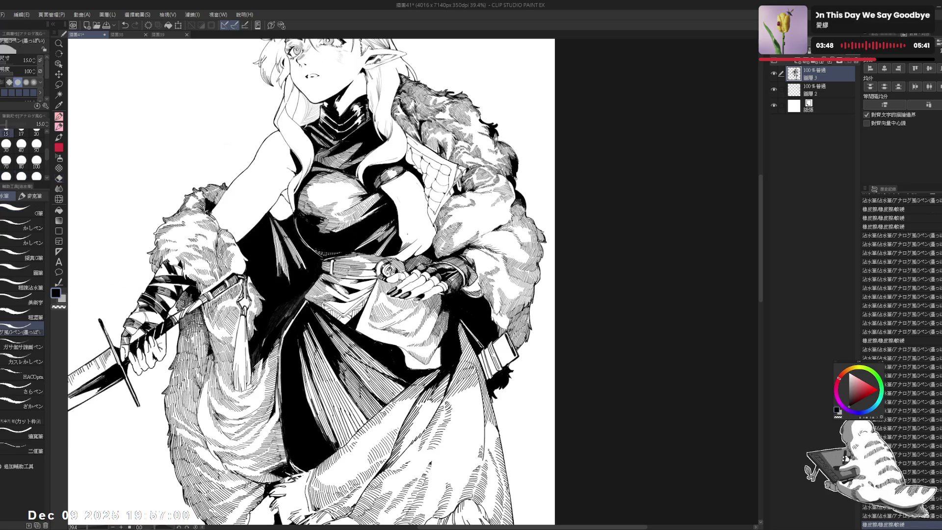
- Erase a small patch of ink in the fur cloak hatching
{"action": "key", "text": "p"}
{"action": "left_click_drag", "start_coordinate": [413, 203], "coordinate": [373, 186]}
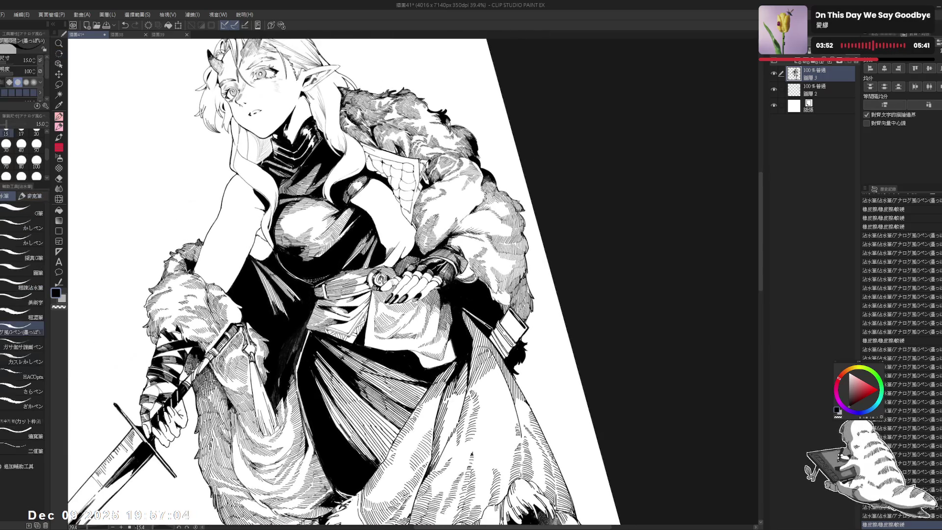
{"action": "key", "text": "e"}
{"action": "left_click_drag", "start_coordinate": [368, 292], "coordinate": [377, 300]}
{"action": "key", "text": "p"}
{"action": "key", "text": "e"}
{"action": "key", "text": "p"}
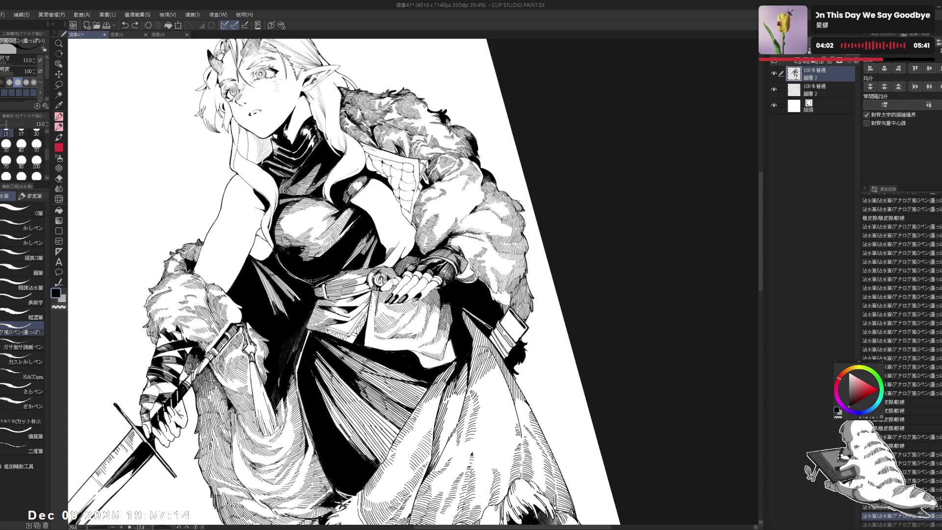
- Add a short G-pen stroke to the hatching lower on the cloak
{"action": "key", "text": "e"}
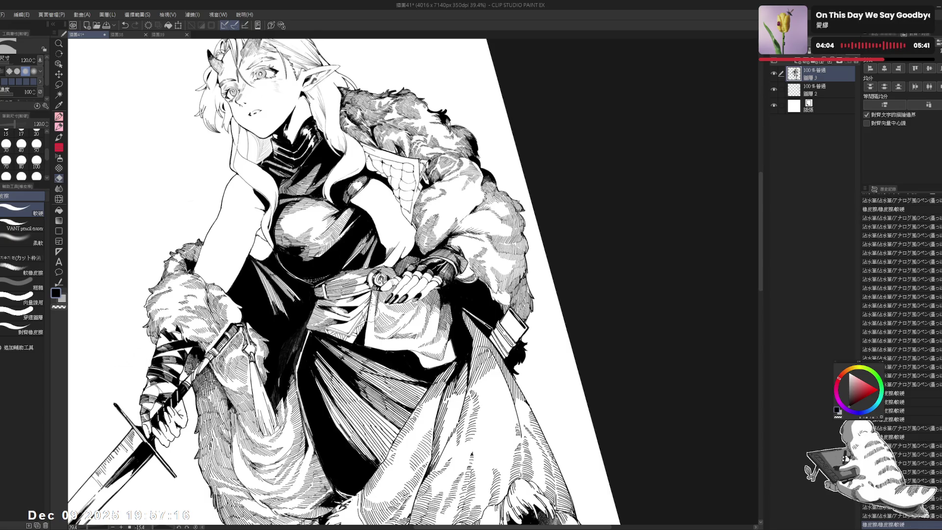
{"action": "key", "text": "p"}
{"action": "left_click_drag", "start_coordinate": [374, 326], "coordinate": [378, 332]}
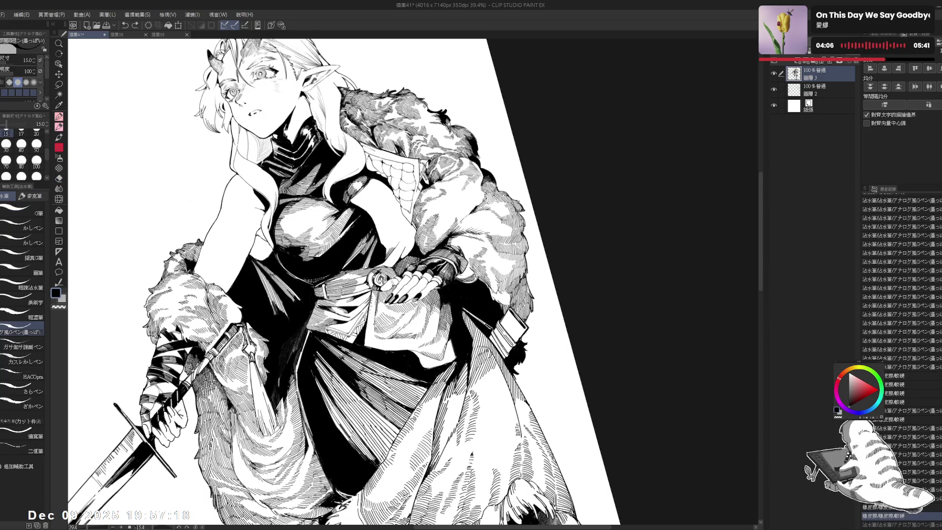
{"action": "key", "text": "e"}
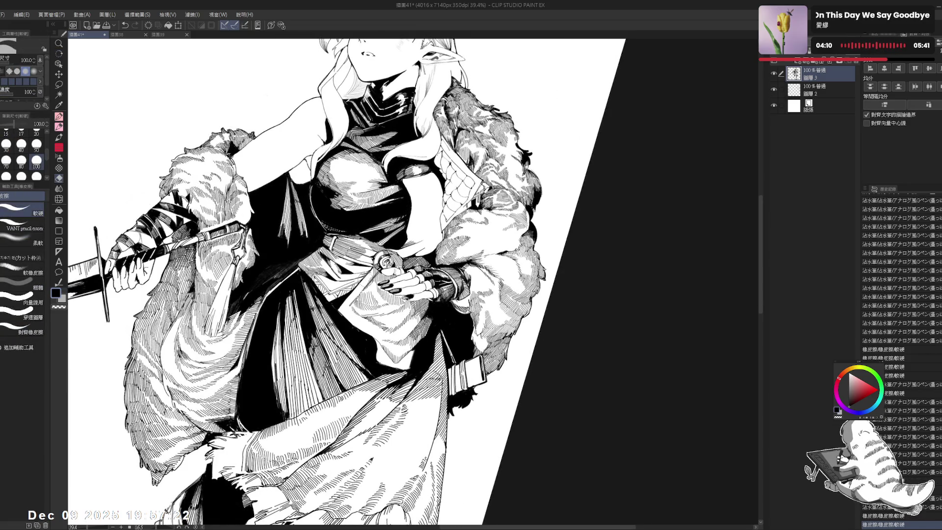
{"action": "key", "text": "p"}
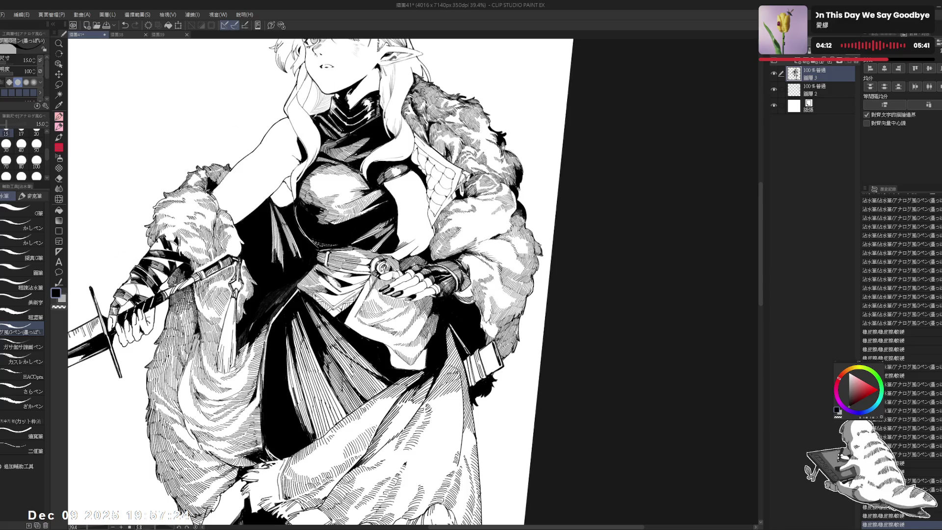
{"action": "key", "text": "e"}
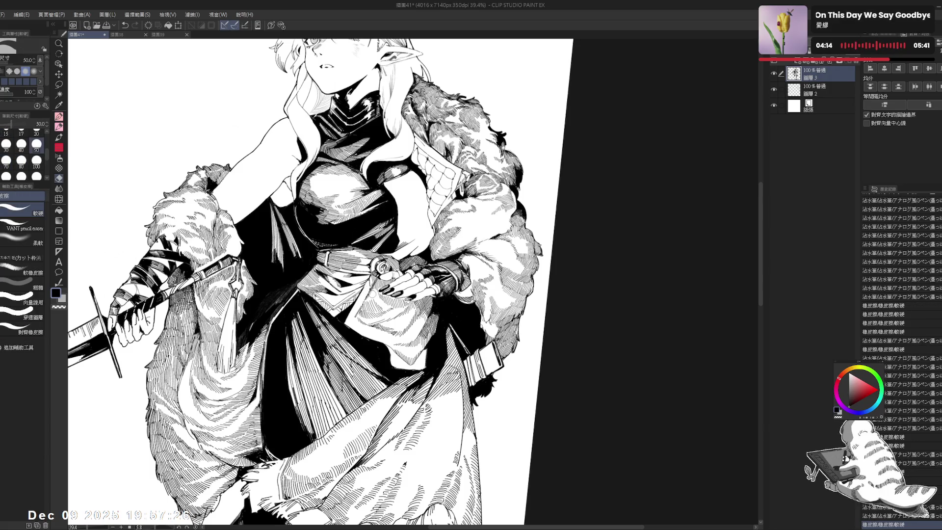
{"action": "key", "text": "p"}
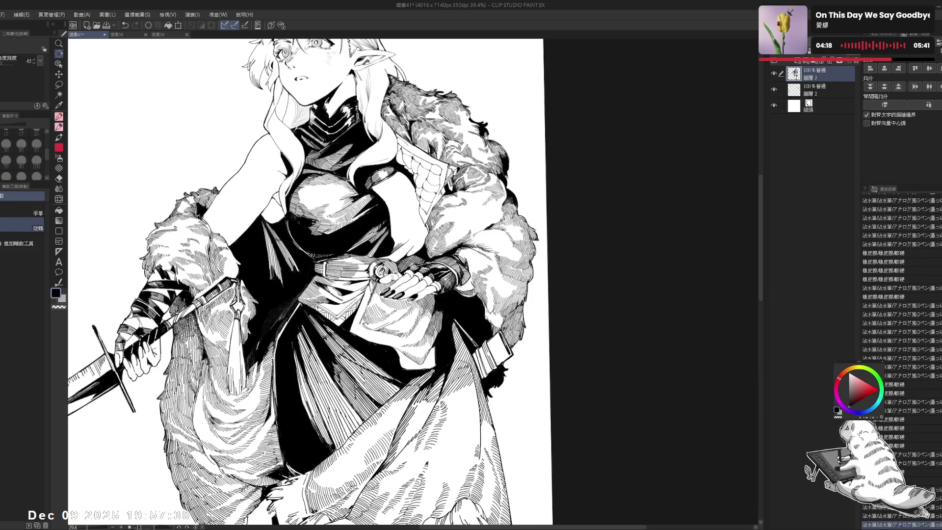
- Ink a few more short hatching lines and a small touch-up on the figure
{"action": "left_click_drag", "start_coordinate": [305, 275], "coordinate": [314, 268]}
{"action": "key", "text": "e"}
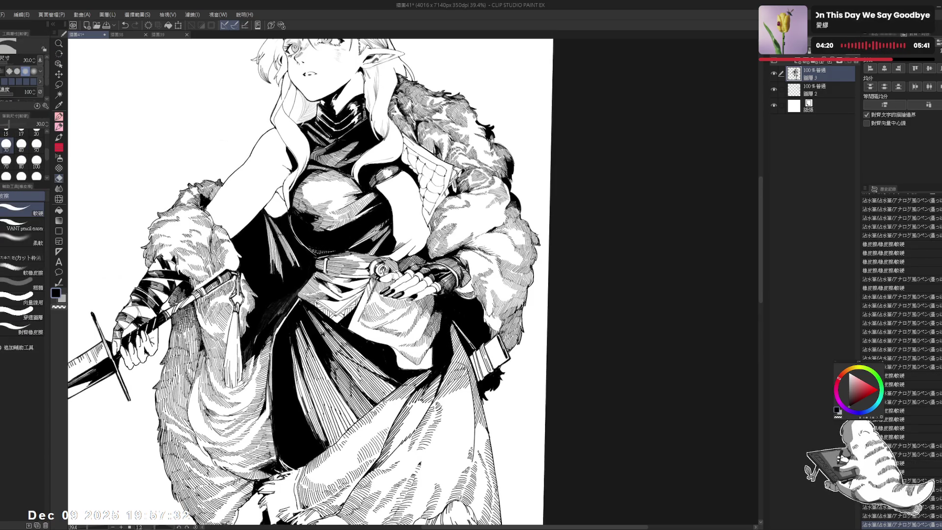
{"action": "key", "text": "p"}
{"action": "key", "text": "e"}
{"action": "key", "text": "p"}
{"action": "left_click_drag", "start_coordinate": [304, 275], "coordinate": [309, 270]}
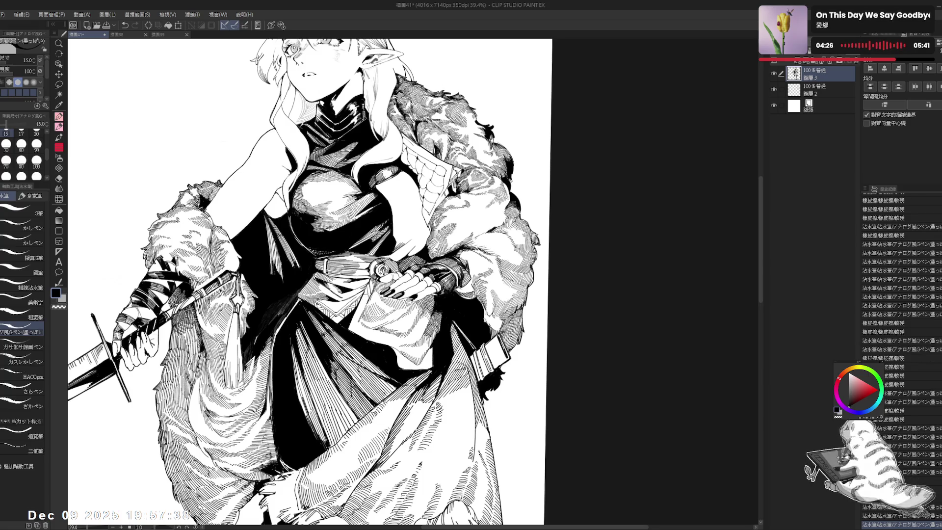
{"action": "left_click", "coordinate": [364, 297]}
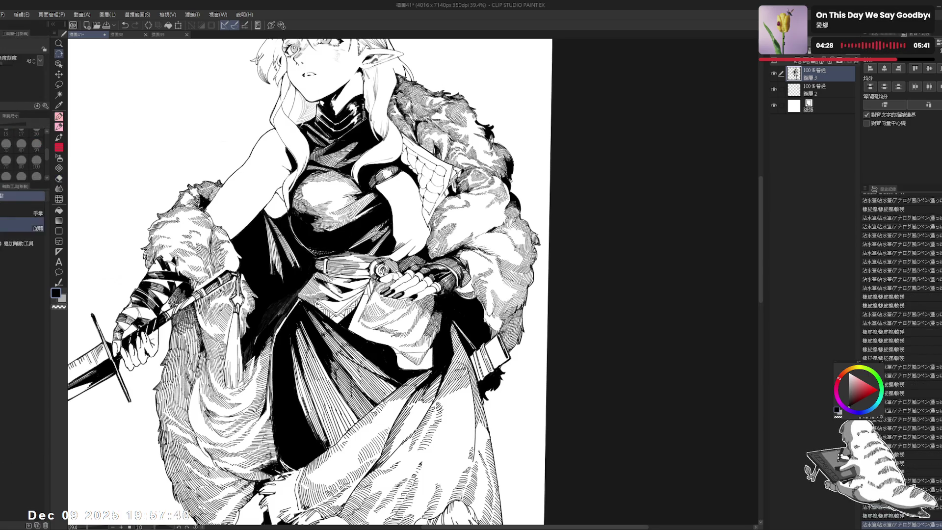
- Redo several previously undone pen strokes with Ctrl+Y while tilting the canvas
{"action": "mouse_move", "coordinate": [412, 147]}
{"action": "left_mouse_down"}
{"action": "mouse_move", "coordinate": [491, 275]}
{"action": "mouse_move", "coordinate": [490, 253]}
{"action": "left_mouse_up"}
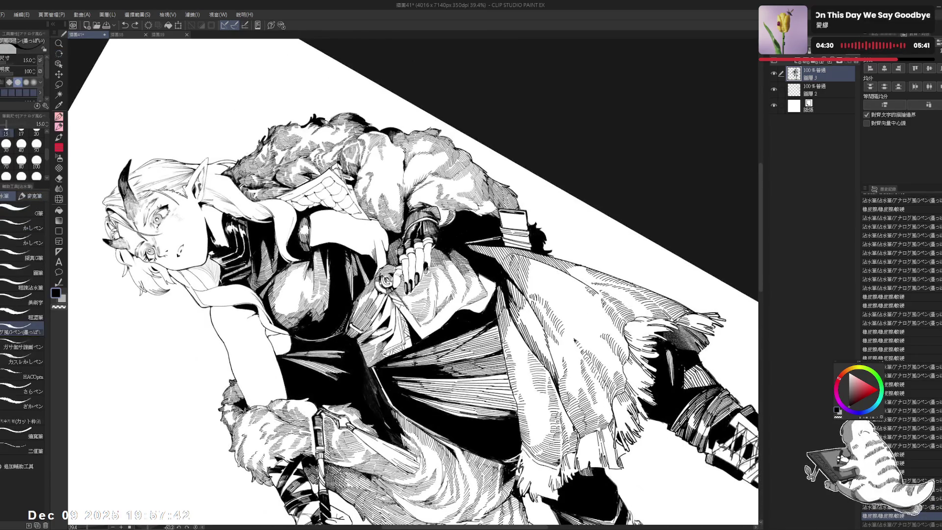
{"action": "key", "text": "ctrl+y"}
{"action": "key", "text": "ctrl+y"}
{"action": "mouse_move", "coordinate": [491, 275]}
{"action": "left_mouse_down"}
{"action": "mouse_move", "coordinate": [442, 344]}
{"action": "mouse_move", "coordinate": [392, 373]}
{"action": "left_mouse_up"}
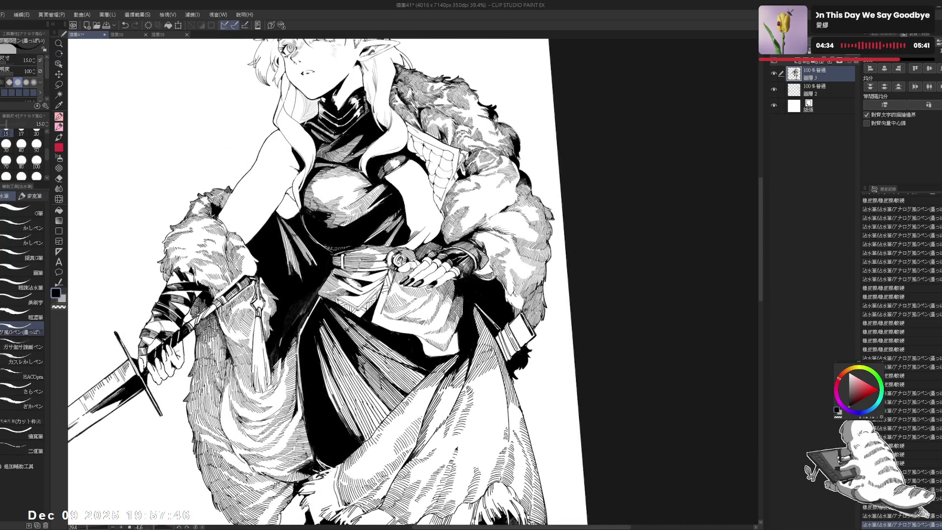
{"action": "key", "text": "ctrl+y"}
{"action": "key", "text": "ctrl+y"}
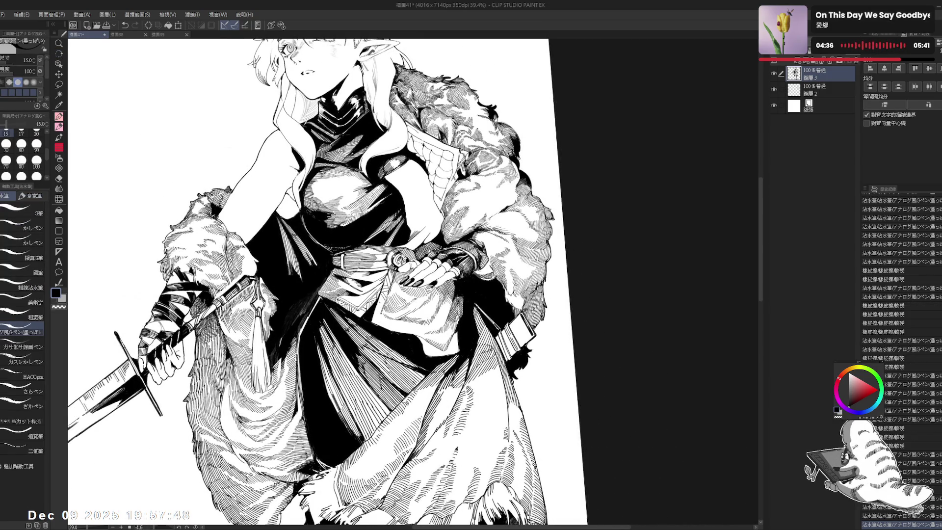
{"action": "key", "text": "ctrl+y"}
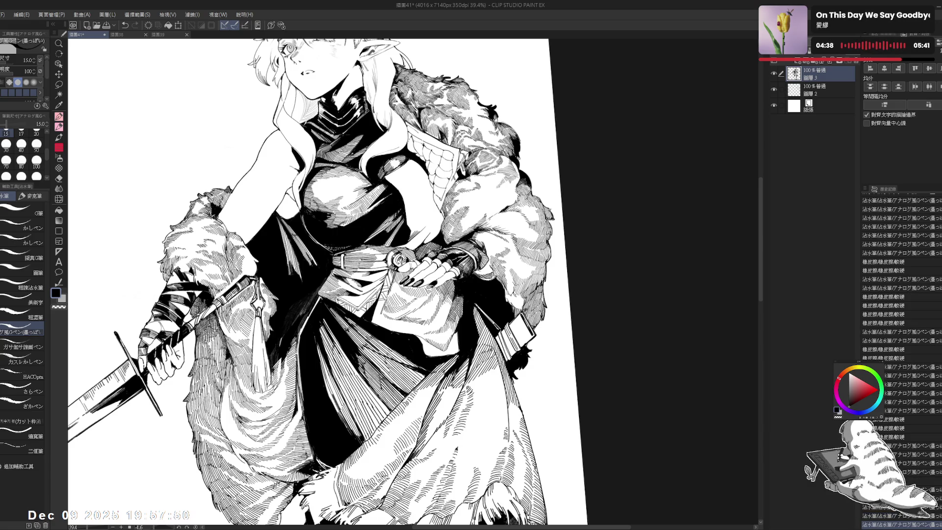
{"action": "key", "text": "ctrl+y"}
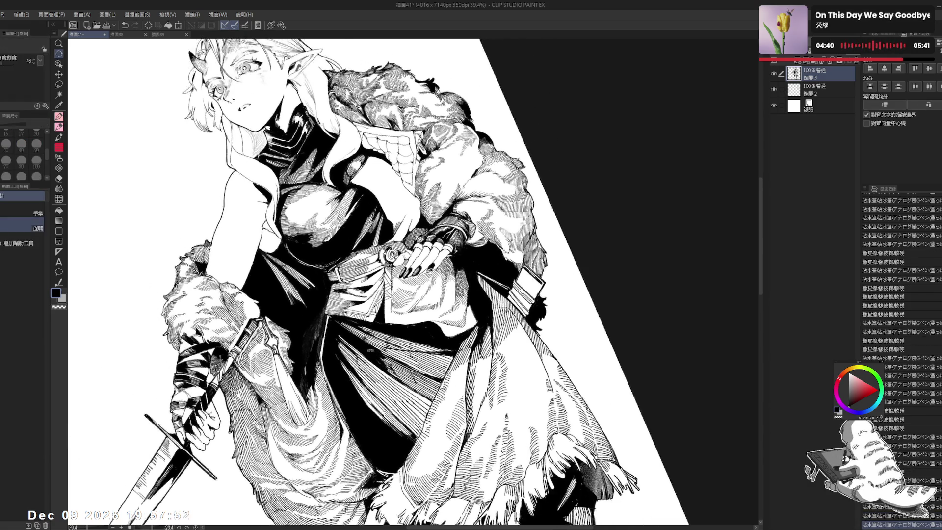
{"action": "mouse_move", "coordinate": [343, 274]}
{"action": "left_mouse_down"}
{"action": "mouse_move", "coordinate": [393, 298]}
{"action": "mouse_move", "coordinate": [343, 255]}
{"action": "left_mouse_up"}
{"action": "key", "text": "ctrl+y"}
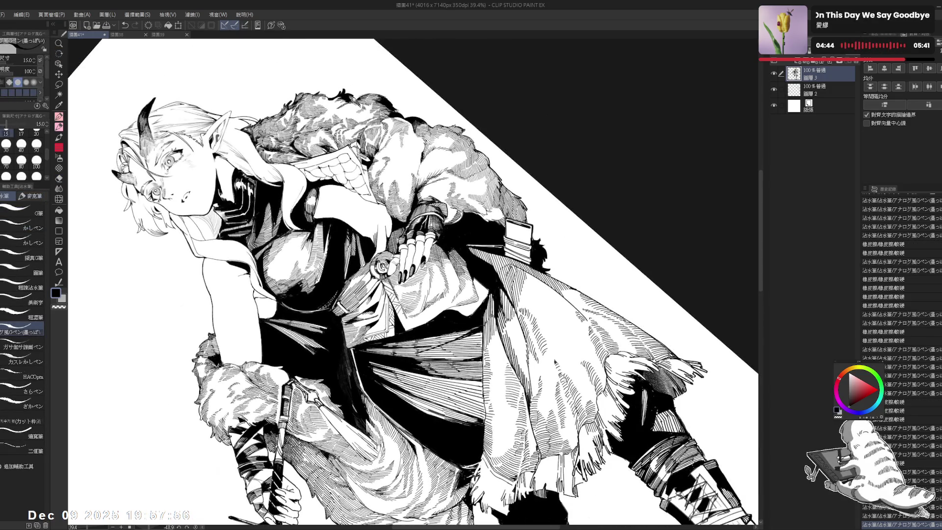
{"action": "key", "text": "ctrl+y"}
{"action": "key", "text": "ctrl+y"}
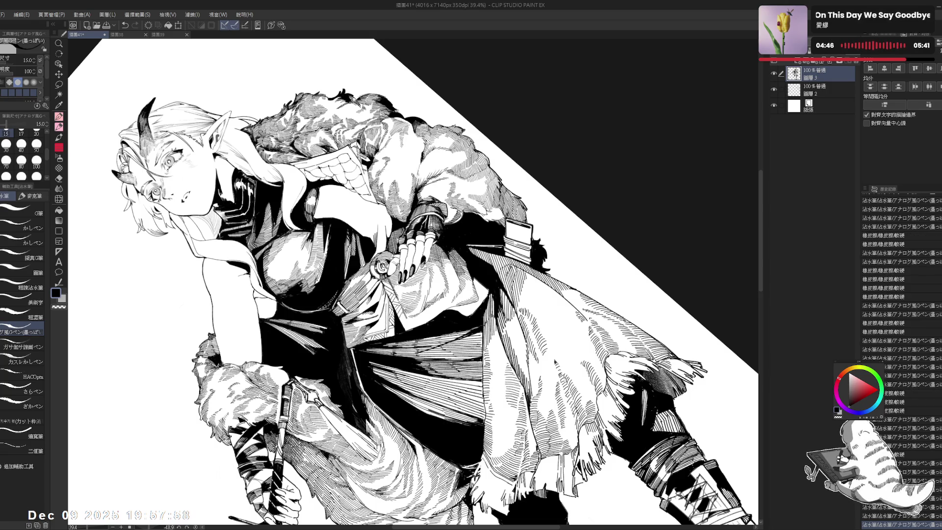
- Restore the remaining undone strokes, then undo and redo the last few strokes
{"action": "key", "text": "r"}
{"action": "left_click_drag", "start_coordinate": [442, 246], "coordinate": [466, 319]}
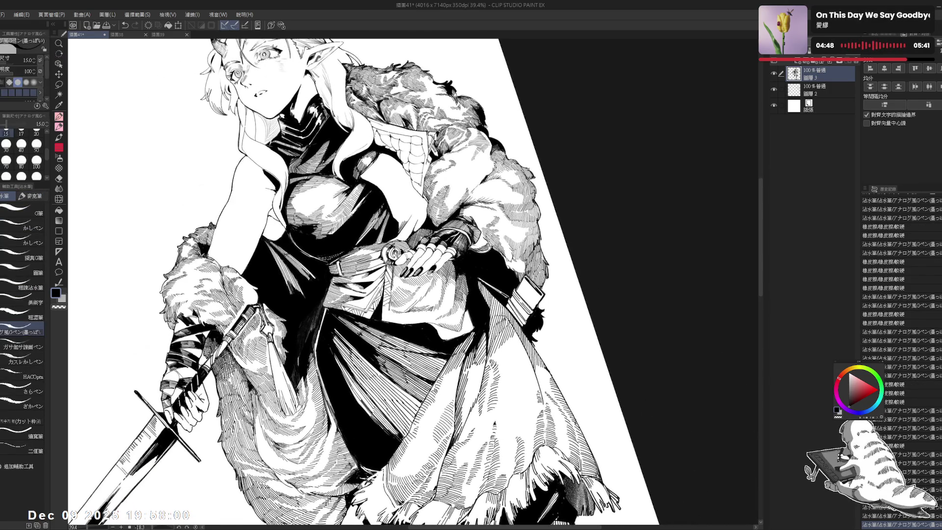
{"action": "key", "text": "ctrl+y"}
{"action": "key", "text": "ctrl+y"}
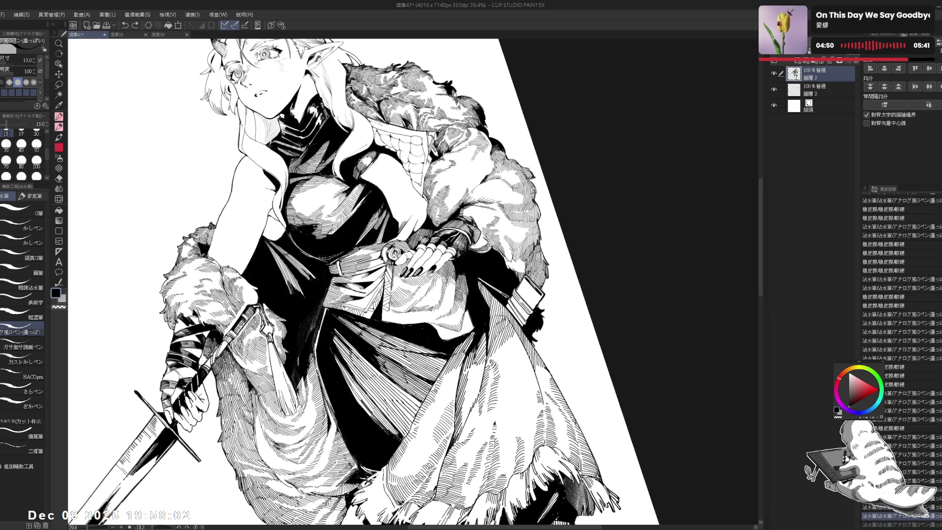
{"action": "key", "text": "ctrl+y"}
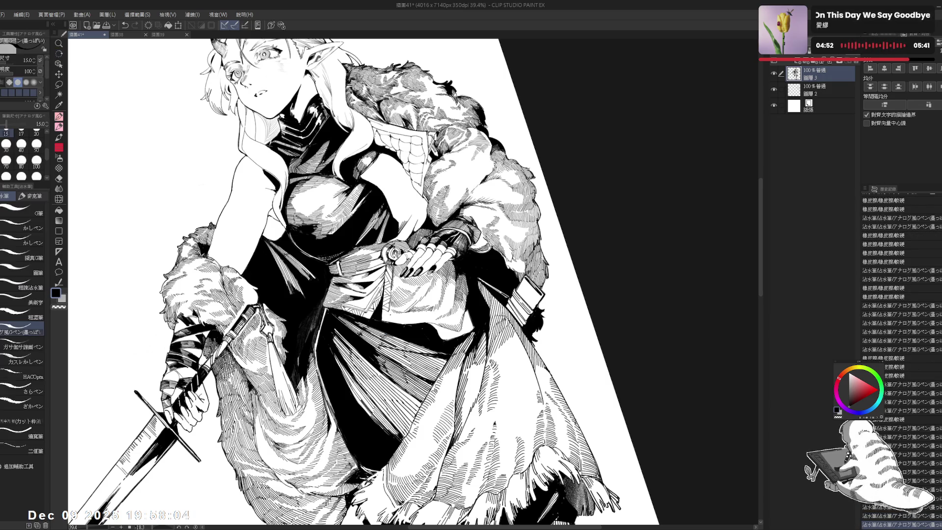
{"action": "key", "text": "ctrl+y"}
{"action": "key", "text": "ctrl+y"}
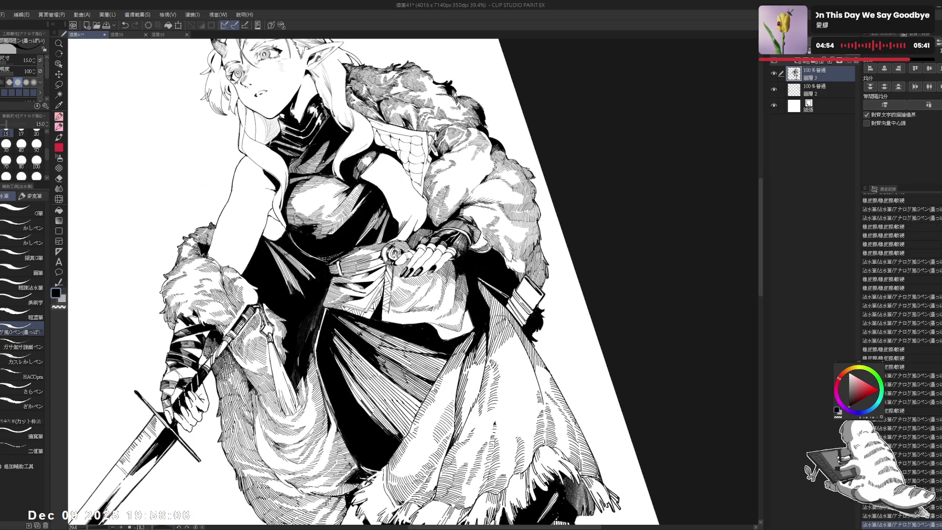
{"action": "key", "text": "ctrl+y"}
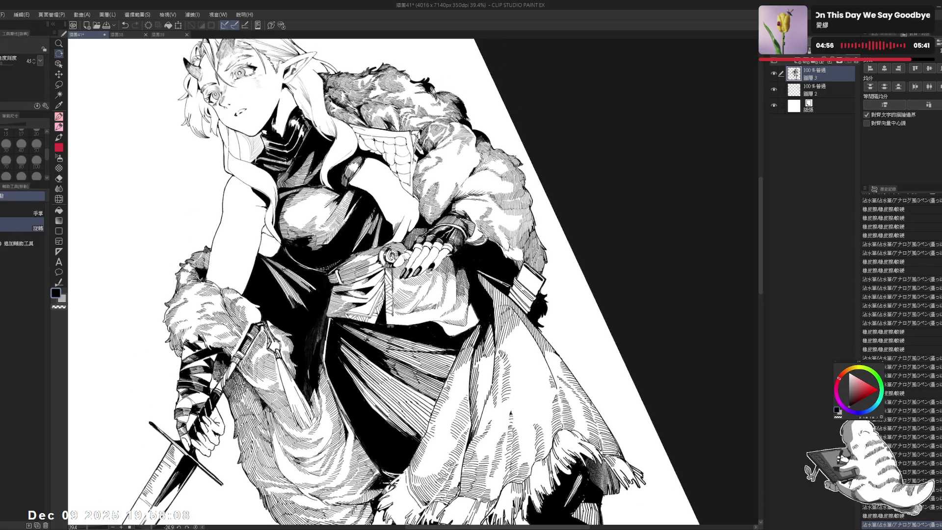
{"action": "key", "text": "ctrl+y"}
{"action": "key", "text": "ctrl+z"}
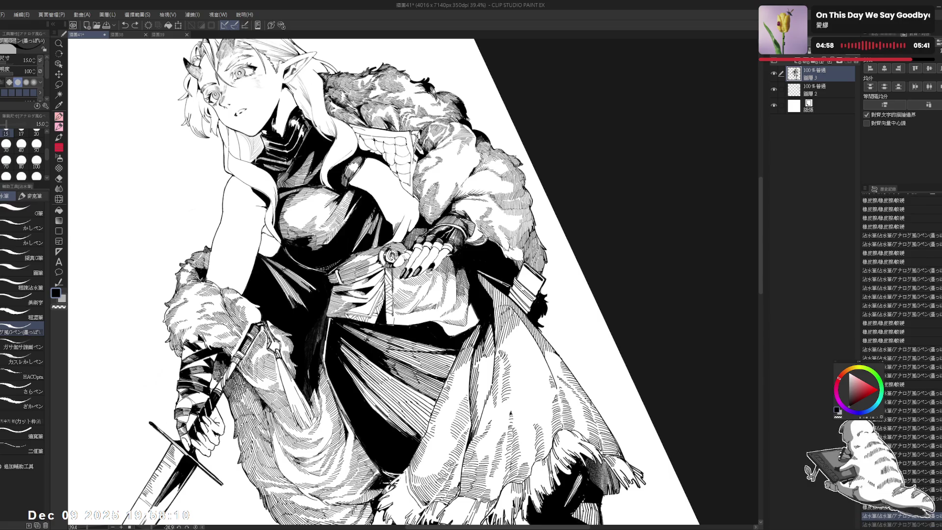
{"action": "left_click_drag", "start_coordinate": [383, 246], "coordinate": [481, 373]}
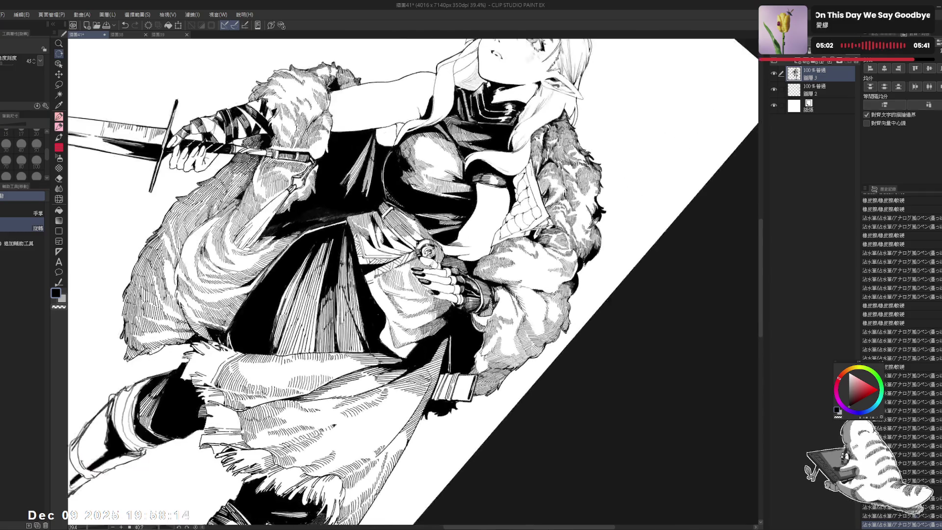
{"action": "key", "text": "ctrl+z"}
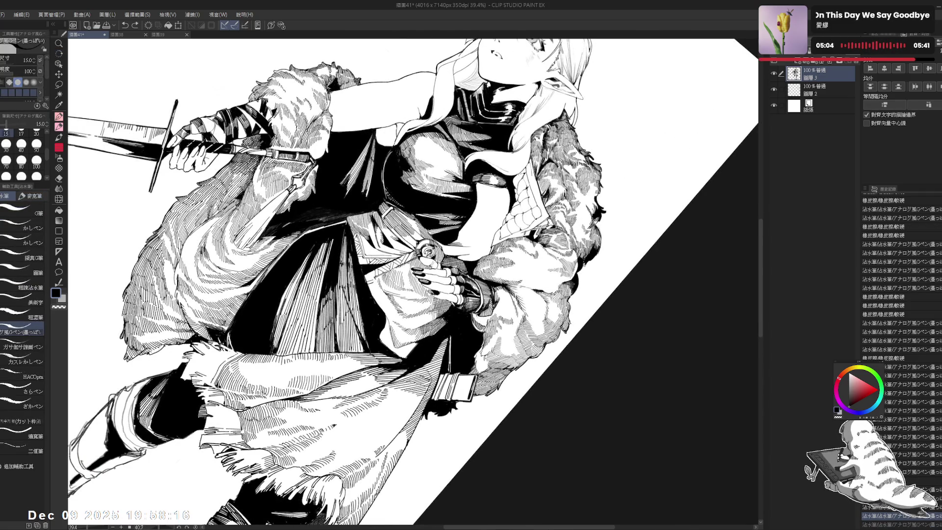
{"action": "key", "text": "ctrl+z"}
{"action": "key", "text": "ctrl+y"}
{"action": "key", "text": "ctrl+y"}
{"action": "key", "text": "ctrl+y"}
- Erase a bit of stray ink on the skirt and reset the canvas rotation upright
{"action": "key", "text": "r"}
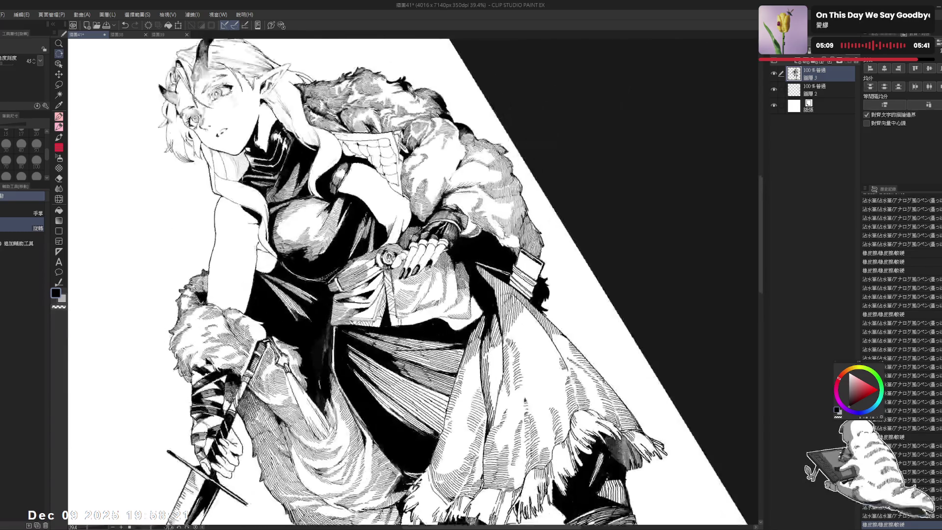
{"action": "mouse_move", "coordinate": [442, 172]}
{"action": "left_mouse_down"}
{"action": "mouse_move", "coordinate": [467, 221]}
{"action": "mouse_move", "coordinate": [380, 290]}
{"action": "left_mouse_up"}
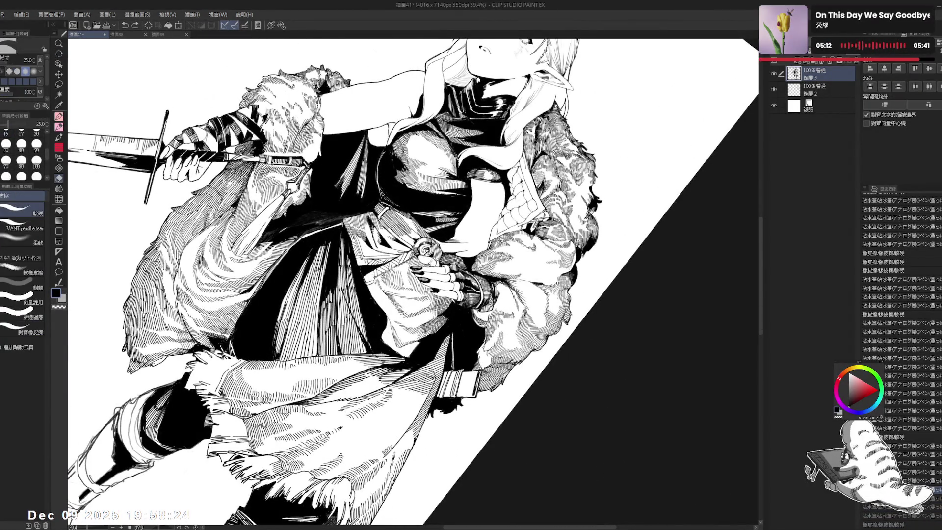
{"action": "key", "text": "r"}
{"action": "left_click_drag", "start_coordinate": [442, 171], "coordinate": [491, 246]}
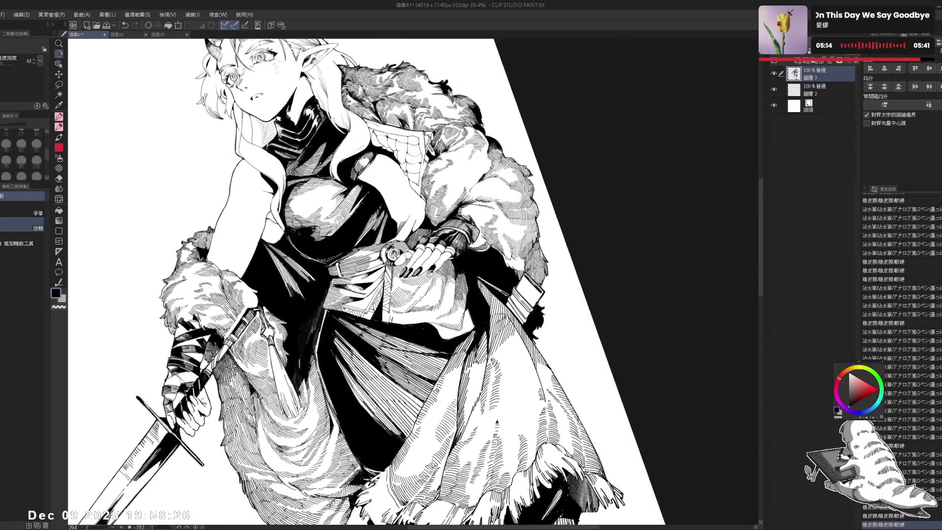
{"action": "key", "text": "e"}
{"action": "left_click_drag", "start_coordinate": [389, 314], "coordinate": [389, 319]}
{"action": "key", "text": "p"}
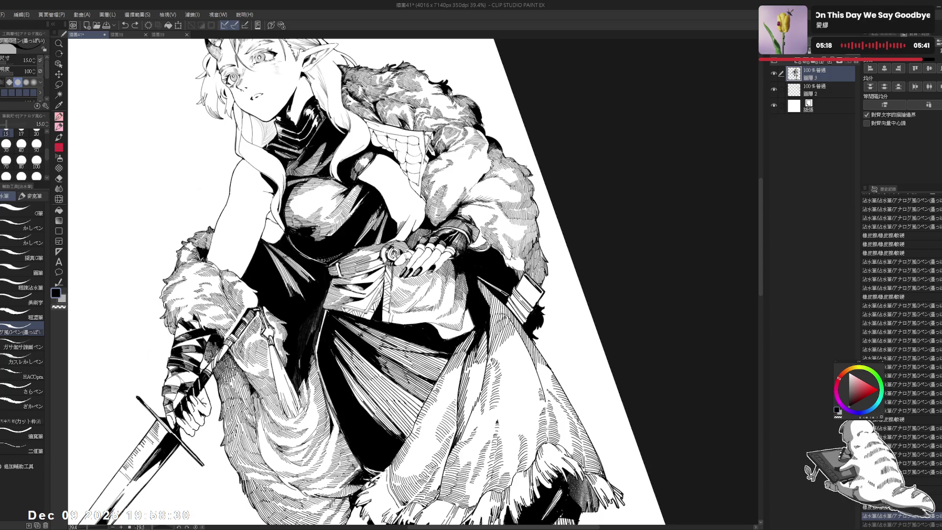
{"action": "key", "text": "ctrl+@"}
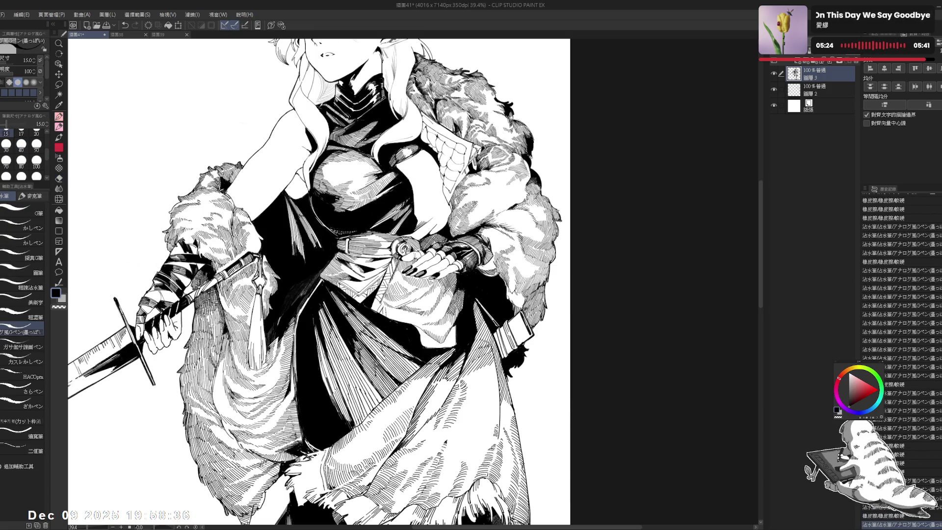
- Set the pen size to 17, angling the canvas for the next strokes
{"action": "left_click_drag", "start_coordinate": [417, 221], "coordinate": [344, 319]}
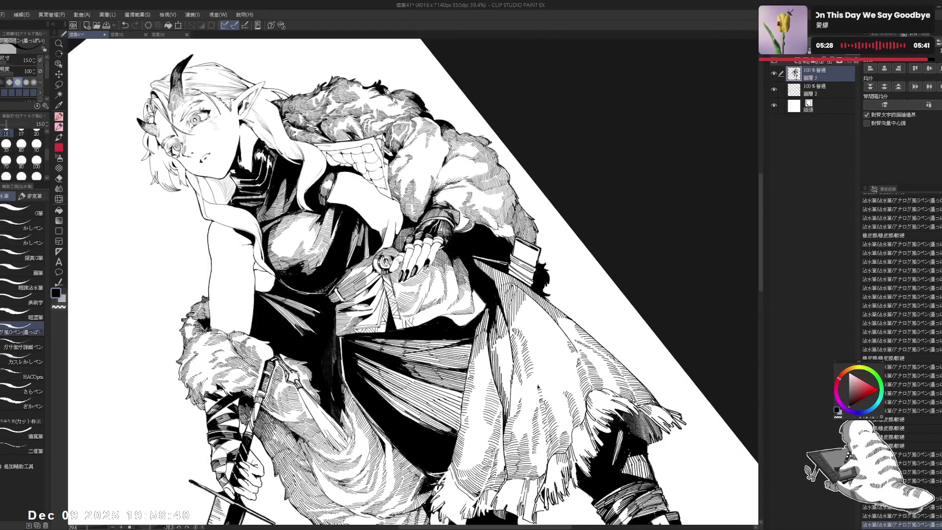
{"action": "key", "text": "ctrl+at"}
{"action": "key", "text": "shift+space"}
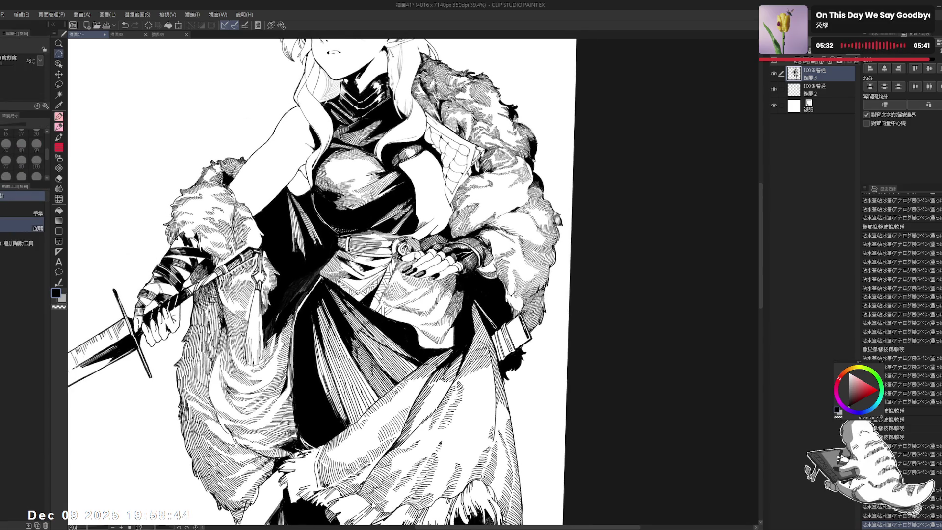
{"action": "left_click_drag", "start_coordinate": [343, 295], "coordinate": [412, 363]}
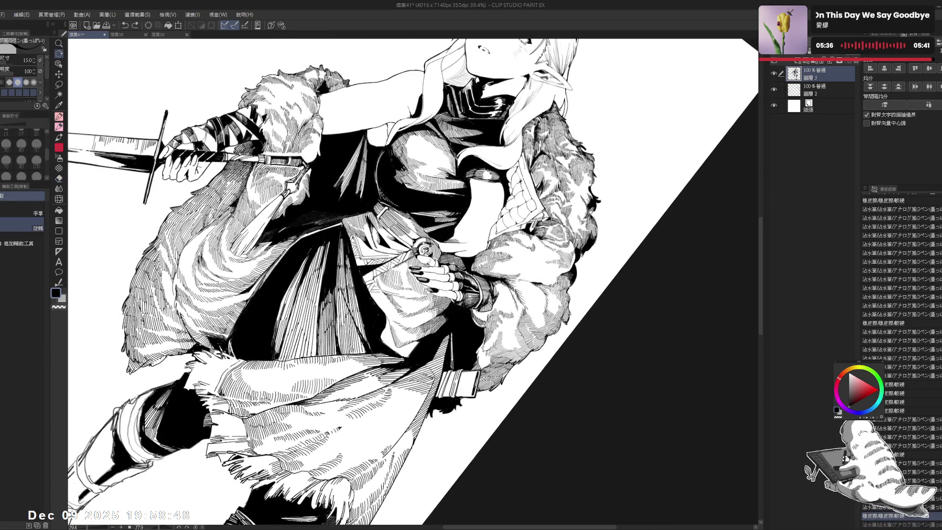
{"action": "mouse_move", "coordinate": [412, 364]}
{"action": "left_mouse_down"}
{"action": "mouse_move", "coordinate": [393, 344]}
{"action": "mouse_move", "coordinate": [403, 353]}
{"action": "left_mouse_up"}
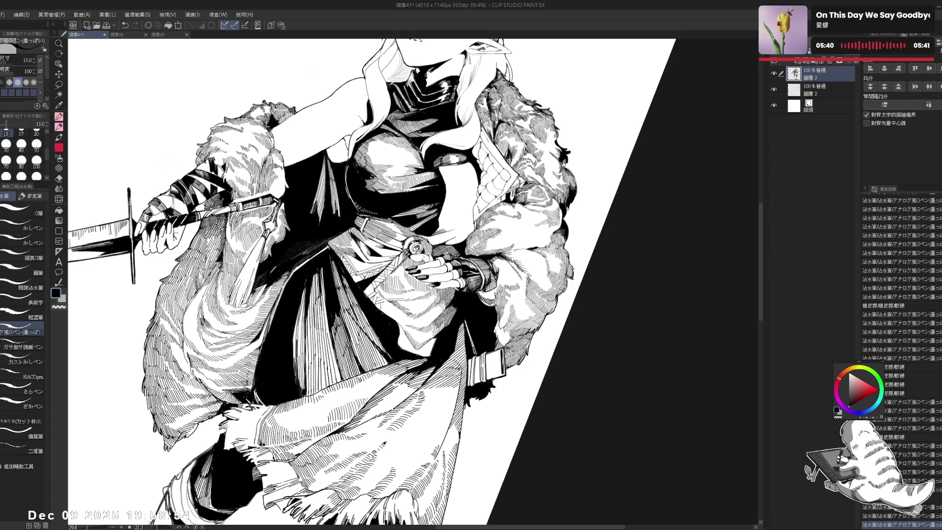
{"action": "mouse_move", "coordinate": [413, 295]}
{"action": "left_mouse_down"}
{"action": "mouse_move", "coordinate": [392, 304]}
{"action": "mouse_move", "coordinate": [407, 295]}
{"action": "mouse_move", "coordinate": [422, 314]}
{"action": "left_mouse_up"}
{"action": "left_click", "coordinate": [21, 132]}
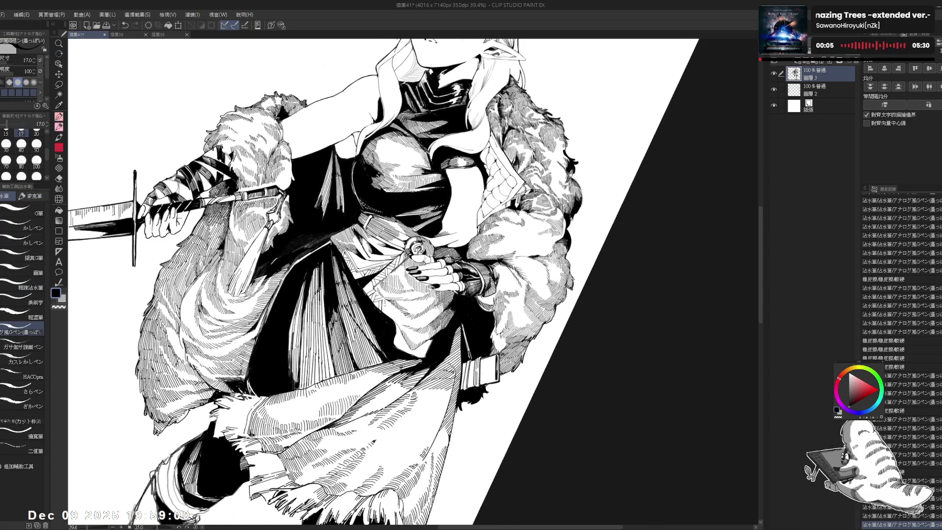
{"action": "left_click_drag", "start_coordinate": [452, 343], "coordinate": [448, 361]}
- Mirror the view to check the drawing, and undo then redo the last small stroke
{"action": "key", "text": "h"}
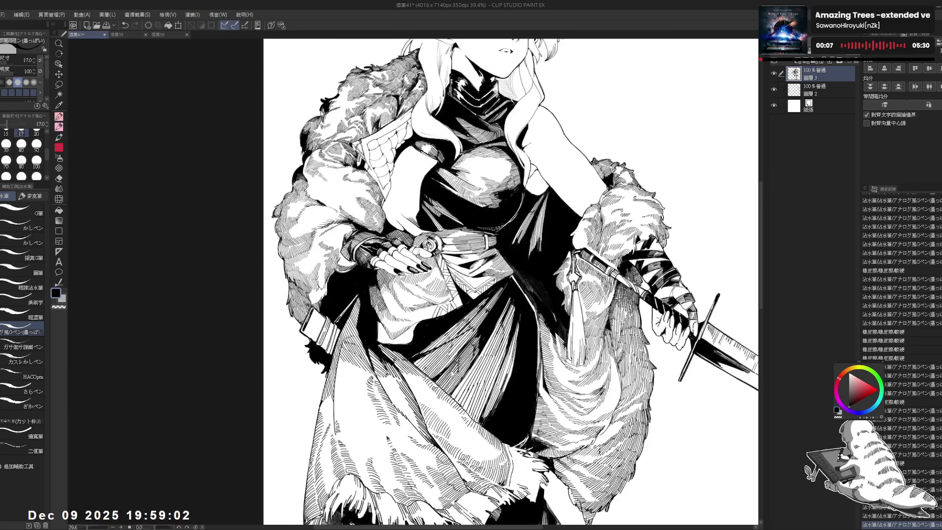
{"action": "key", "text": "h"}
{"action": "key", "text": "r"}
{"action": "left_click_drag", "start_coordinate": [395, 310], "coordinate": [322, 246]}
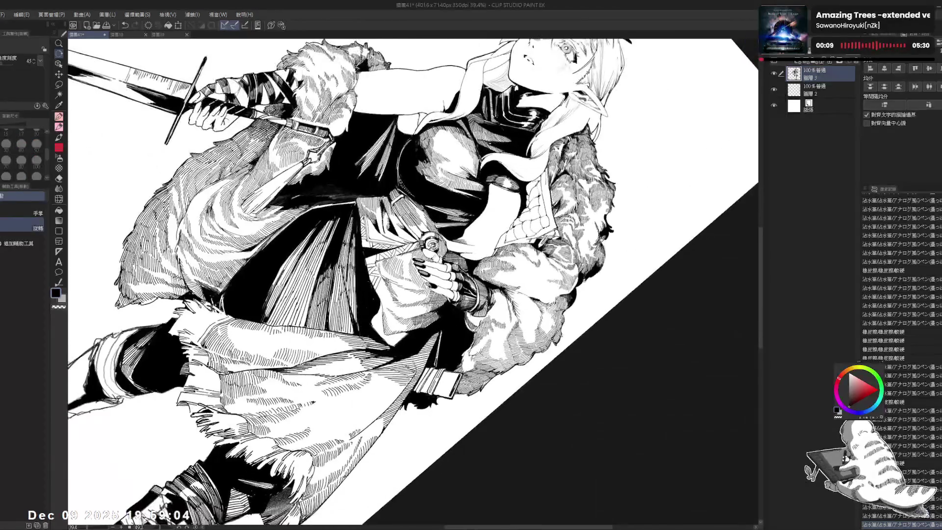
{"action": "key", "text": "ctrl+z"}
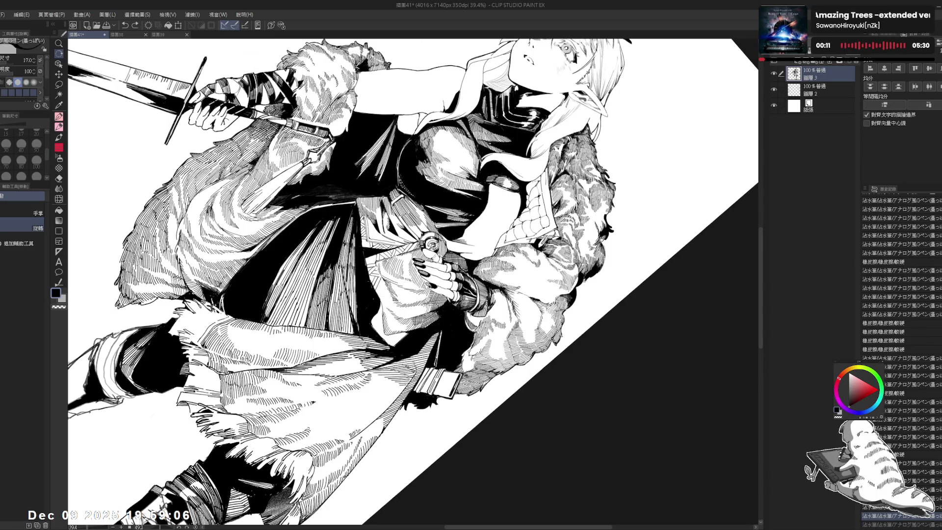
{"action": "key", "text": "ctrl+y"}
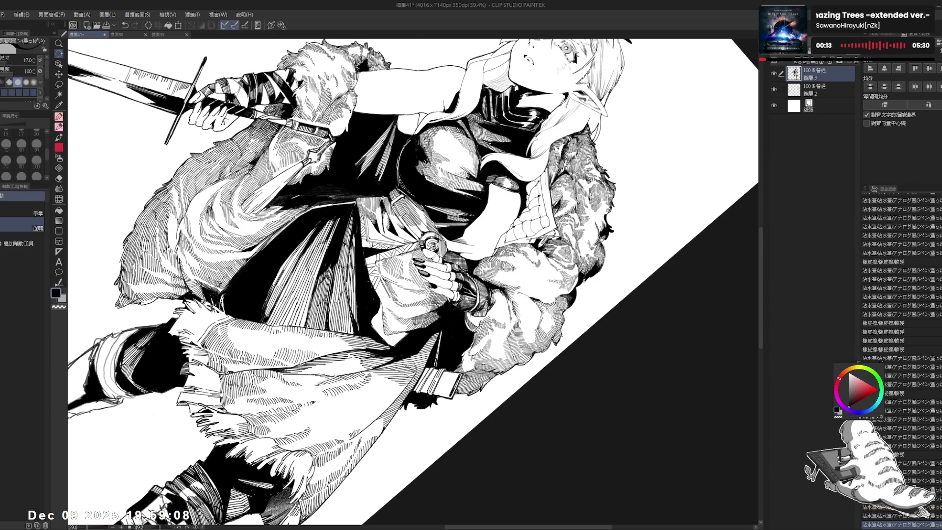
{"action": "key", "text": "minus"}
{"action": "key", "text": "minus"}
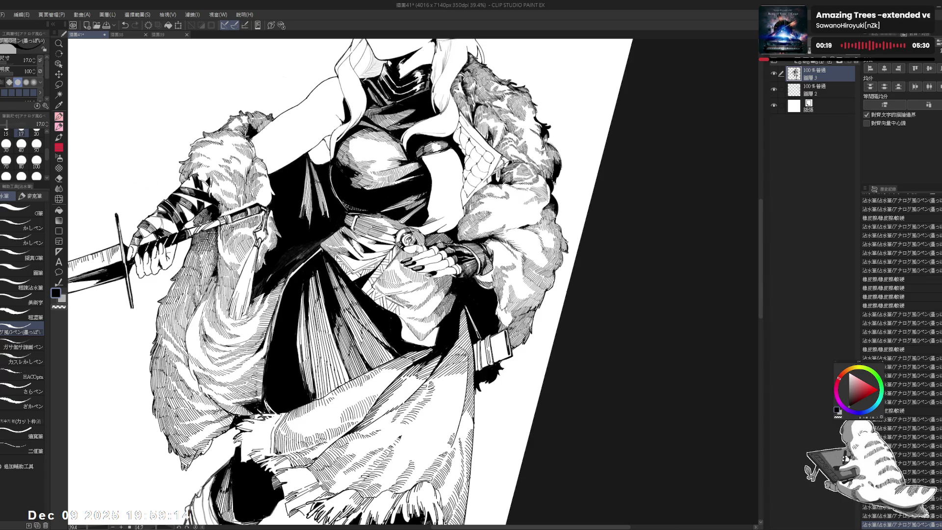
{"action": "key", "text": "ctrl+at"}
- Add a small ink stroke on the torso with a smaller pen and erase a tiny stray mark
{"action": "key", "text": "h"}
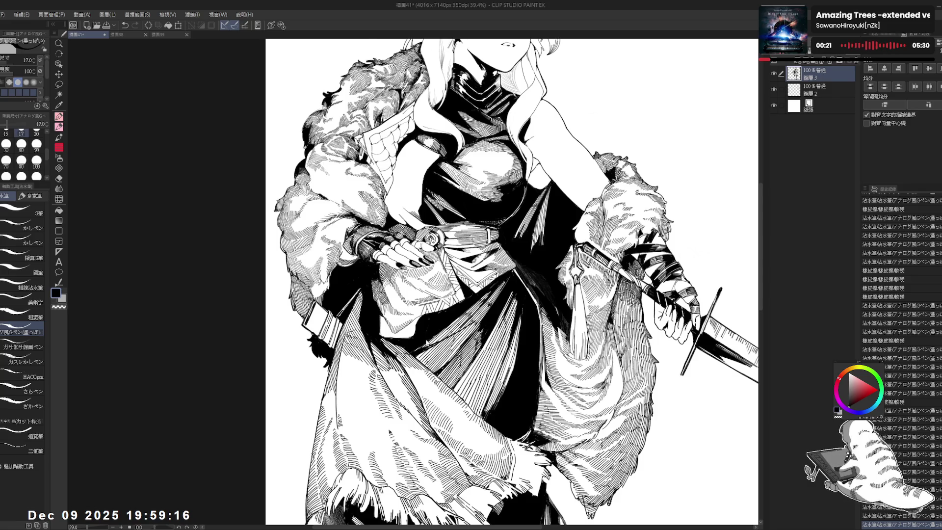
{"action": "key", "text": "h"}
{"action": "left_click_drag", "start_coordinate": [413, 275], "coordinate": [373, 221]}
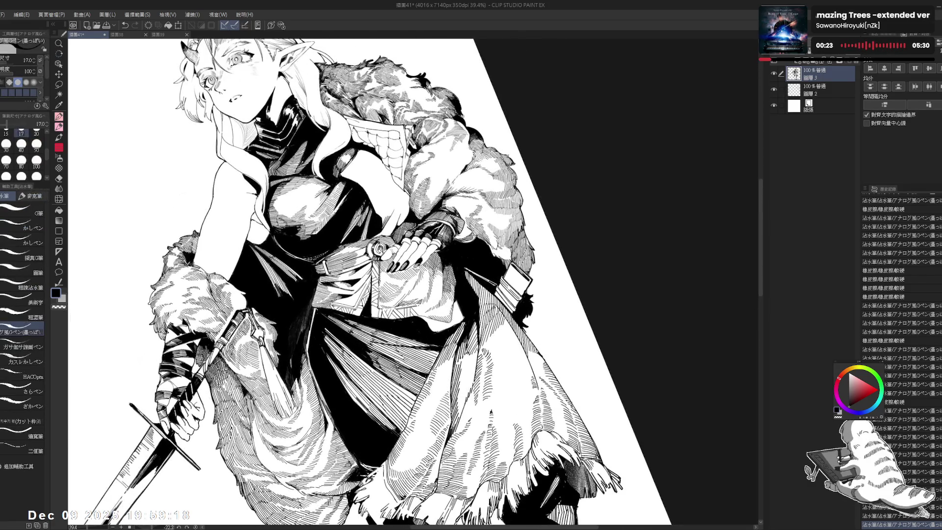
{"action": "key", "text": "ctrl+z"}
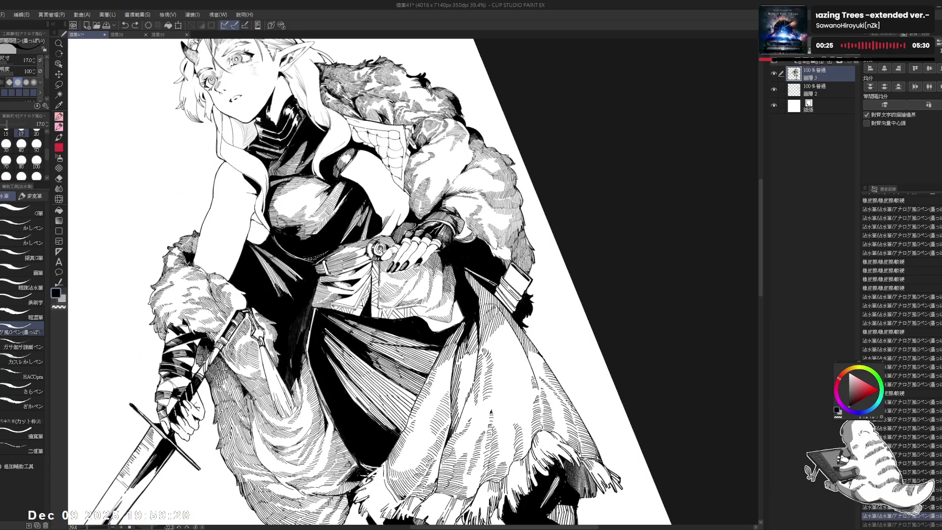
{"action": "key", "text": "ctrl+y"}
{"action": "left_click_drag", "start_coordinate": [442, 147], "coordinate": [540, 246]}
{"action": "key", "text": "bracketleft"}
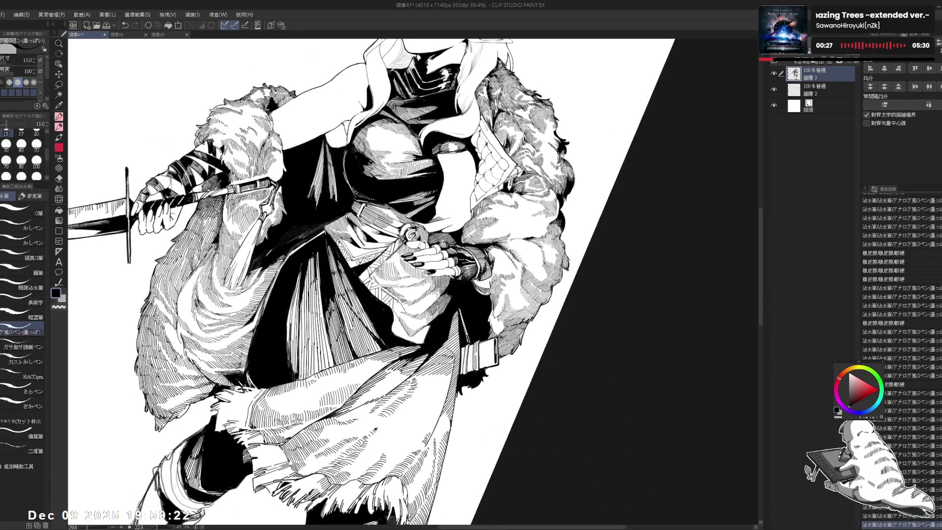
{"action": "left_click", "coordinate": [400, 306]}
{"action": "key", "text": "e"}
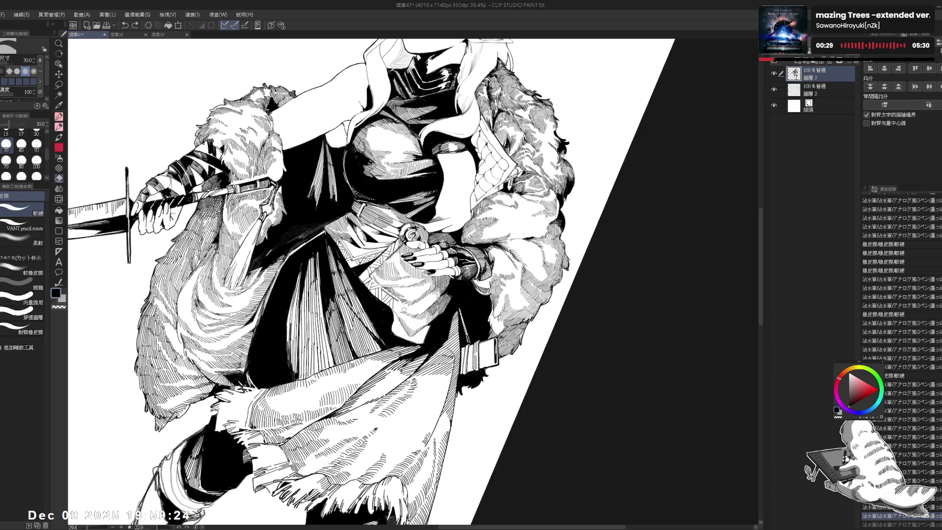
{"action": "left_click", "coordinate": [402, 307]}
{"action": "key", "text": "p"}
- Zoom out with the view level and erase another small stray mark on the torso
{"action": "key", "text": "ctrl+at"}
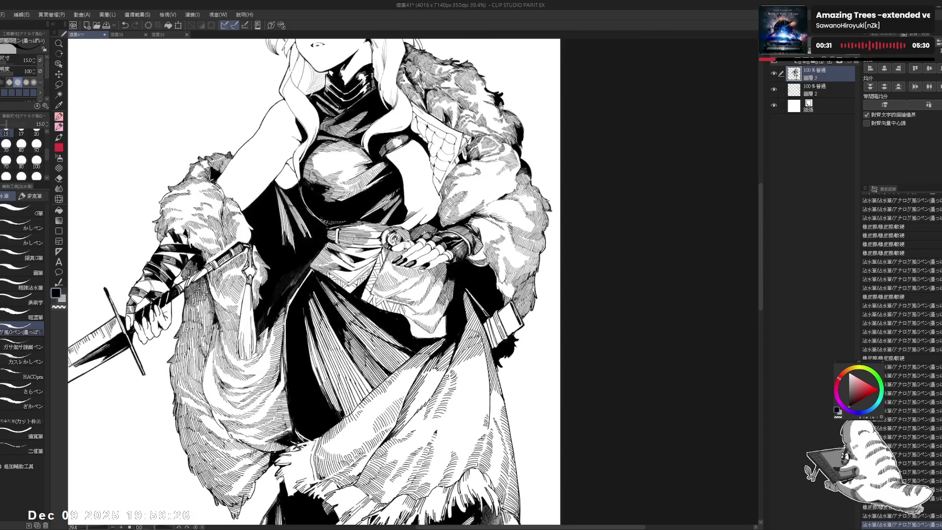
{"action": "key", "text": "ctrl+minus"}
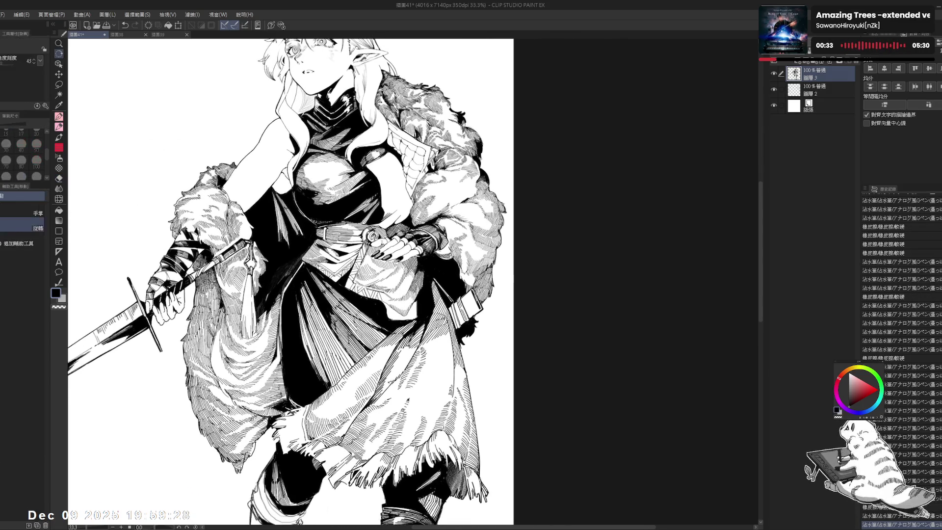
{"action": "key", "text": "e"}
{"action": "key", "text": "p"}
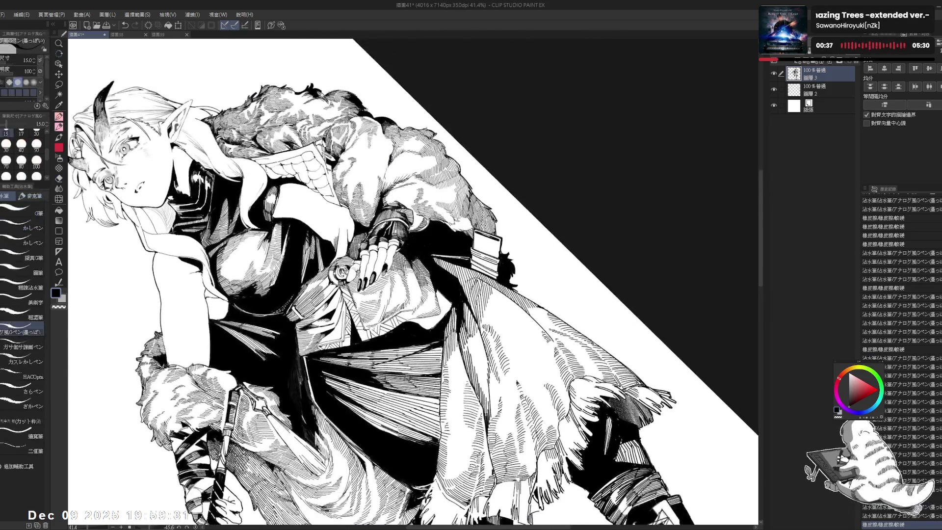
{"action": "left_click_drag", "start_coordinate": [147, 148], "coordinate": [157, 152]}
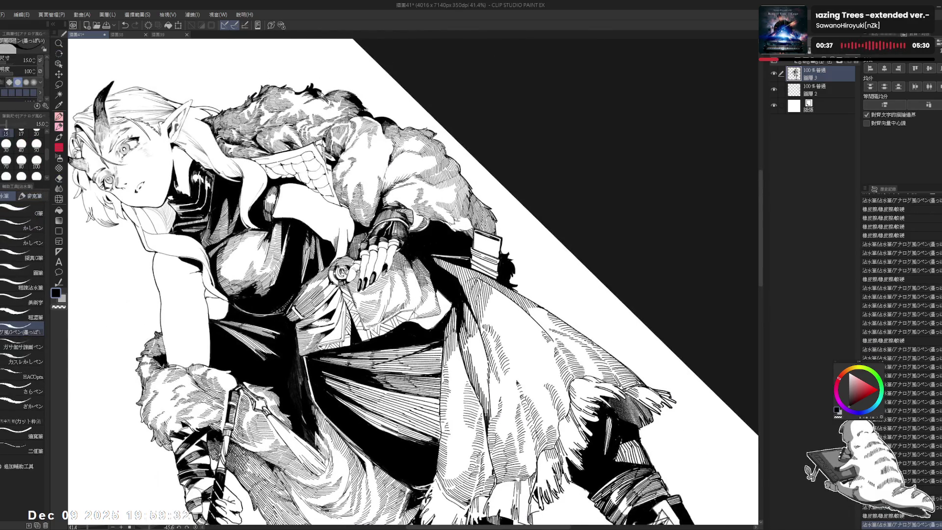
{"action": "key", "text": "e"}
{"action": "left_click_drag", "start_coordinate": [412, 302], "coordinate": [418, 305]}
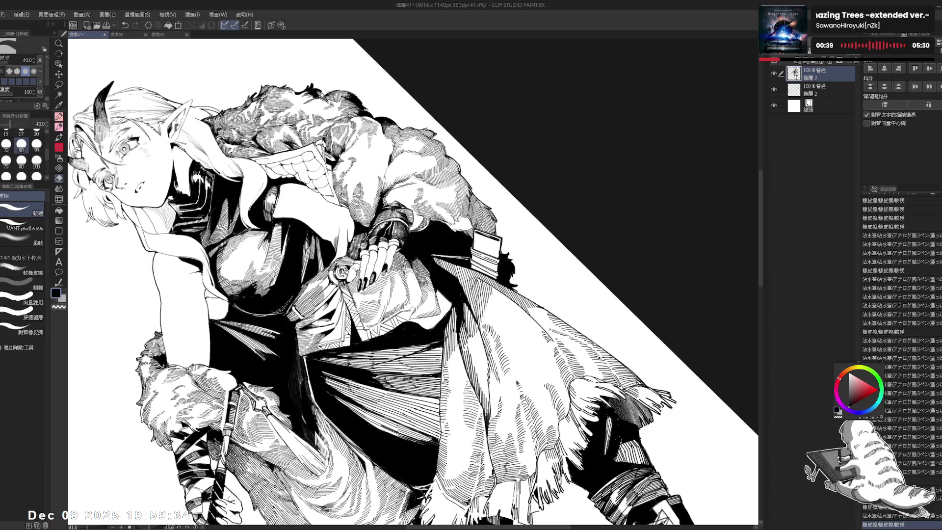
{"action": "key", "text": "p"}
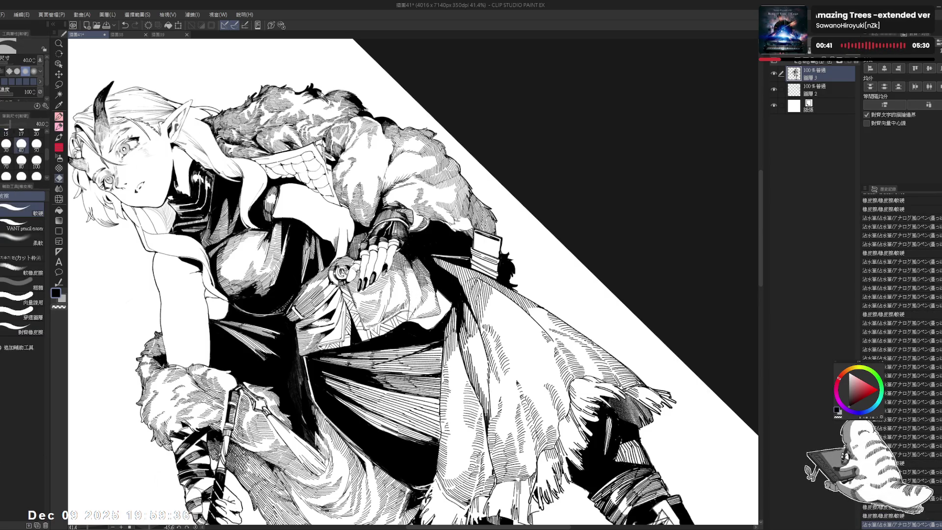
- Tilt the canvas and add two short ink strokes to the cloak
{"action": "key", "text": "r"}
{"action": "left_click_drag", "start_coordinate": [393, 196], "coordinate": [343, 162]}
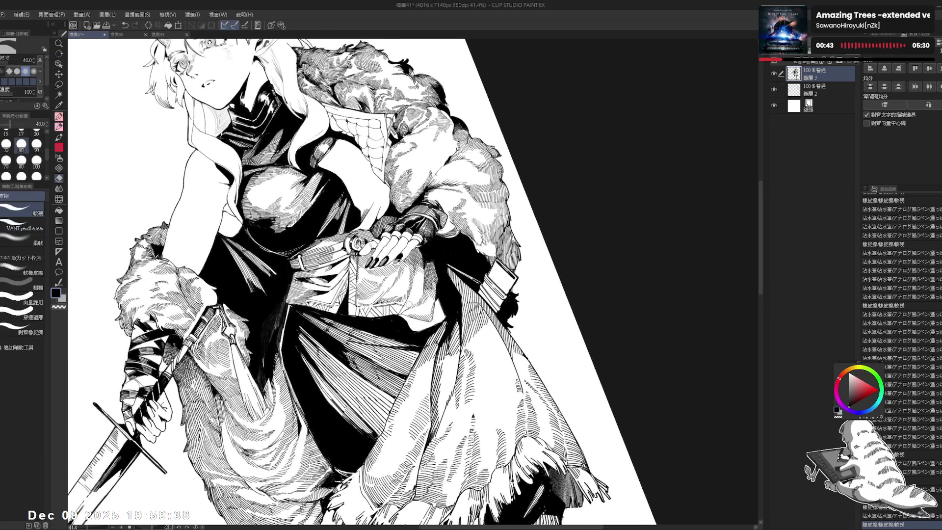
{"action": "key", "text": "r"}
{"action": "left_click_drag", "start_coordinate": [393, 196], "coordinate": [338, 162]}
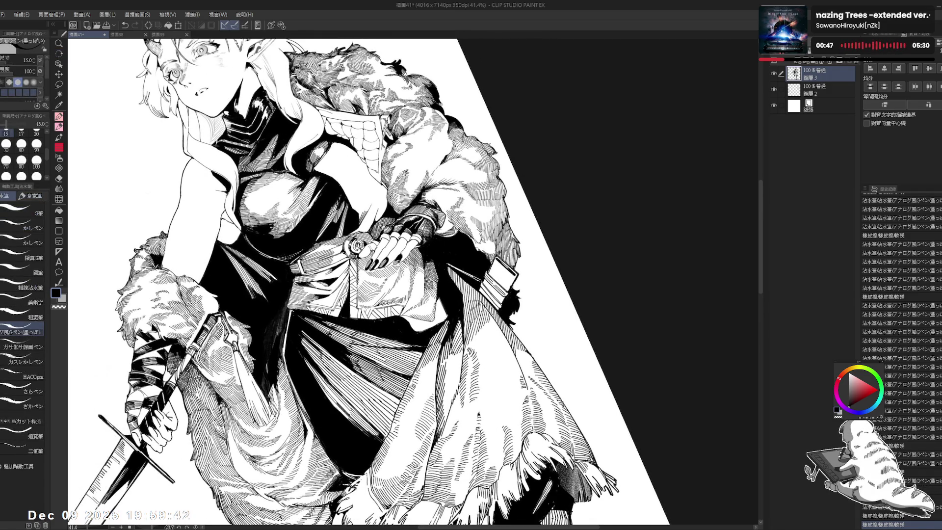
{"action": "left_click_drag", "start_coordinate": [392, 196], "coordinate": [343, 147]}
{"action": "key", "text": "g"}
{"action": "key", "text": "p"}
{"action": "left_click_drag", "start_coordinate": [432, 297], "coordinate": [432, 309]}
{"action": "left_click_drag", "start_coordinate": [433, 300], "coordinate": [435, 311]}
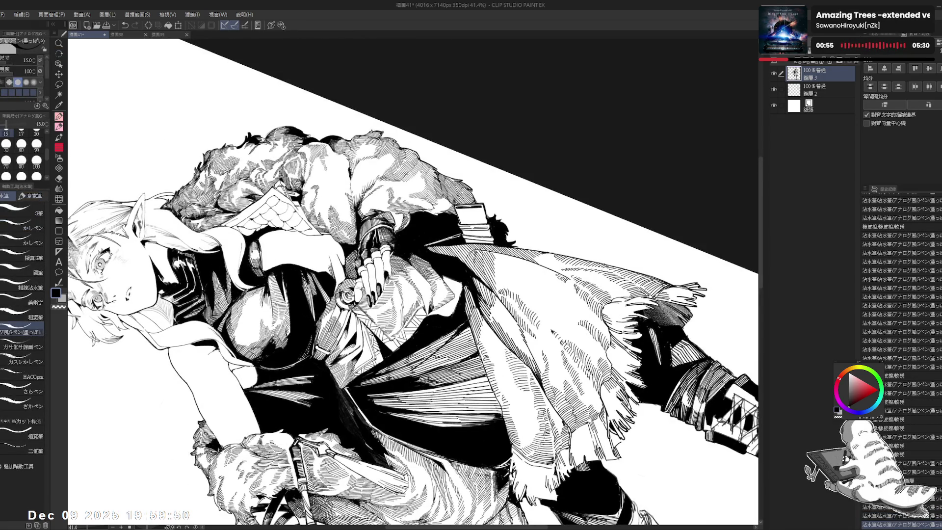
- Erase small stray marks around the torso after resetting the view
{"action": "key", "text": "ctrl+0"}
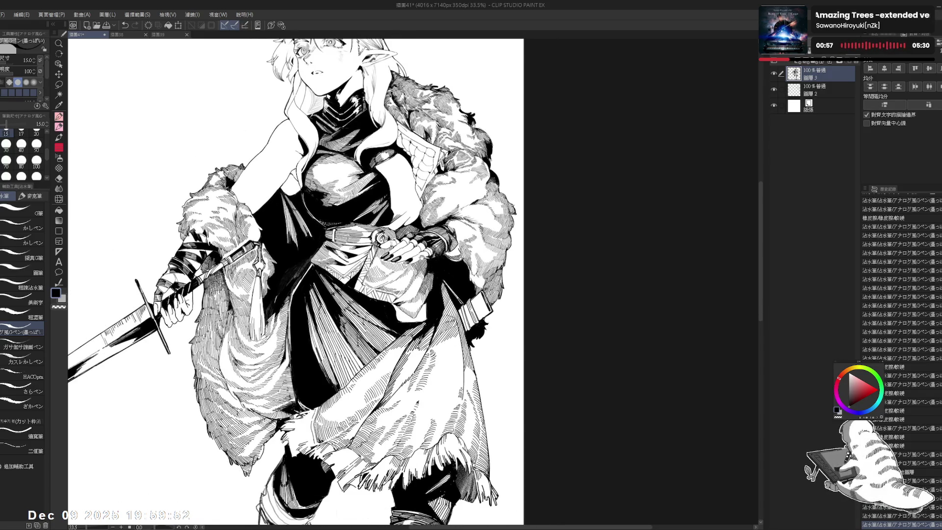
{"action": "key", "text": "e"}
{"action": "left_click_drag", "start_coordinate": [391, 305], "coordinate": [404, 323]}
{"action": "key", "text": "r"}
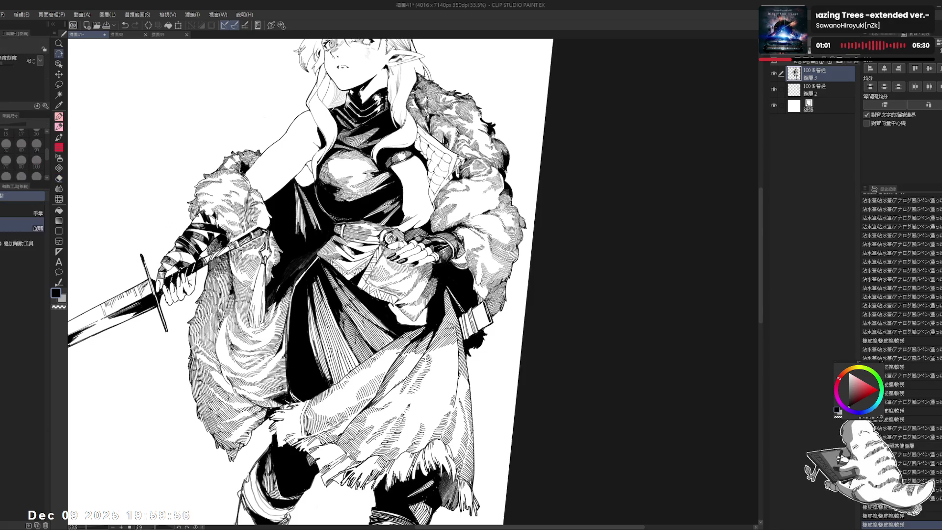
{"action": "left_click_drag", "start_coordinate": [399, 357], "coordinate": [390, 358]}
{"action": "key", "text": "e"}
{"action": "mouse_move", "coordinate": [388, 319]}
{"action": "left_mouse_down"}
{"action": "mouse_move", "coordinate": [373, 294]}
{"action": "mouse_move", "coordinate": [393, 310]}
{"action": "mouse_move", "coordinate": [412, 277]}
{"action": "mouse_move", "coordinate": [379, 264]}
{"action": "left_mouse_up"}
- Undo and redo the last pen stroke, then reset the view rotation upright
{"action": "key", "text": "r"}
{"action": "key", "text": "p"}
{"action": "key", "text": "r"}
{"action": "key", "text": "p"}
{"action": "key", "text": "ctrl+z"}
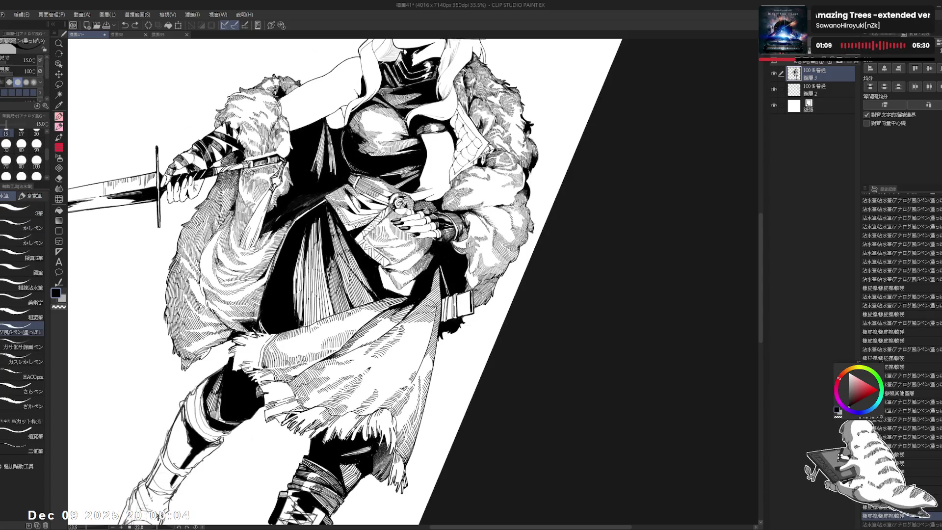
{"action": "key", "text": "ctrl+y"}
{"action": "key", "text": "ctrl+at"}
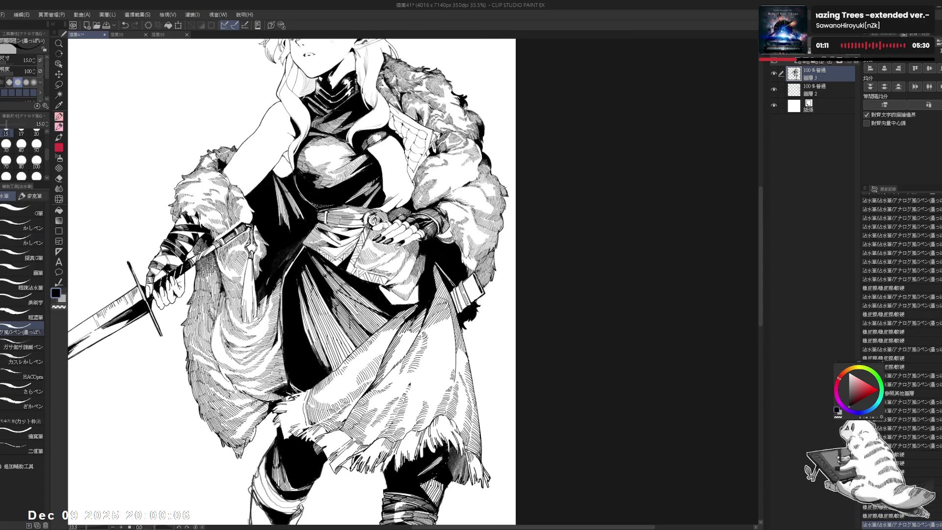
{"action": "key", "text": "ctrl+minus"}
- Lighten a small spot beside the belt buckle with the eraser
{"action": "key", "text": "r"}
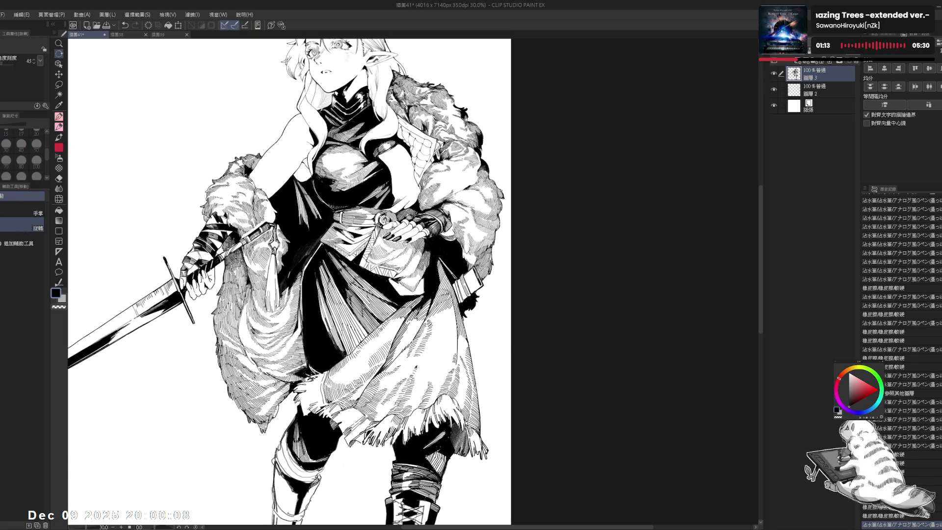
{"action": "left_click_drag", "start_coordinate": [431, 237], "coordinate": [412, 265]}
{"action": "key", "text": "p"}
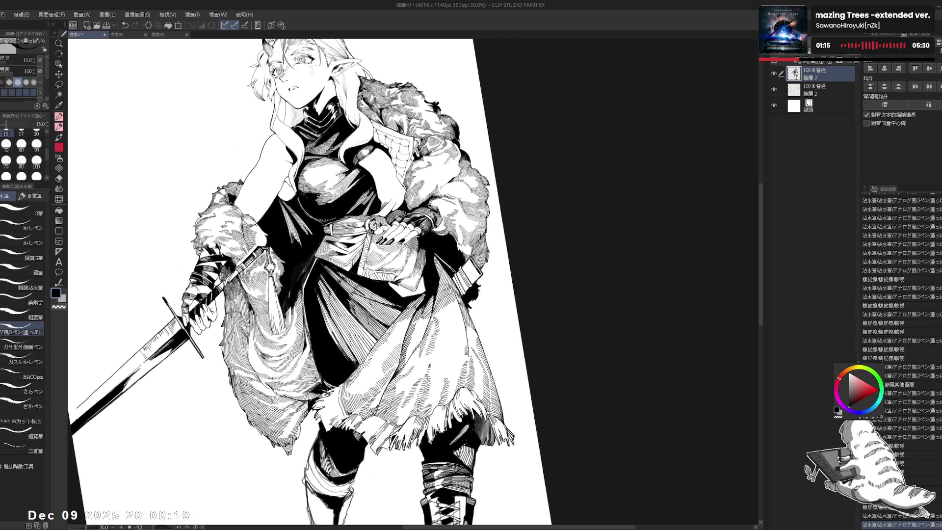
{"action": "key", "text": "e"}
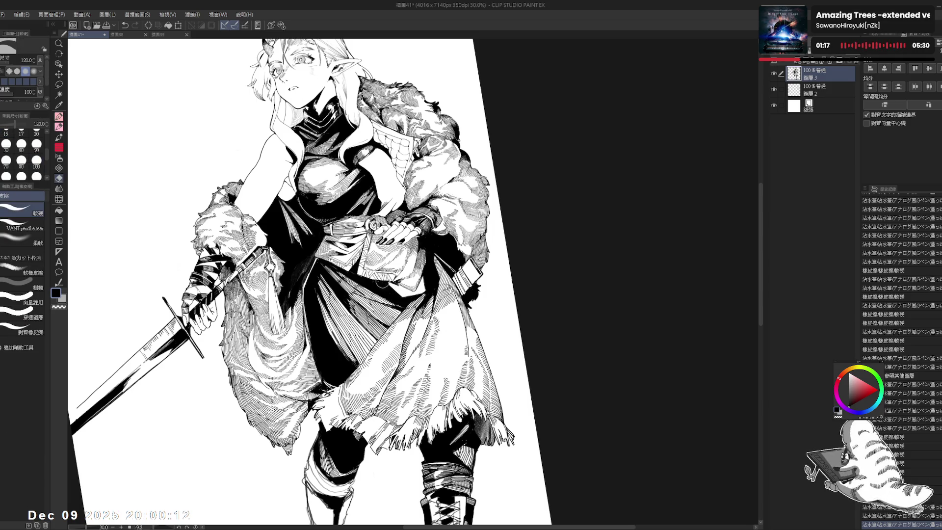
{"action": "mouse_move", "coordinate": [375, 277]}
{"action": "left_mouse_down"}
{"action": "mouse_move", "coordinate": [376, 299]}
{"action": "mouse_move", "coordinate": [393, 285]}
{"action": "left_mouse_up"}
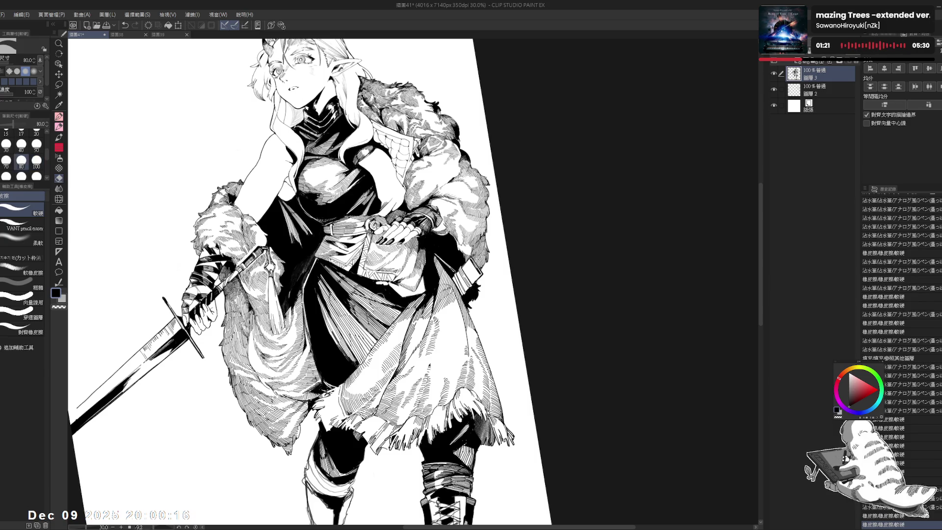
{"action": "key", "text": "p"}
- Enlarge the pen to size 17 and ink a small correction stroke after rotating the canvas
{"action": "key", "text": "ctrl+z"}
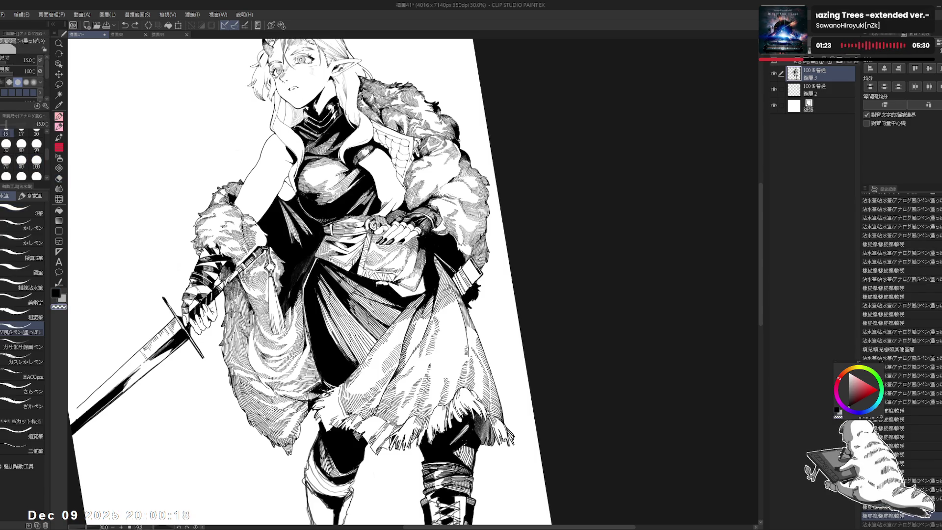
{"action": "key", "text": "ctrl+y"}
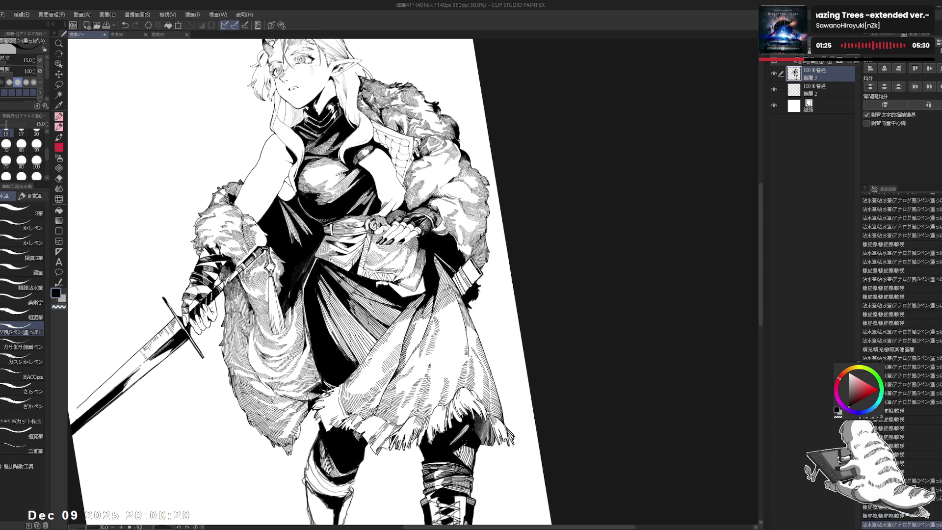
{"action": "key", "text": "bracketright"}
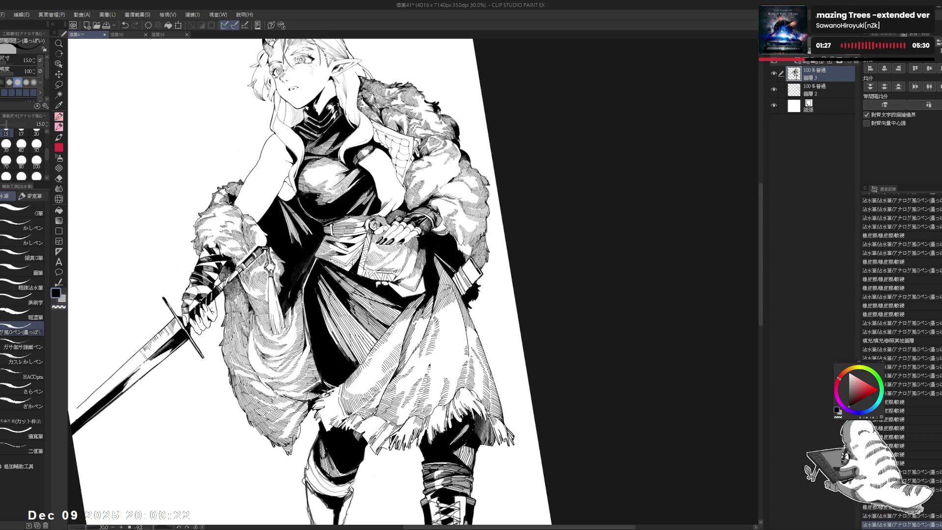
{"action": "left_click_drag", "start_coordinate": [442, 196], "coordinate": [491, 319]}
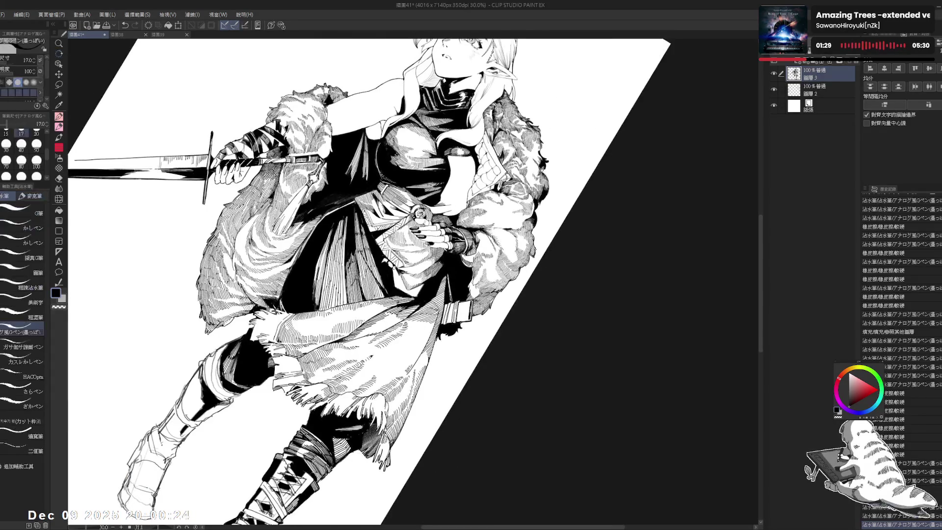
{"action": "left_click_drag", "start_coordinate": [412, 275], "coordinate": [393, 255]}
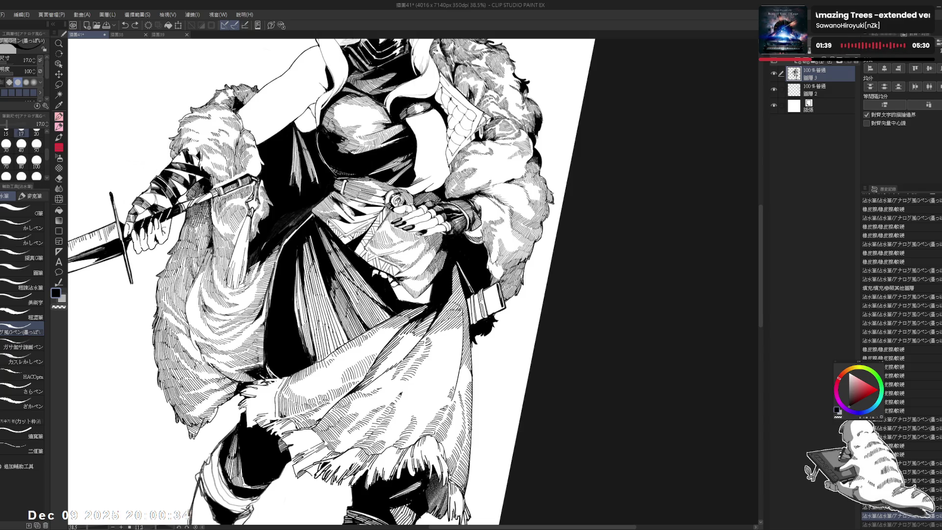
{"action": "left_click_drag", "start_coordinate": [442, 147], "coordinate": [471, 191]}
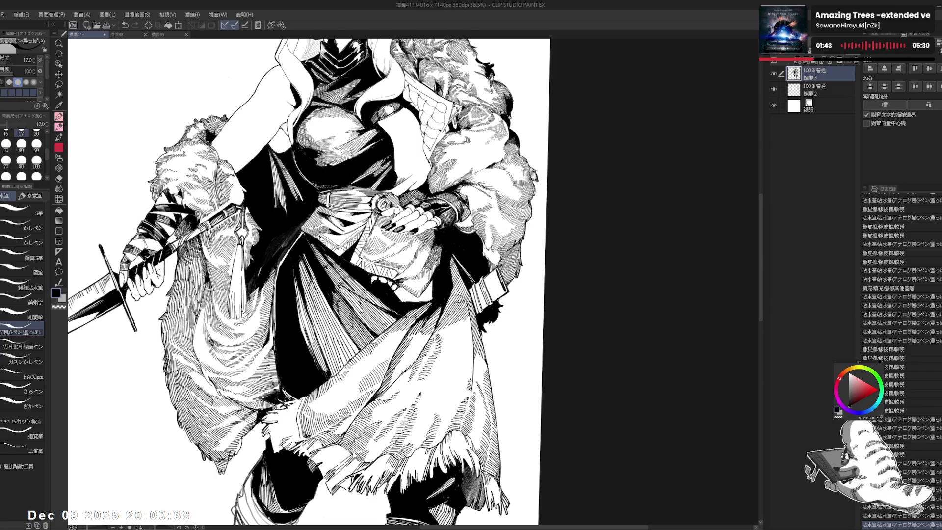
{"action": "mouse_move", "coordinate": [344, 123]}
{"action": "left_mouse_down"}
{"action": "mouse_move", "coordinate": [393, 139]}
{"action": "mouse_move", "coordinate": [418, 221]}
{"action": "mouse_move", "coordinate": [384, 296]}
{"action": "mouse_move", "coordinate": [378, 285]}
{"action": "left_mouse_up"}
{"action": "key", "text": "e"}
{"action": "key", "text": "p"}
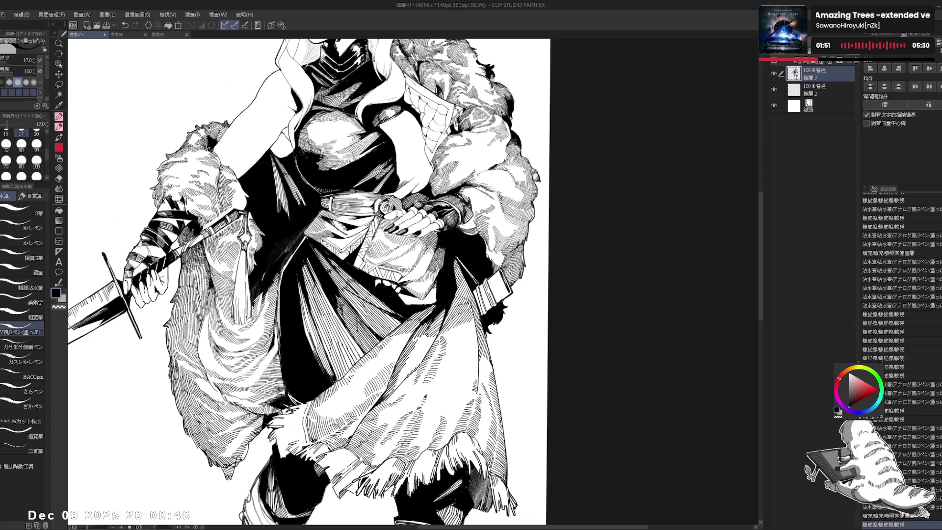
{"action": "left_click_drag", "start_coordinate": [377, 285], "coordinate": [381, 290]}
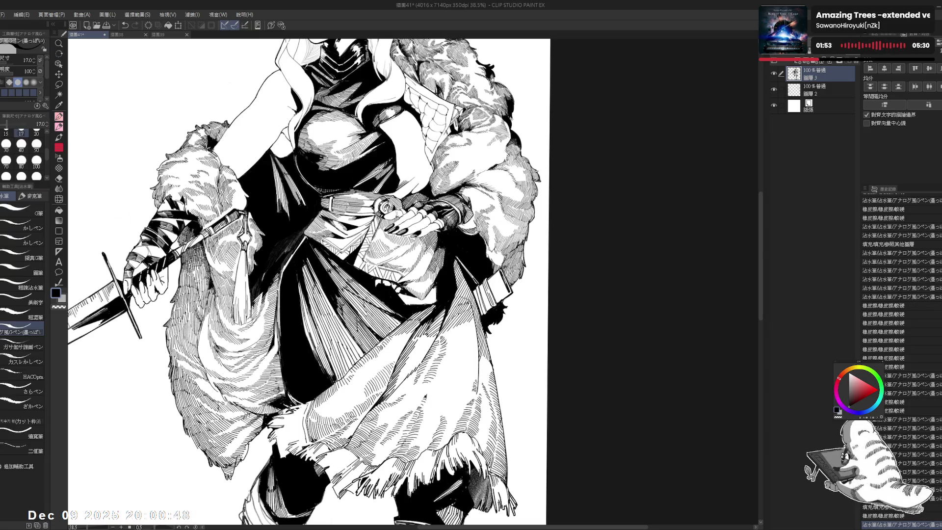
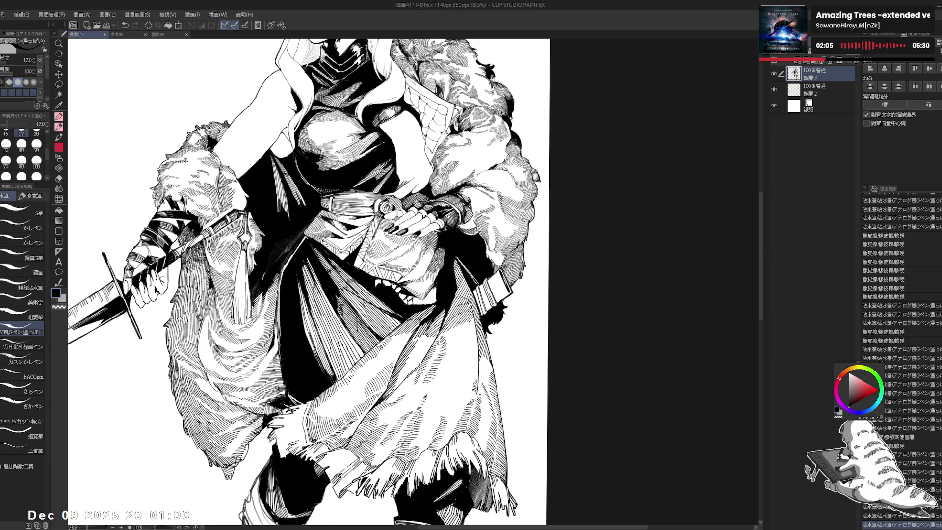
- Reframe the view on the fur cloak and tilt the canvas about six degrees for inking
{"action": "key", "text": "bracketright"}
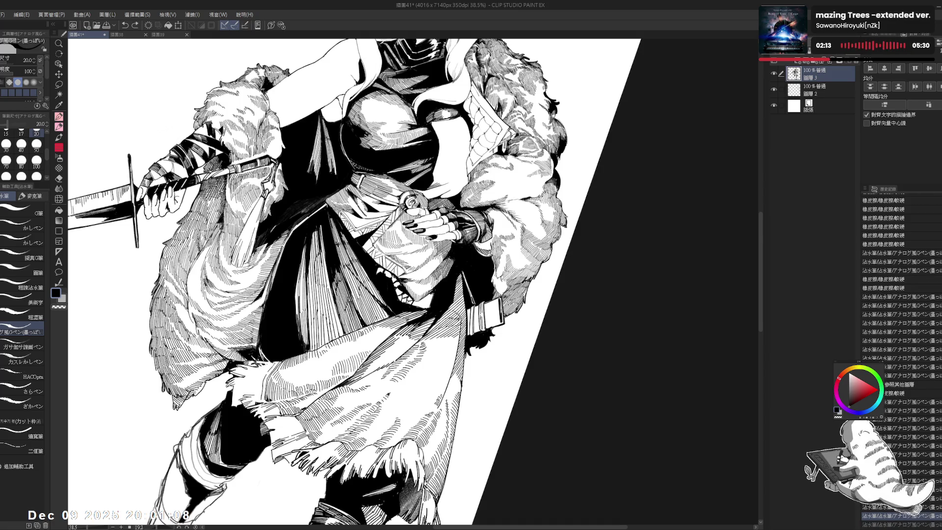
{"action": "key", "text": "ctrl+at"}
{"action": "mouse_move", "coordinate": [314, 295]}
{"action": "left_mouse_down"}
{"action": "mouse_move", "coordinate": [319, 268]}
{"action": "mouse_move", "coordinate": [309, 298]}
{"action": "left_mouse_up"}
{"action": "scroll", "coordinate": [311, 285], "scroll_direction": "down", "scroll_amount": 1}
{"action": "key", "text": "r"}
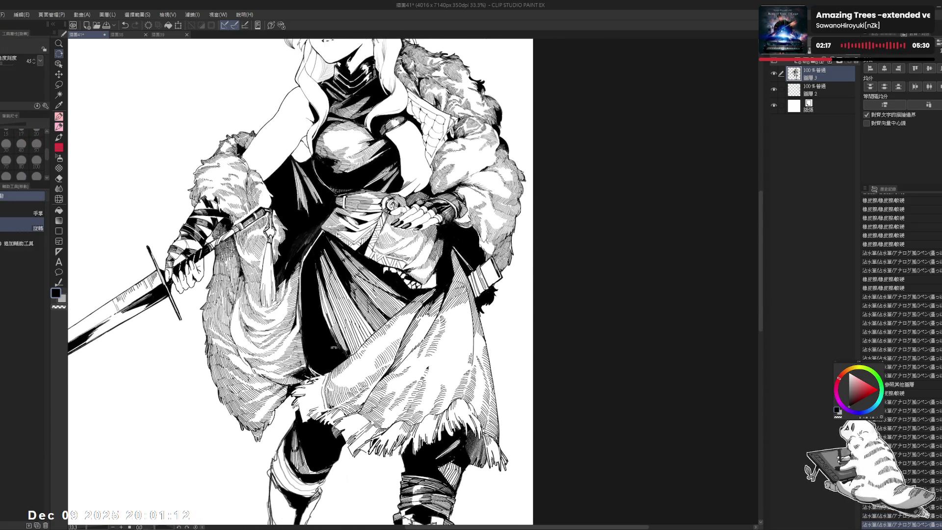
{"action": "left_click_drag", "start_coordinate": [393, 197], "coordinate": [373, 216]}
{"action": "key", "text": "p"}
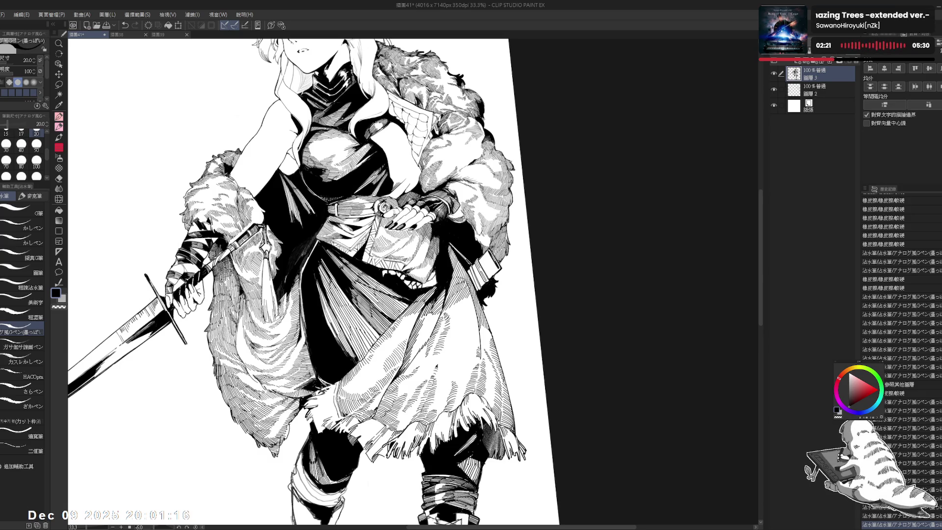
- Erase a small stray mark and ink another hatch stroke on the fur
{"action": "key", "text": "e"}
{"action": "left_click_drag", "start_coordinate": [410, 283], "coordinate": [416, 285]}
{"action": "key", "text": "p"}
{"action": "key", "text": "e"}
{"action": "key", "text": "p"}
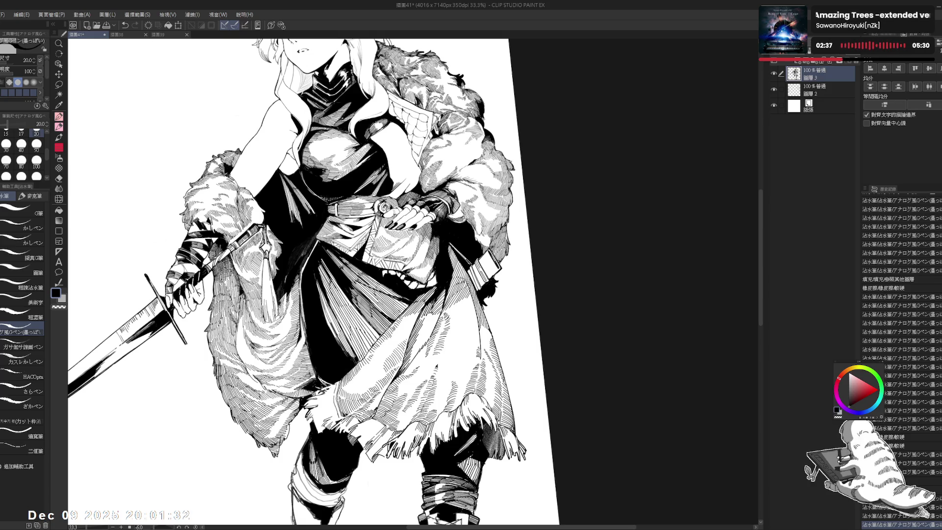
{"action": "left_click_drag", "start_coordinate": [414, 284], "coordinate": [438, 281]}
{"action": "scroll", "coordinate": [314, 285], "scroll_direction": "down", "scroll_amount": 2}
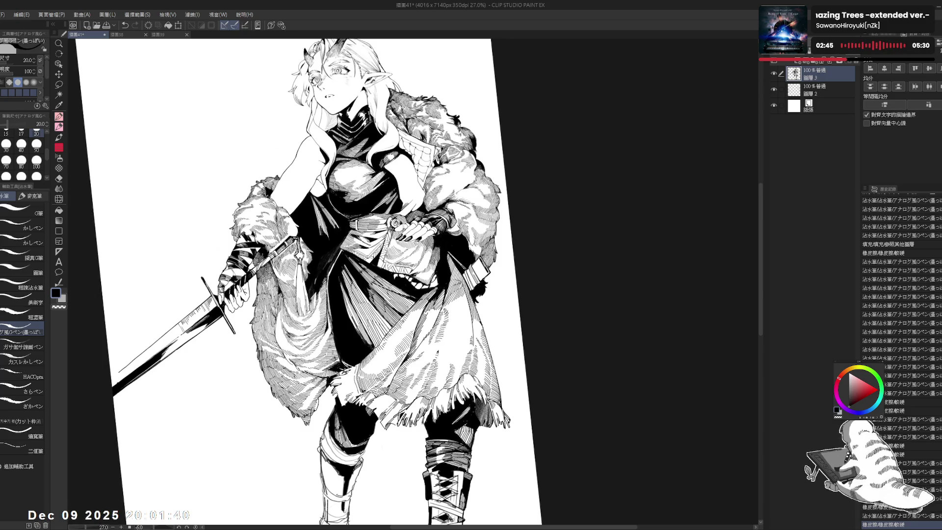
{"action": "scroll", "coordinate": [433, 251], "scroll_direction": "up", "scroll_amount": 2}
- Erase a stray line on the drawing, then undo and redo the last pen stroke
{"action": "key", "text": "e"}
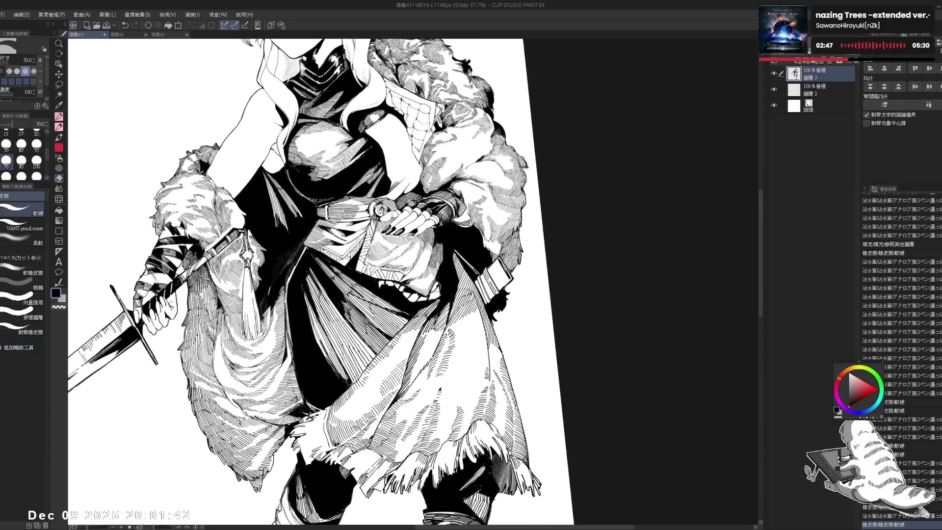
{"action": "left_click_drag", "start_coordinate": [433, 282], "coordinate": [439, 289]}
{"action": "key", "text": "p"}
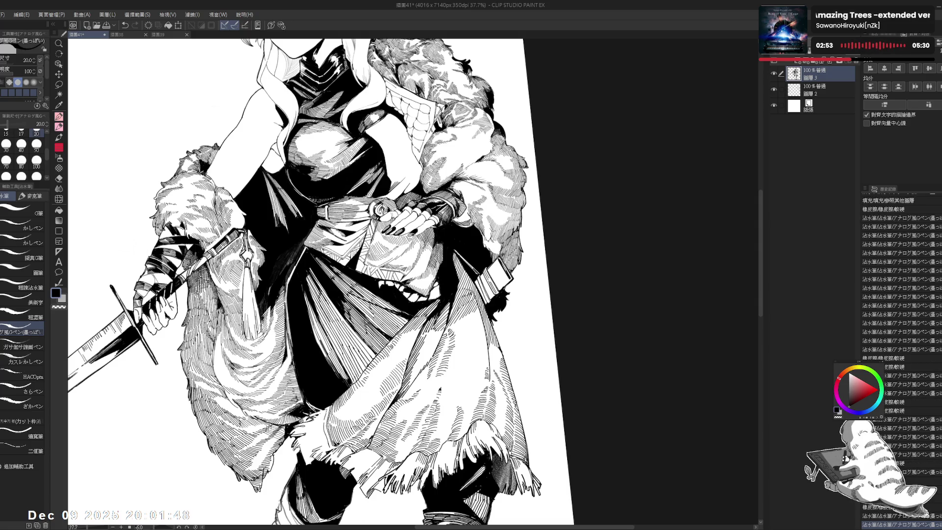
{"action": "key", "text": "ctrl+z"}
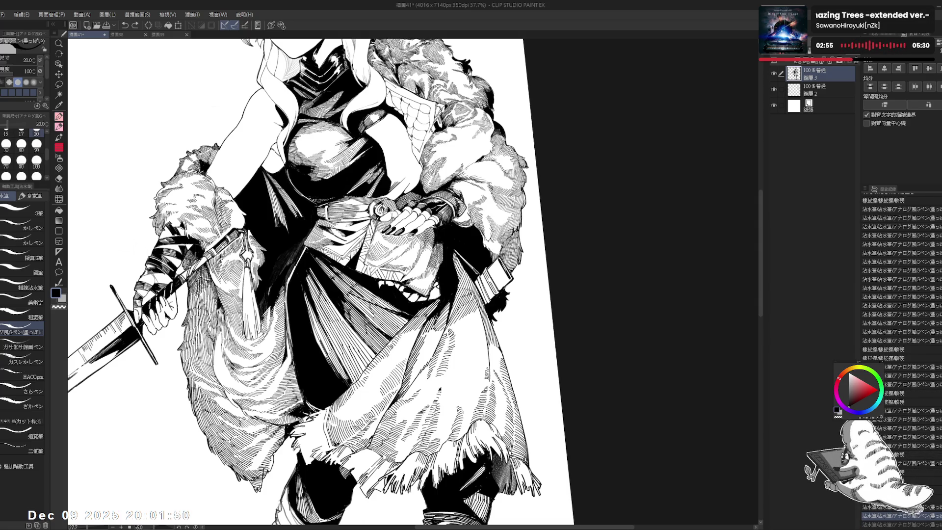
{"action": "key", "text": "ctrl+y"}
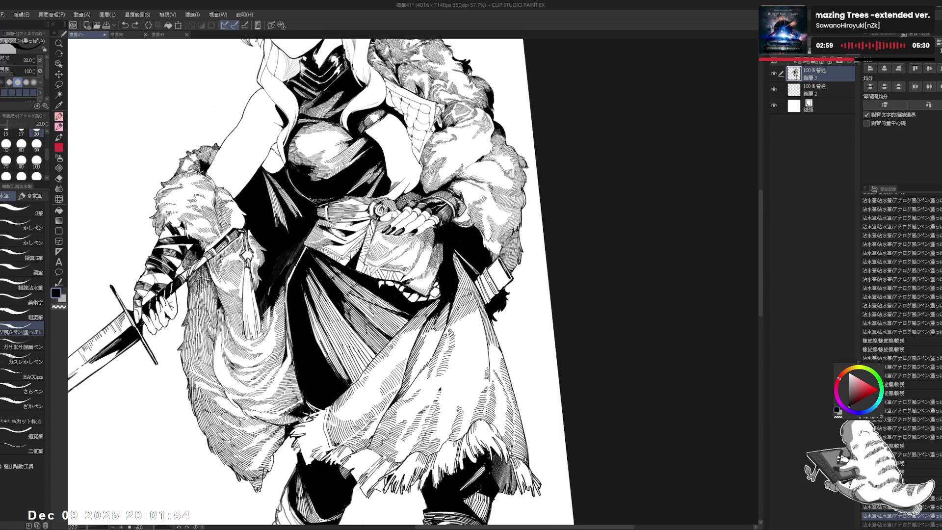
{"action": "key", "text": "ctrl+y"}
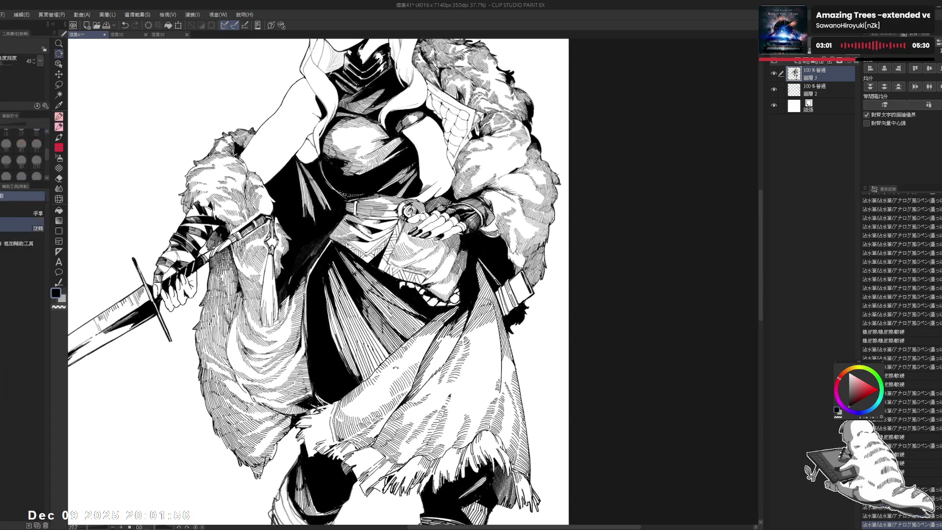
{"action": "key", "text": "e"}
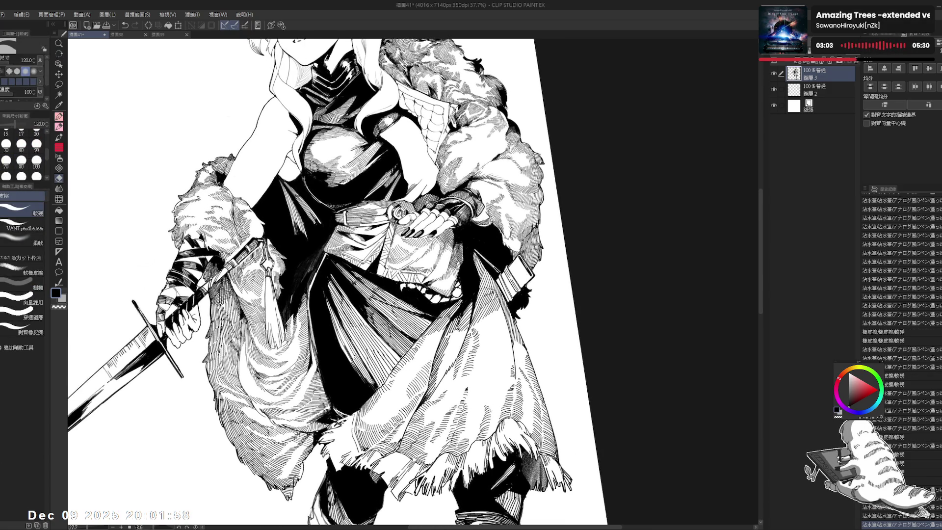
{"action": "key", "text": "p"}
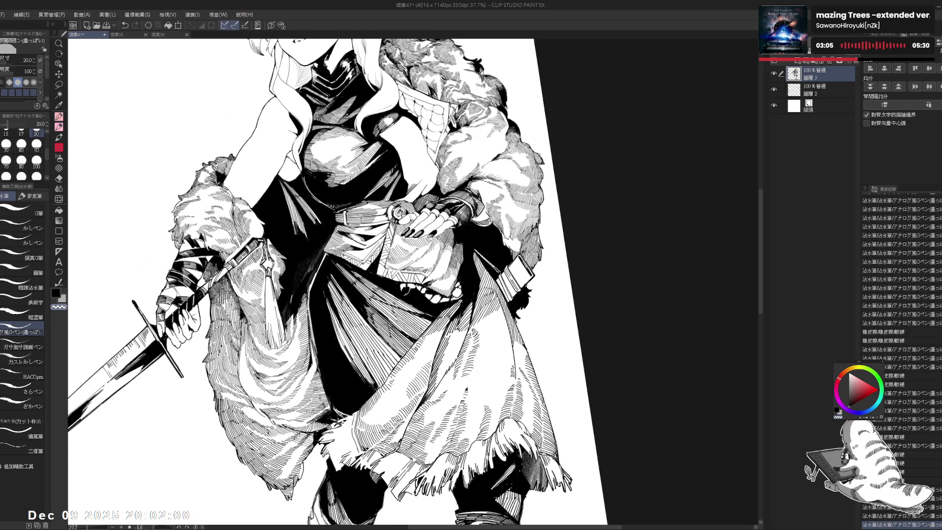
- Enlarge the pen to size 30 and tilt the canvas counter-clockwise for more hatching
{"action": "key", "text": "bracketright"}
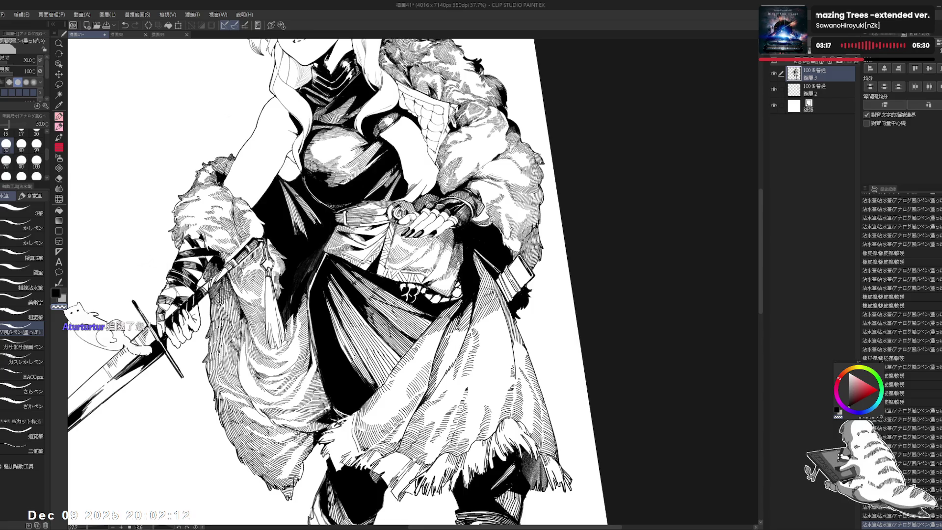
{"action": "key", "text": "ctrl+minus"}
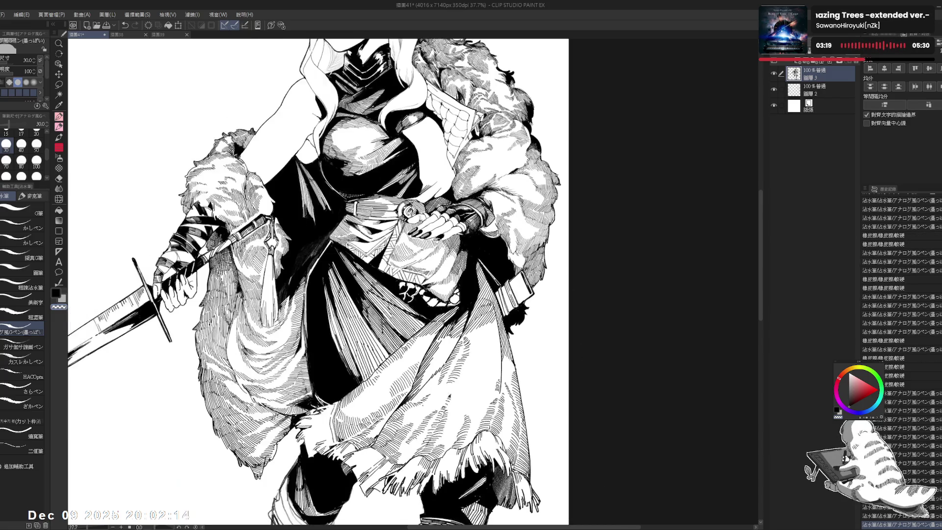
{"action": "left_click_drag", "start_coordinate": [392, 147], "coordinate": [343, 157]}
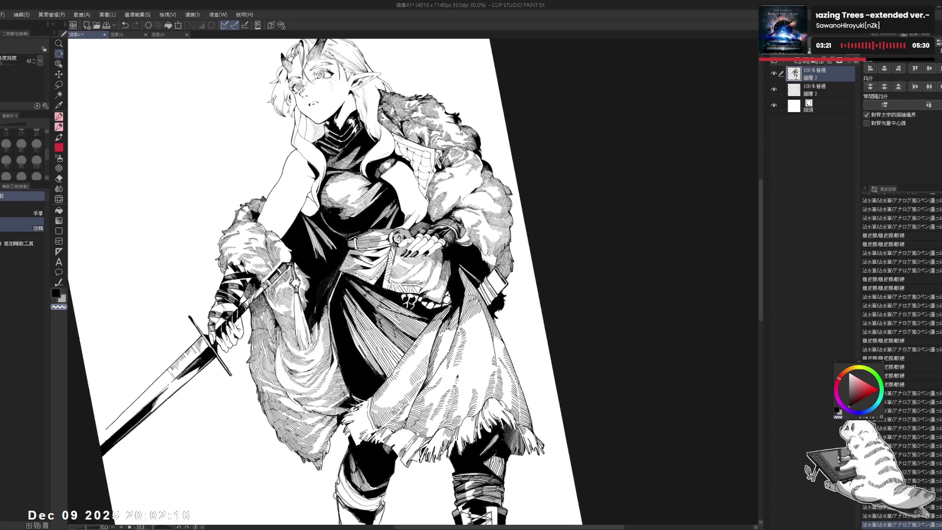
{"action": "key", "text": "p"}
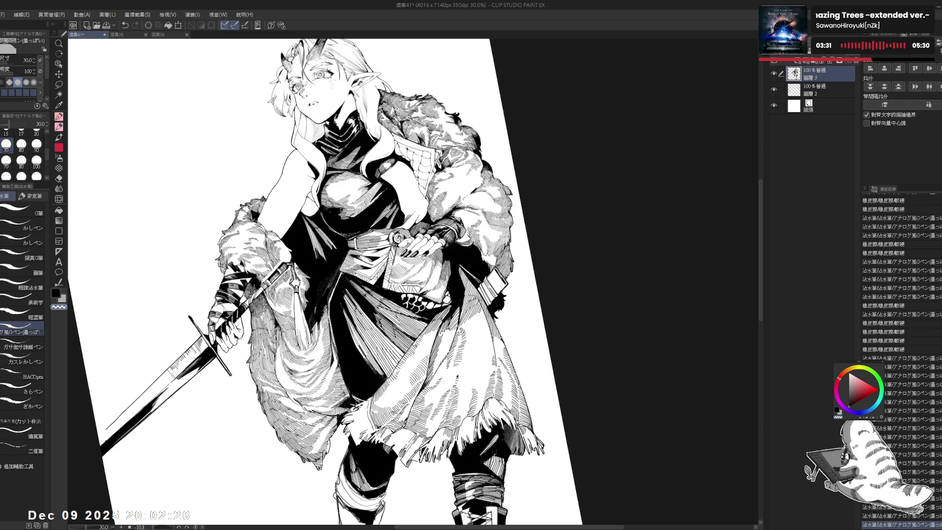
{"action": "key", "text": "ctrl+0"}
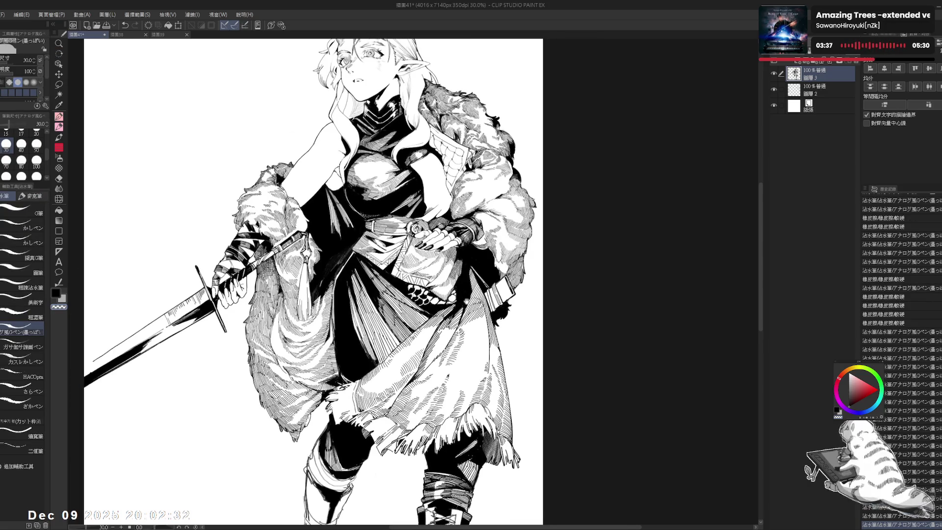
{"action": "scroll", "coordinate": [314, 282], "scroll_direction": "down", "scroll_amount": 1}
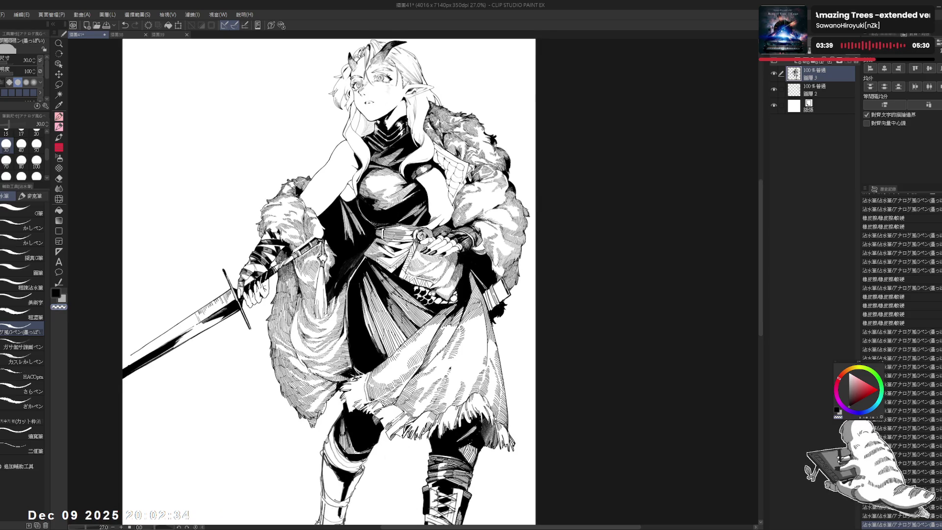
- Ink another black hatching stroke and tilt the canvas further
{"action": "scroll", "coordinate": [452, 296], "scroll_direction": "up", "scroll_amount": 2}
{"action": "key", "text": "x"}
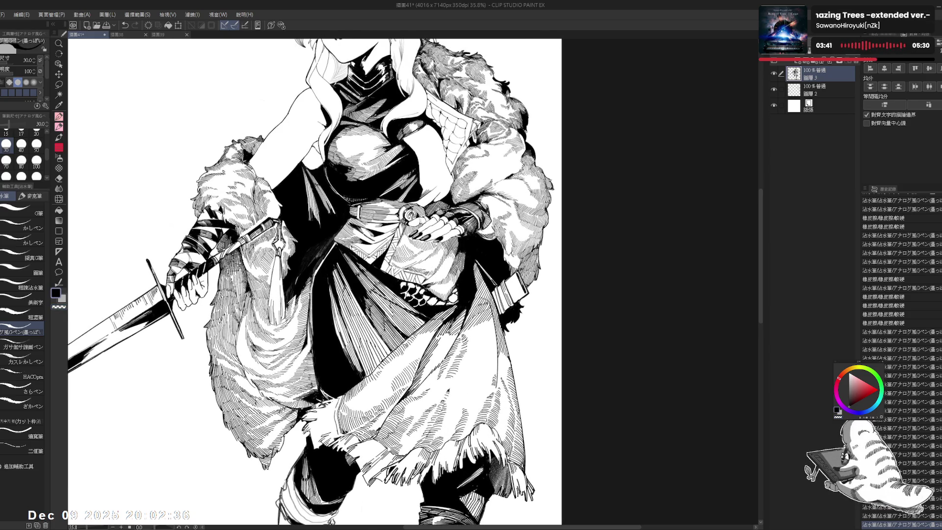
{"action": "key", "text": "e"}
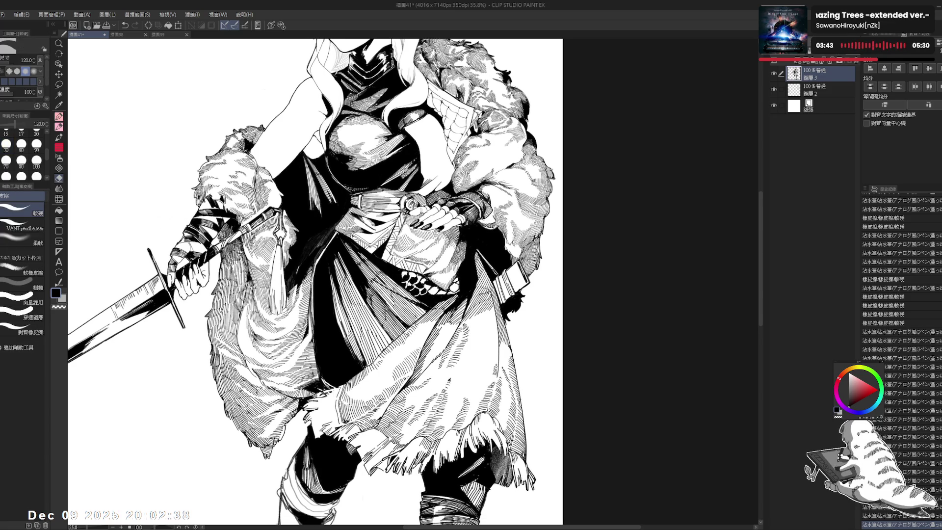
{"action": "key", "text": "p"}
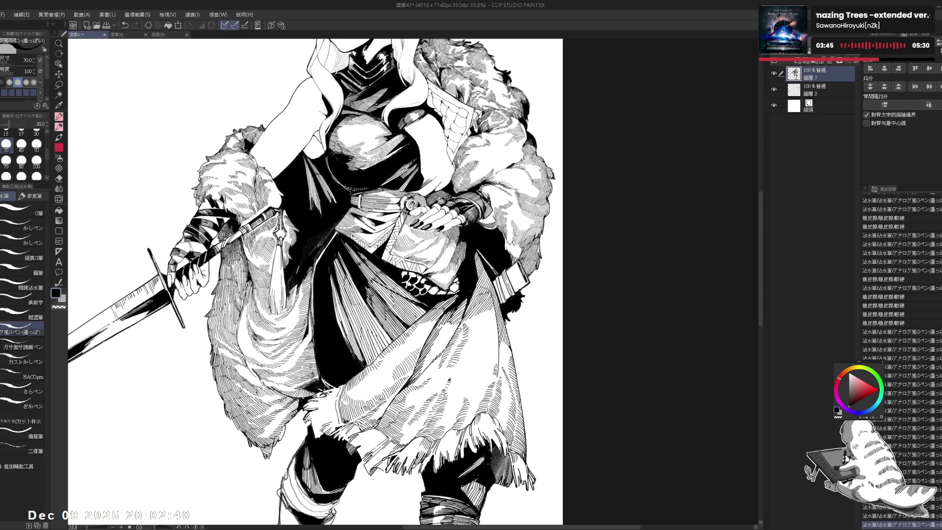
{"action": "left_click_drag", "start_coordinate": [275, 231], "coordinate": [282, 235]}
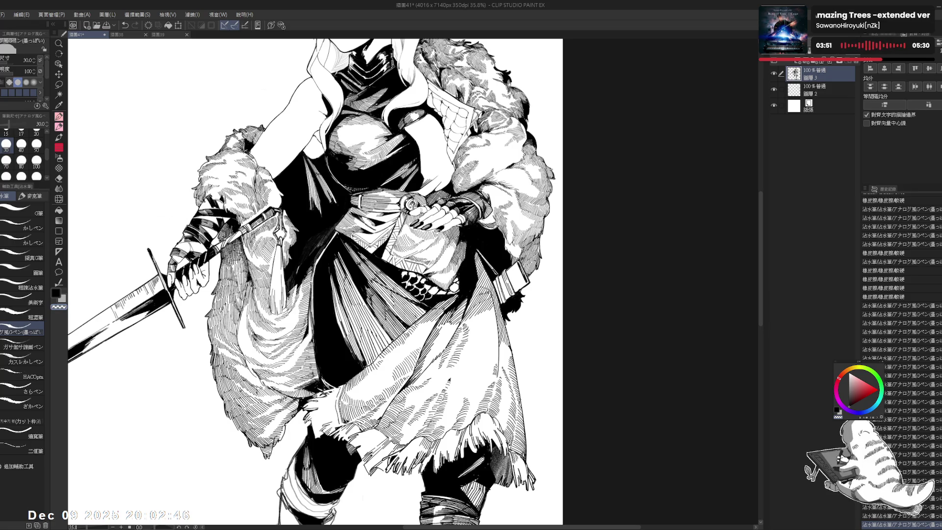
{"action": "scroll", "coordinate": [314, 282], "scroll_direction": "down", "scroll_amount": 1}
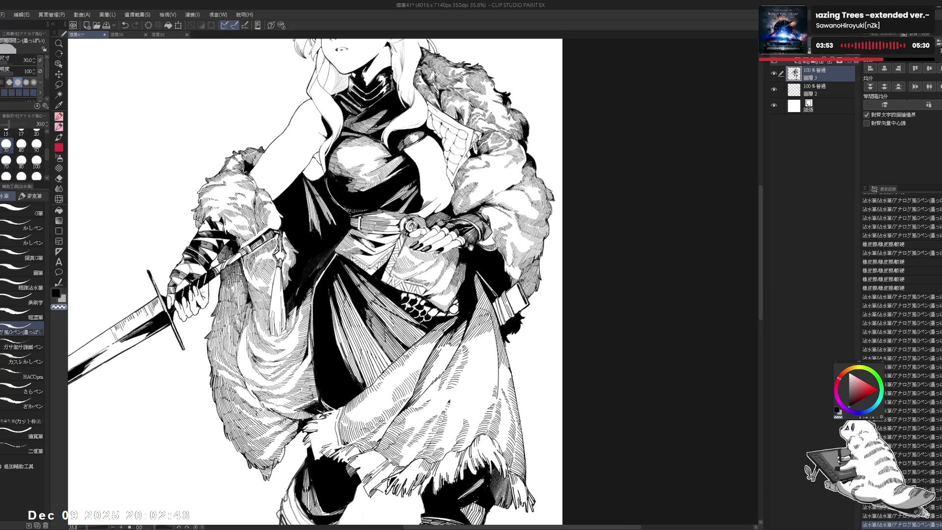
{"action": "scroll", "coordinate": [312, 283], "scroll_direction": "down", "scroll_amount": 1}
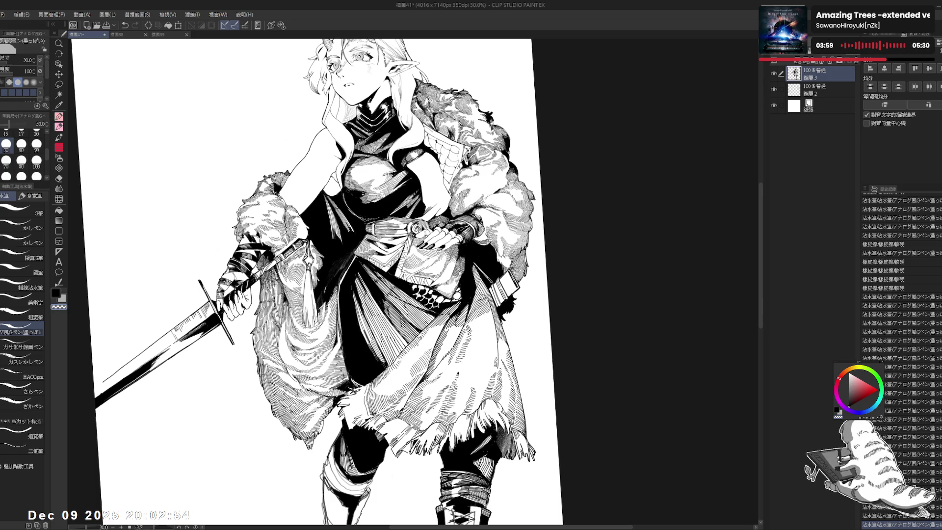
{"action": "key", "text": "minus"}
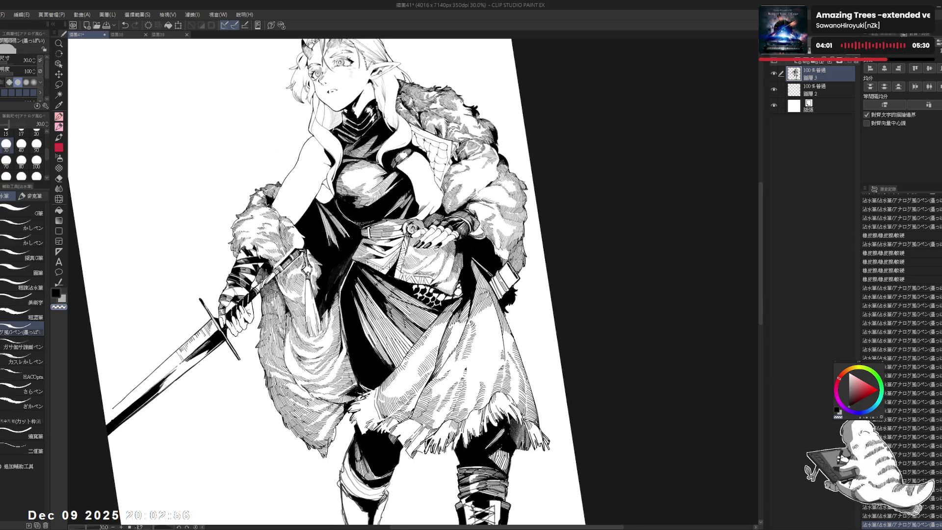
- Undo and redo strokes, shrink the pen to size 20, and rotate the canvas about twenty degrees
{"action": "key", "text": "c"}
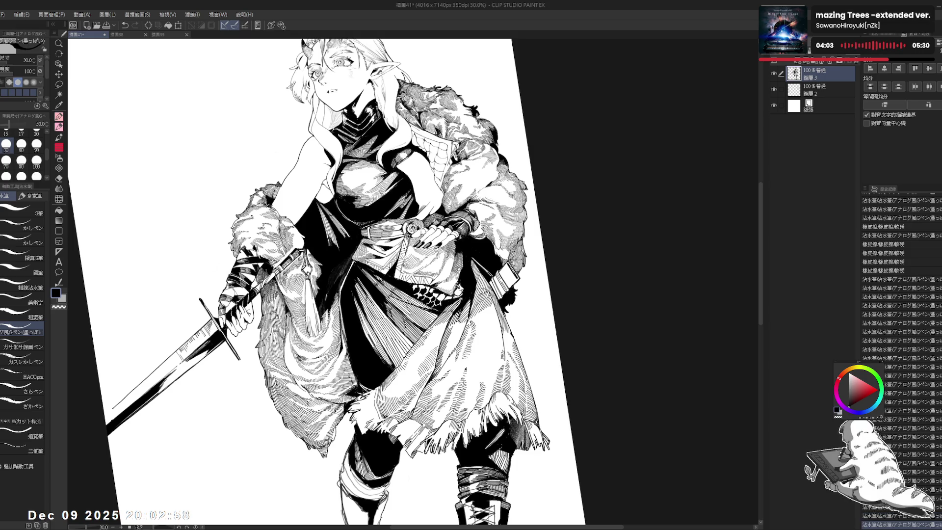
{"action": "key", "text": "ctrl+plus"}
{"action": "key", "text": "ctrl+z"}
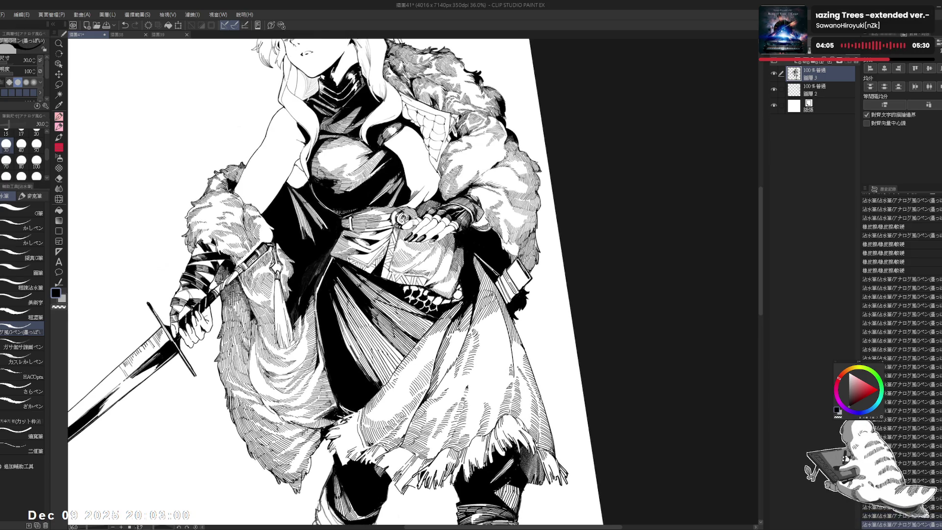
{"action": "key", "text": "ctrl+y"}
{"action": "key", "text": "ctrl+y"}
{"action": "left_click", "coordinate": [36, 132]}
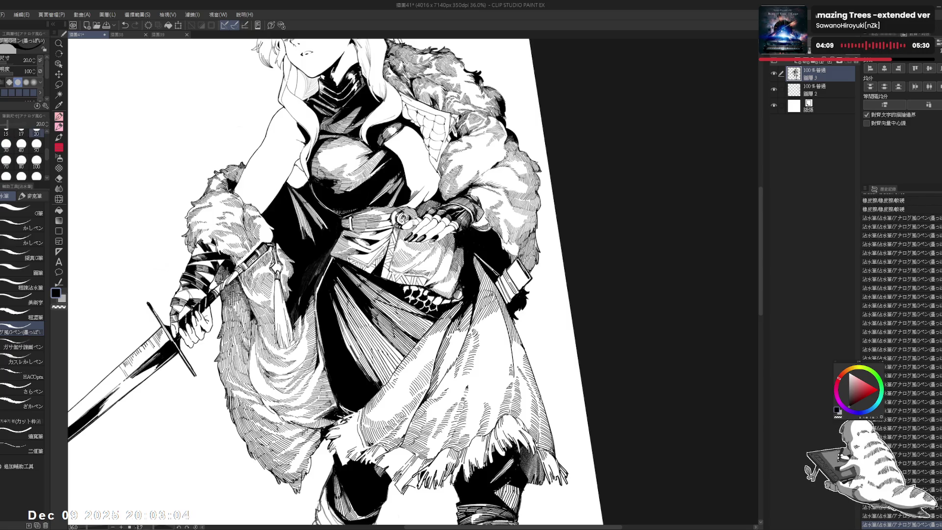
{"action": "key", "text": "r"}
{"action": "left_click_drag", "start_coordinate": [441, 147], "coordinate": [373, 113]}
{"action": "key", "text": "p"}
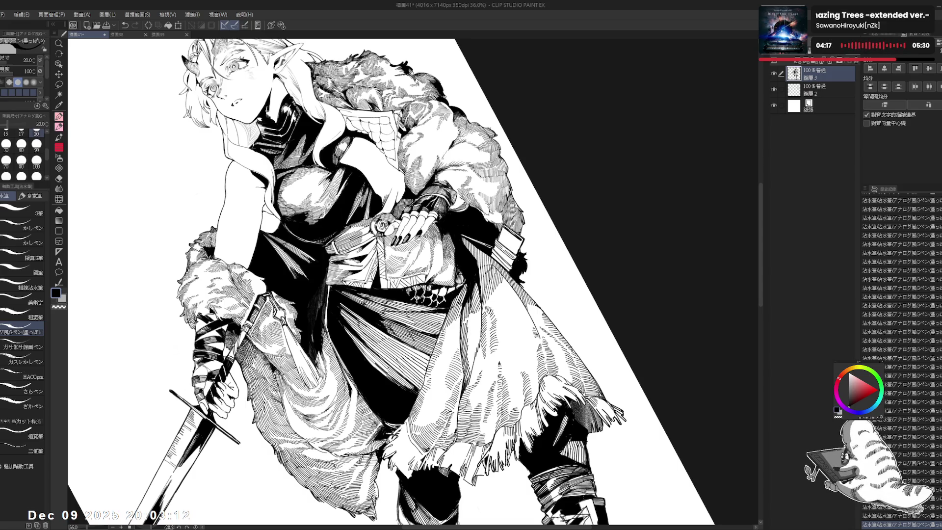
- Erase stray hatching patches on the skirt with the hard eraser at size 60
{"action": "key", "text": "e"}
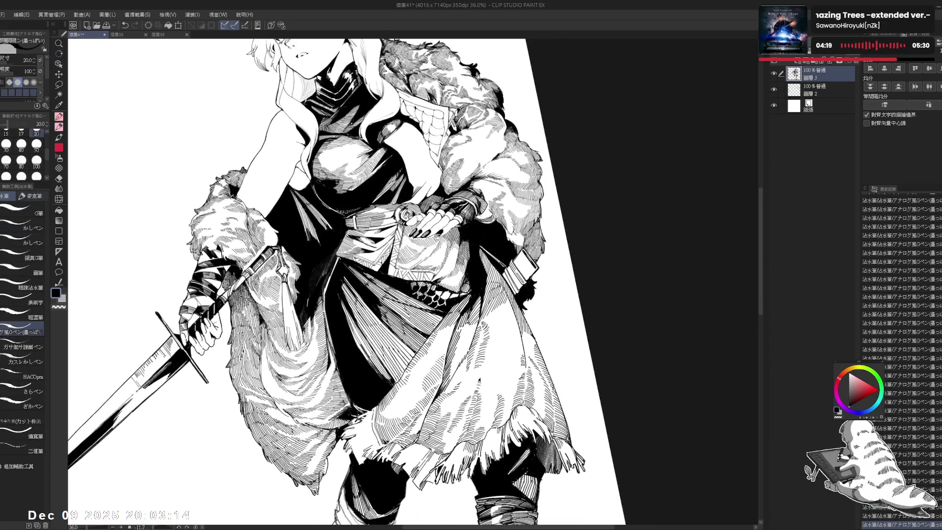
{"action": "key", "text": "bracketleft"}
{"action": "key", "text": "bracketleft"}
{"action": "key", "text": "bracketleft"}
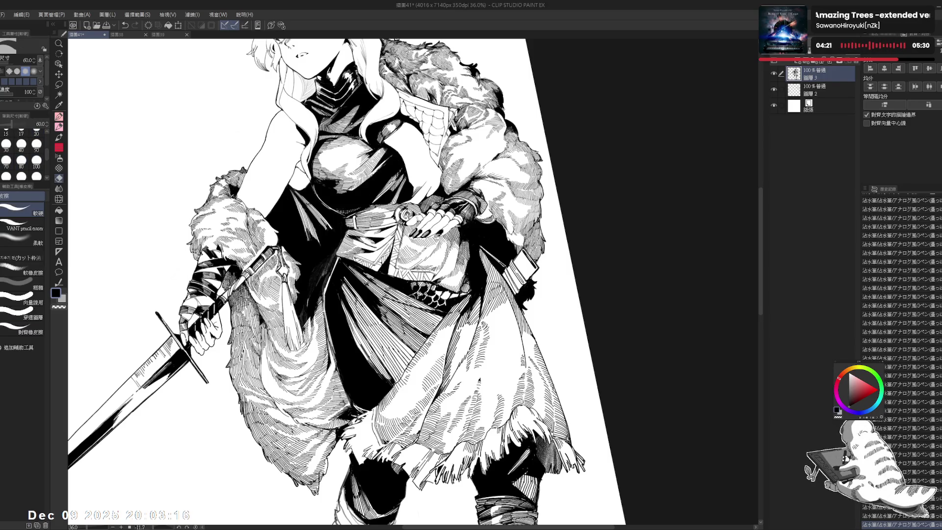
{"action": "mouse_move", "coordinate": [409, 312]}
{"action": "left_mouse_down"}
{"action": "mouse_move", "coordinate": [433, 313]}
{"action": "mouse_move", "coordinate": [418, 319]}
{"action": "mouse_move", "coordinate": [430, 328]}
{"action": "mouse_move", "coordinate": [438, 312]}
{"action": "left_mouse_up"}
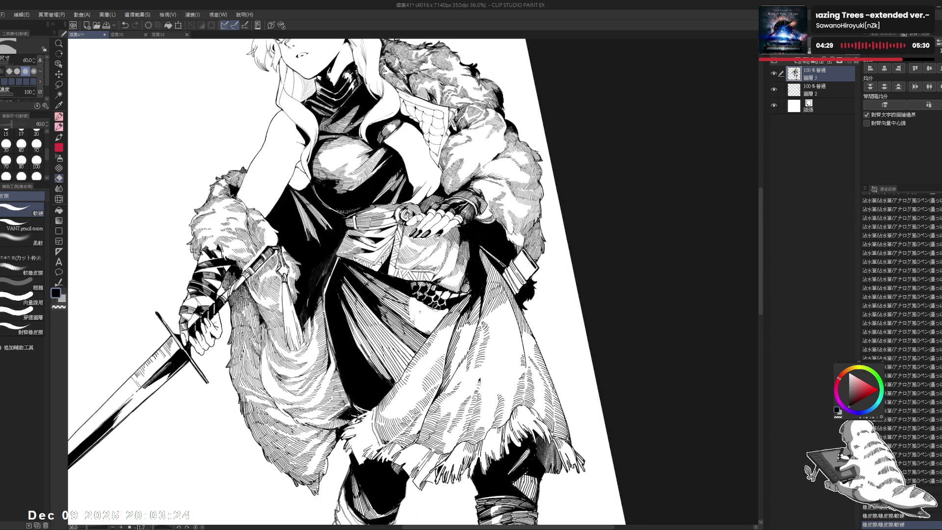
{"action": "mouse_move", "coordinate": [423, 328]}
{"action": "left_mouse_down"}
{"action": "mouse_move", "coordinate": [422, 314]}
{"action": "mouse_move", "coordinate": [415, 322]}
{"action": "left_mouse_up"}
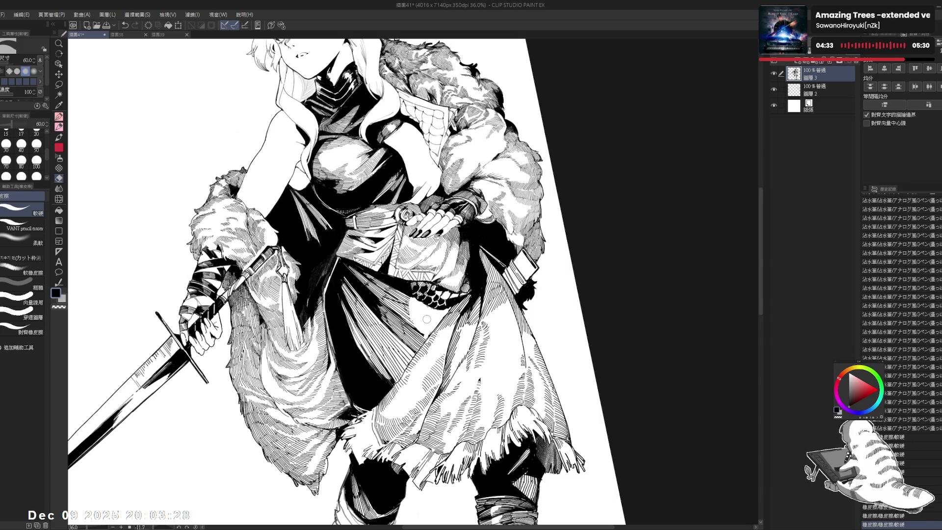
- Resize the eraser from 100 to 50 and dab out a small stray mark
{"action": "key", "text": "p"}
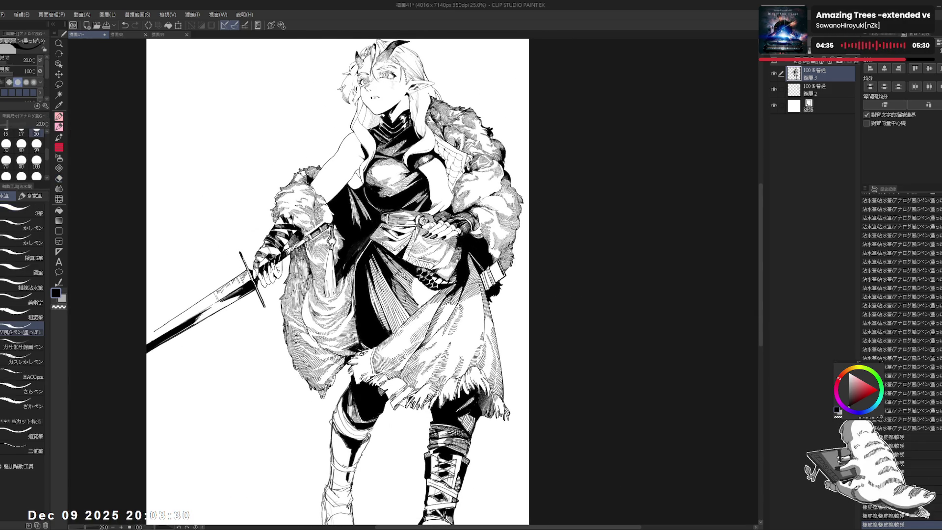
{"action": "scroll", "coordinate": [398, 278], "scroll_direction": "up", "scroll_amount": 2}
{"action": "key", "text": "e"}
{"action": "key", "text": "bracketright"}
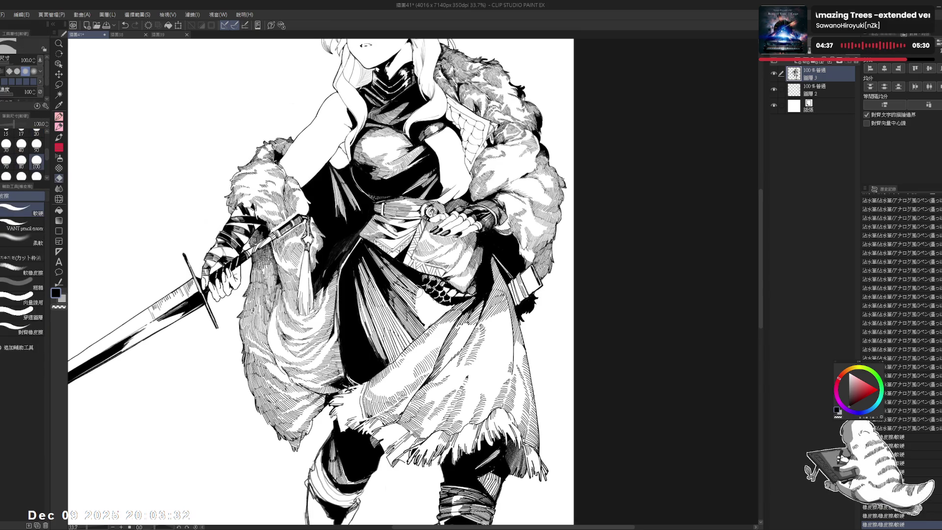
{"action": "left_click_drag", "start_coordinate": [425, 322], "coordinate": [346, 385]}
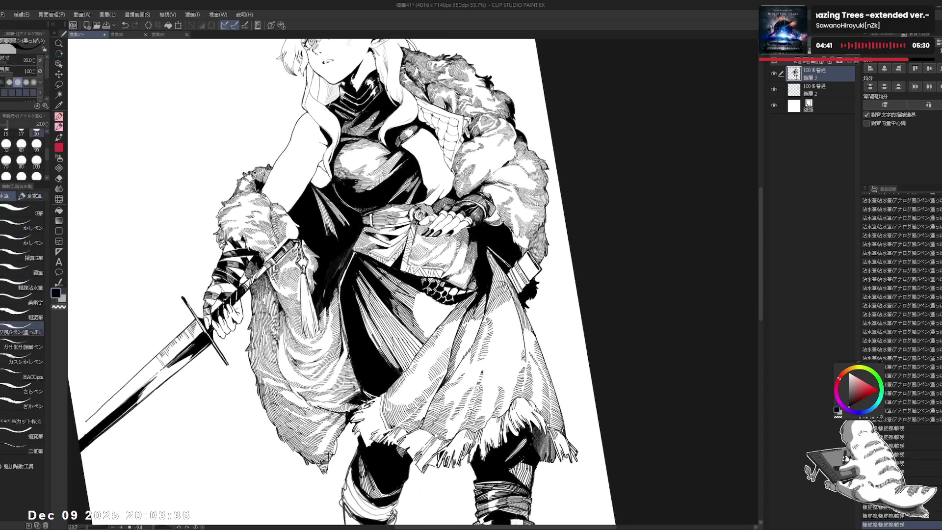
{"action": "key", "text": "bracketleft"}
{"action": "key", "text": "bracketleft"}
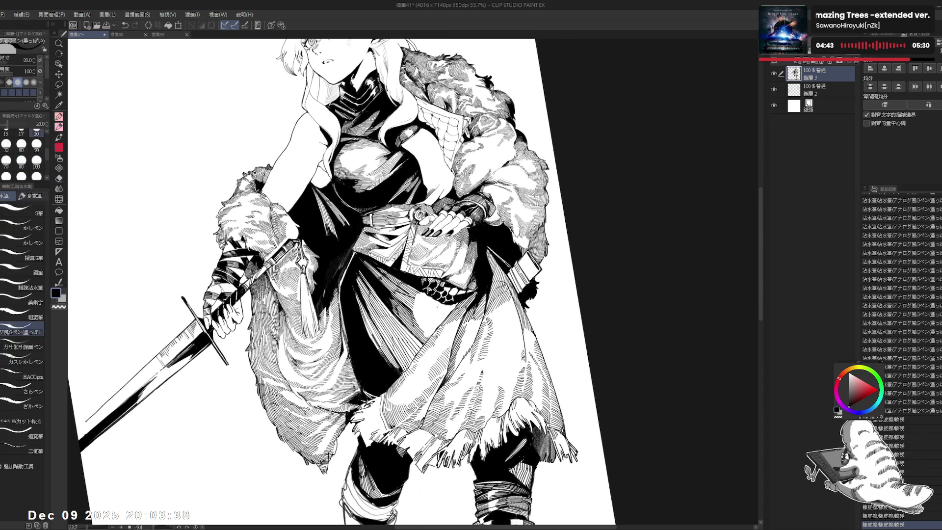
{"action": "left_click", "coordinate": [440, 302]}
- Set the pen to size 30, undo the last stroke, and erase a spot near the chain belt
{"action": "key", "text": "p"}
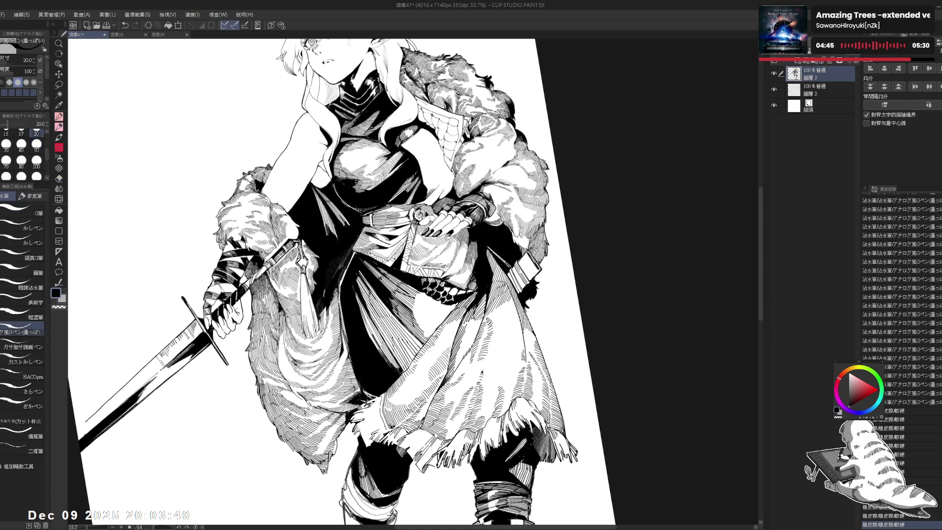
{"action": "key", "text": "bracketright"}
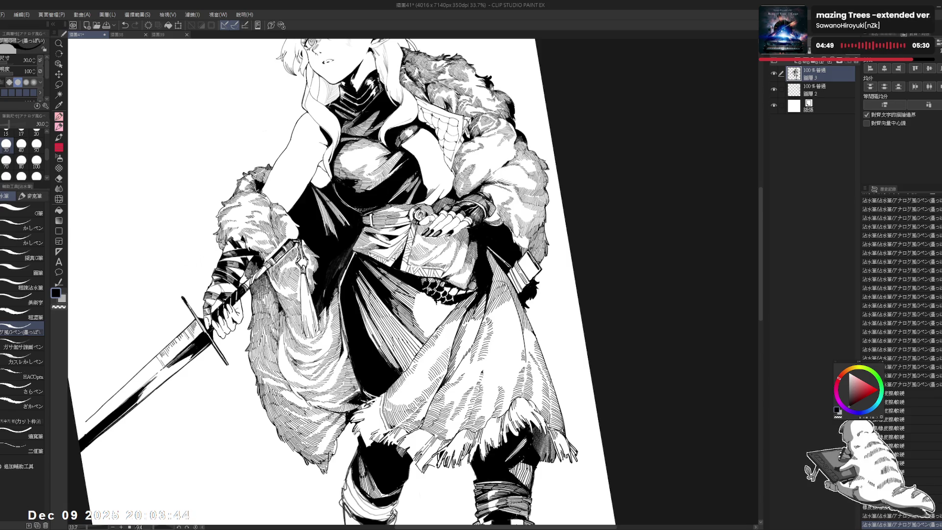
{"action": "key", "text": "ctrl+z"}
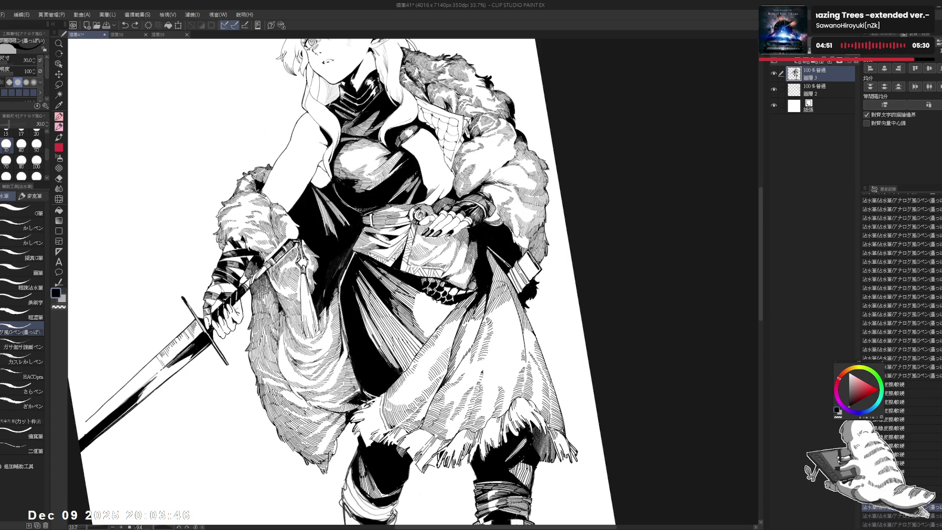
{"action": "left_click", "coordinate": [437, 302]}
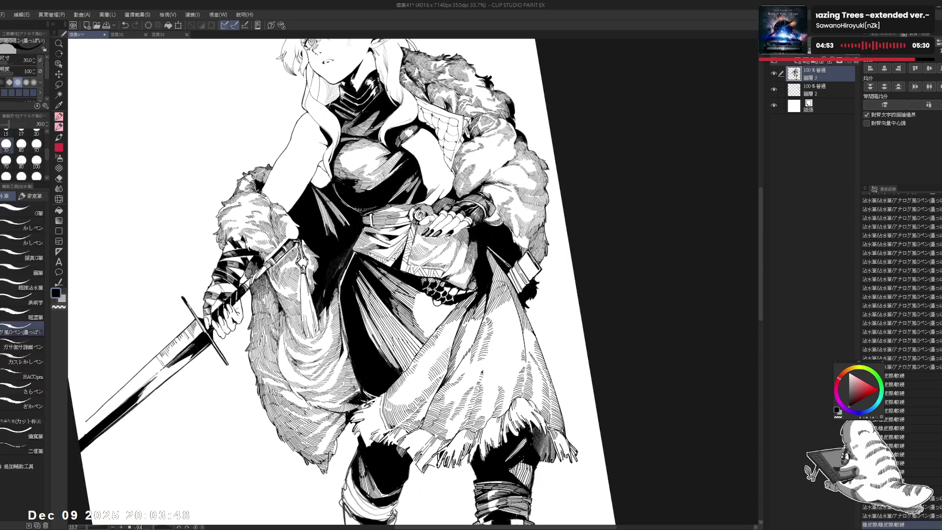
- Straighten, zoom out and reposition the page upright, then undo the last small stroke
{"action": "key", "text": "shift+space"}
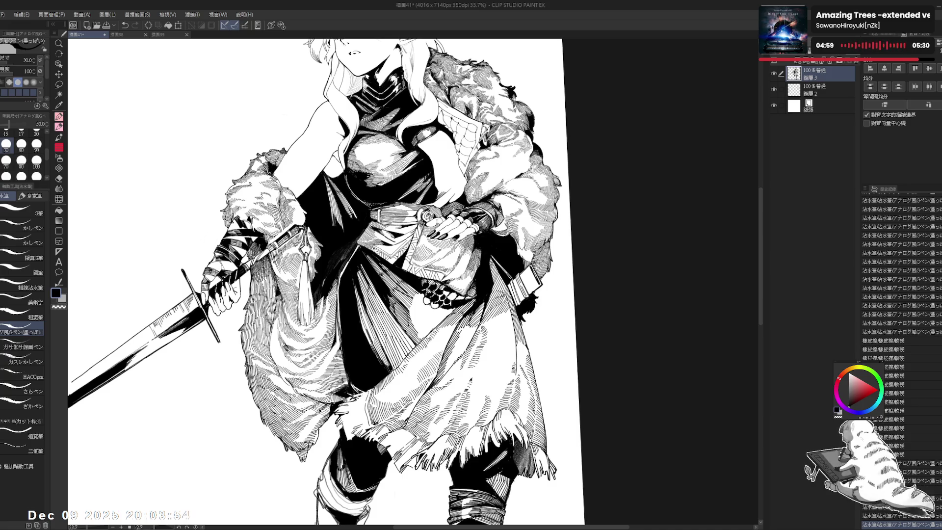
{"action": "key", "text": "ctrl+minus"}
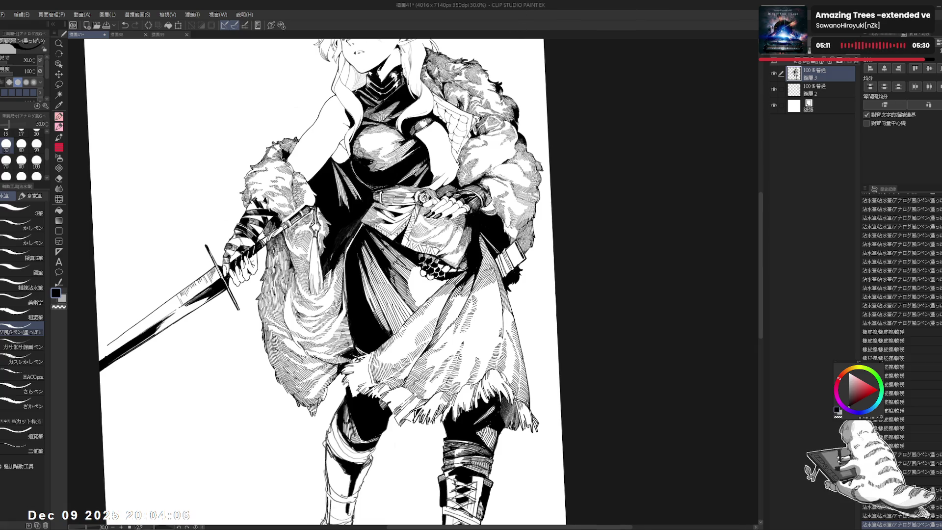
{"action": "scroll", "coordinate": [319, 282], "scroll_direction": "up", "scroll_amount": 3}
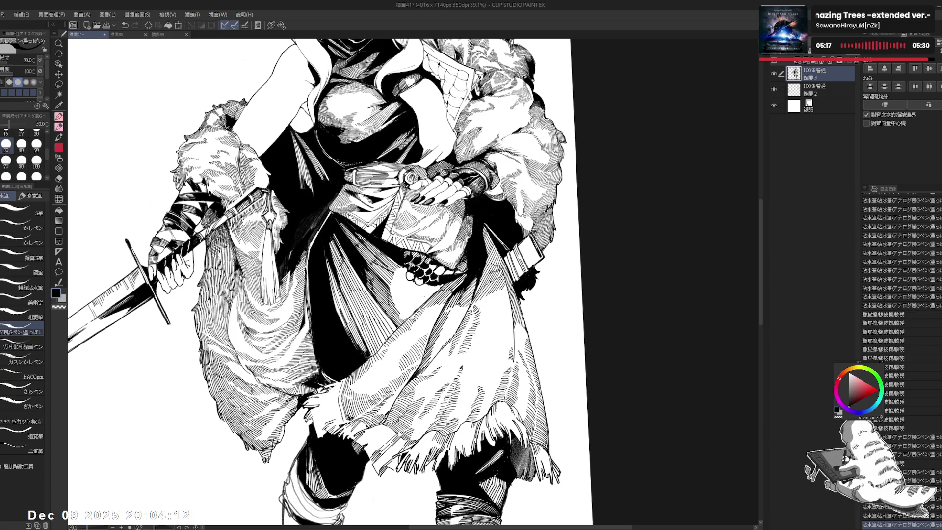
{"action": "left_click_drag", "start_coordinate": [441, 196], "coordinate": [402, 162]}
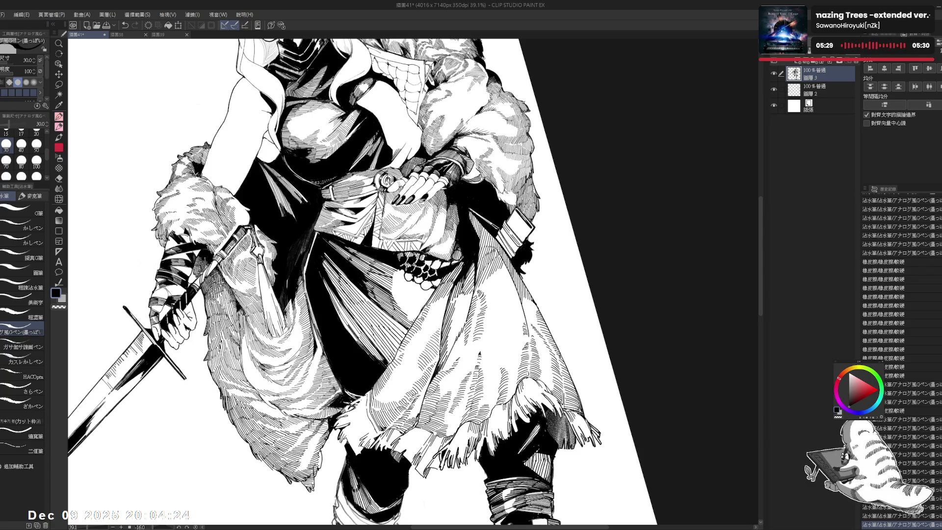
{"action": "left_click_drag", "start_coordinate": [344, 275], "coordinate": [348, 281]}
{"action": "key", "text": "ctrl+@"}
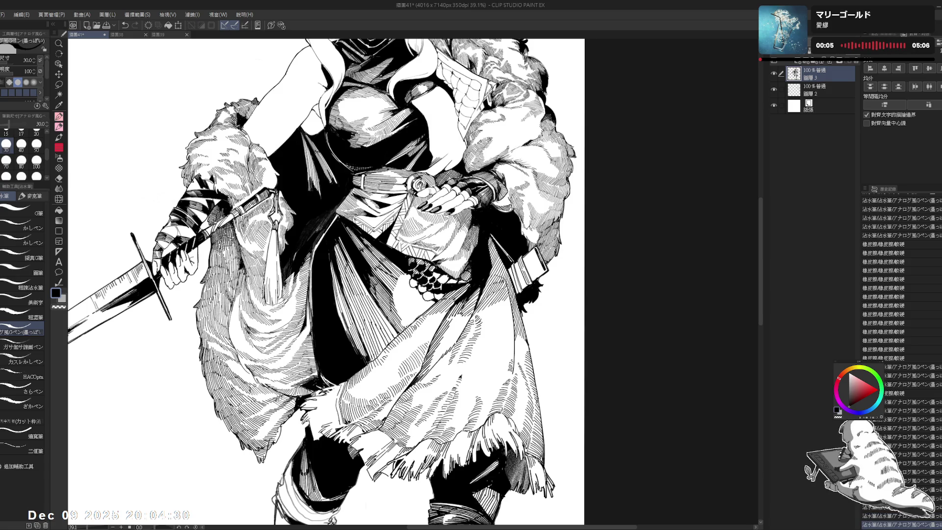
{"action": "key", "text": "ctrl+z"}
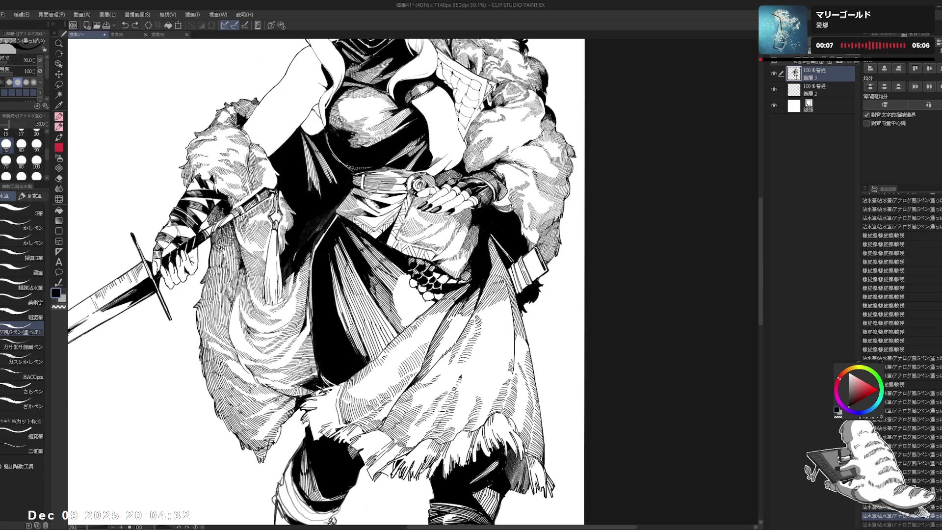
- Add a small ink stroke to the skirt hatching at a tilted angle
{"action": "left_click_drag", "start_coordinate": [344, 245], "coordinate": [363, 196]}
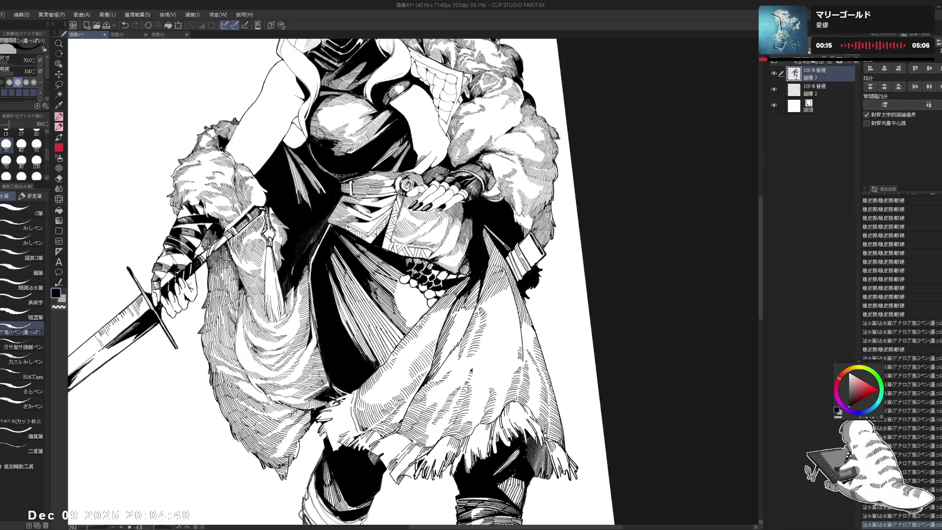
{"action": "left_click_drag", "start_coordinate": [409, 284], "coordinate": [417, 295]}
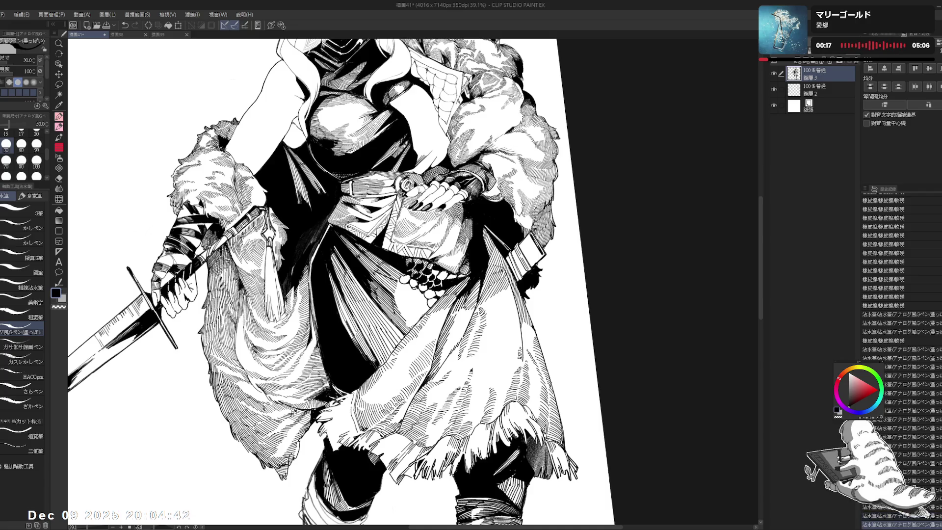
{"action": "key", "text": "ctrl+minus"}
{"action": "key", "text": "ctrl+minus"}
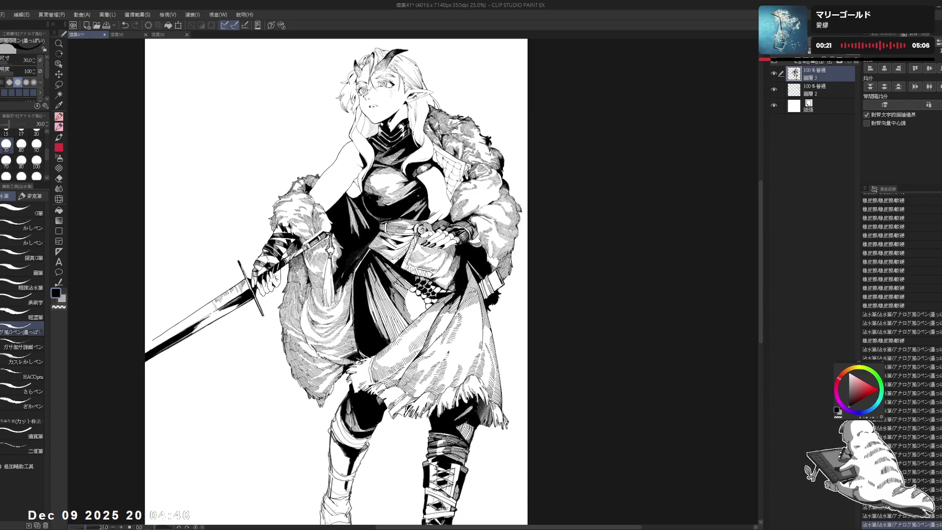
{"action": "mouse_move", "coordinate": [420, 259]}
{"action": "left_mouse_down"}
{"action": "mouse_move", "coordinate": [407, 243]}
{"action": "mouse_move", "coordinate": [390, 271]}
{"action": "mouse_move", "coordinate": [378, 260]}
{"action": "left_mouse_up"}
- Restore several undone pen strokes near the belt
{"action": "key", "text": "e"}
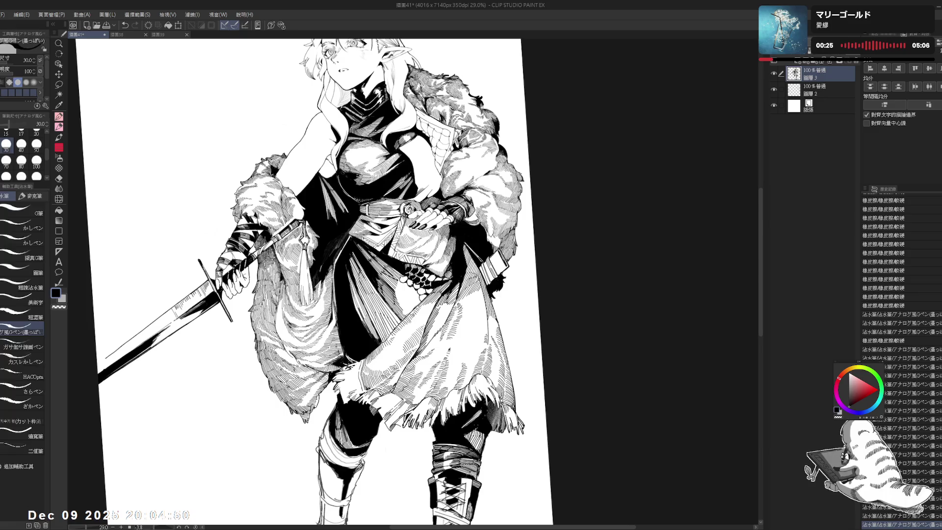
{"action": "key", "text": "ctrl+y"}
{"action": "key", "text": "ctrl+y"}
{"action": "key", "text": "ctrl+y"}
{"action": "key", "text": "ctrl+y"}
{"action": "key", "text": "ctrl+y"}
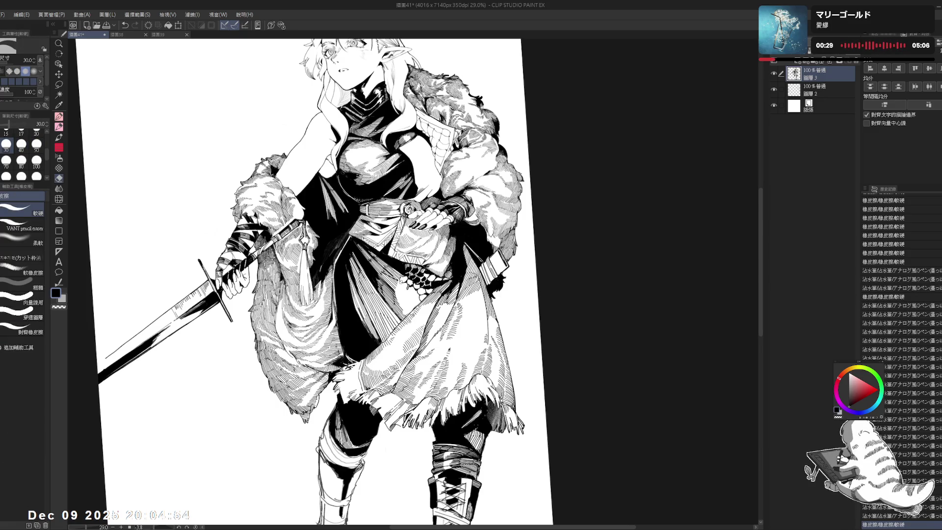
{"action": "left_click_drag", "start_coordinate": [383, 260], "coordinate": [373, 253]}
{"action": "key", "text": "e"}
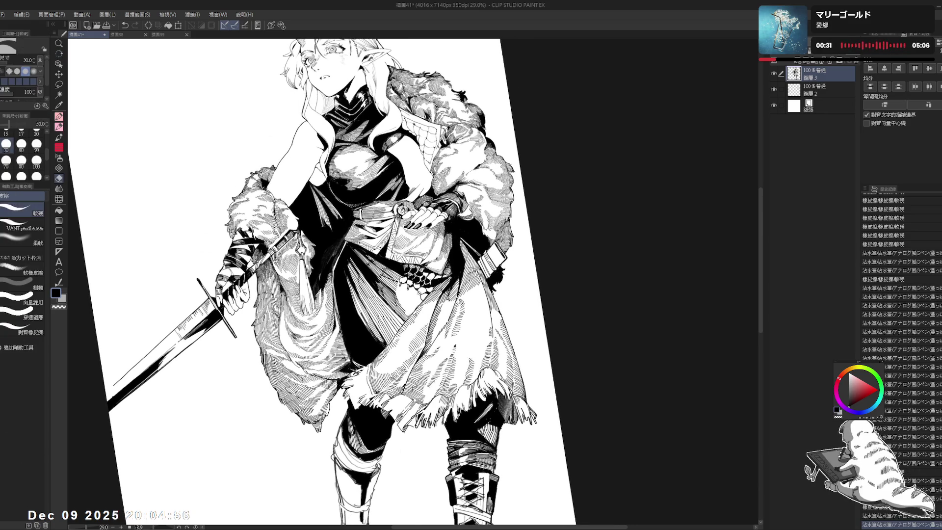
{"action": "key", "text": "p"}
{"action": "key", "text": "ctrl+y"}
{"action": "key", "text": "ctrl+y"}
{"action": "key", "text": "e"}
{"action": "key", "text": "p"}
{"action": "key", "text": "ctrl+y"}
{"action": "key", "text": "ctrl+y"}
{"action": "key", "text": "ctrl+y"}
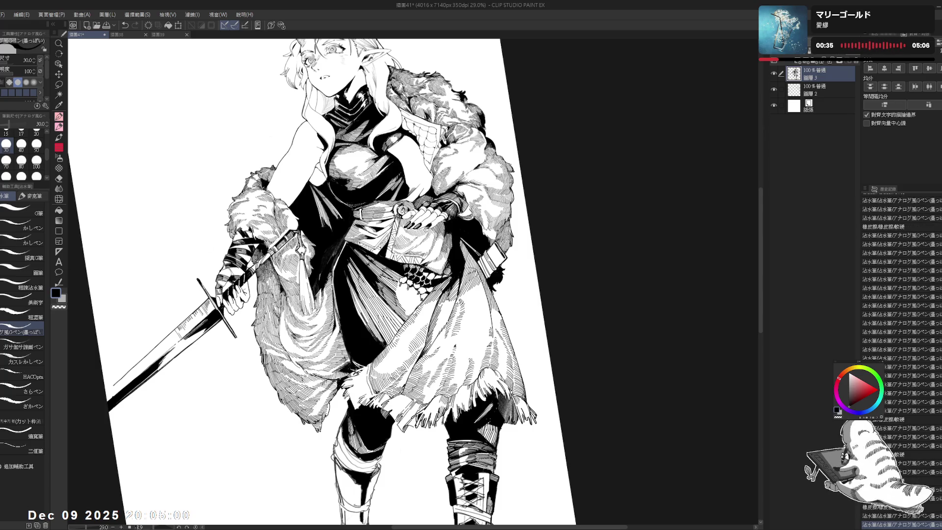
- Undo and redo the last stroke, then add another small stroke near the belt
{"action": "key", "text": "ctrl+z"}
{"action": "key", "text": "ctrl+y"}
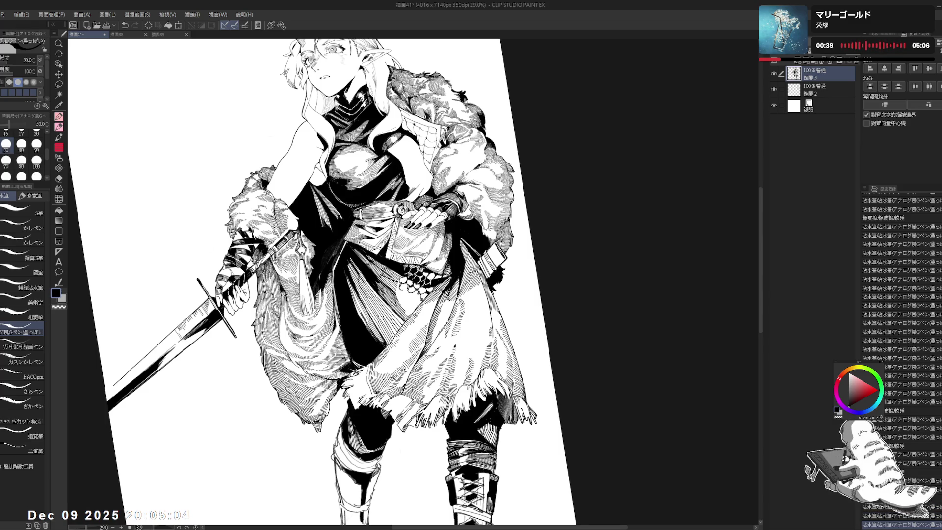
{"action": "left_click_drag", "start_coordinate": [408, 291], "coordinate": [416, 298]}
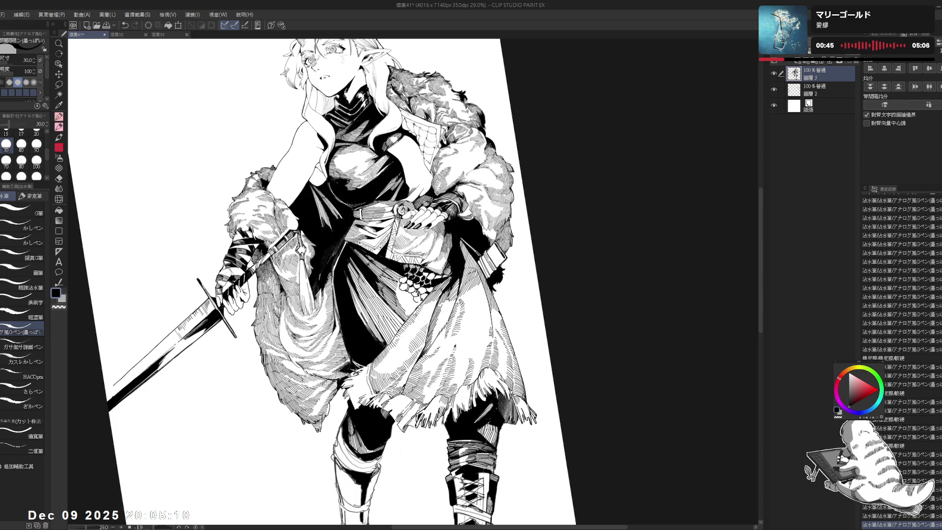
{"action": "key", "text": "e"}
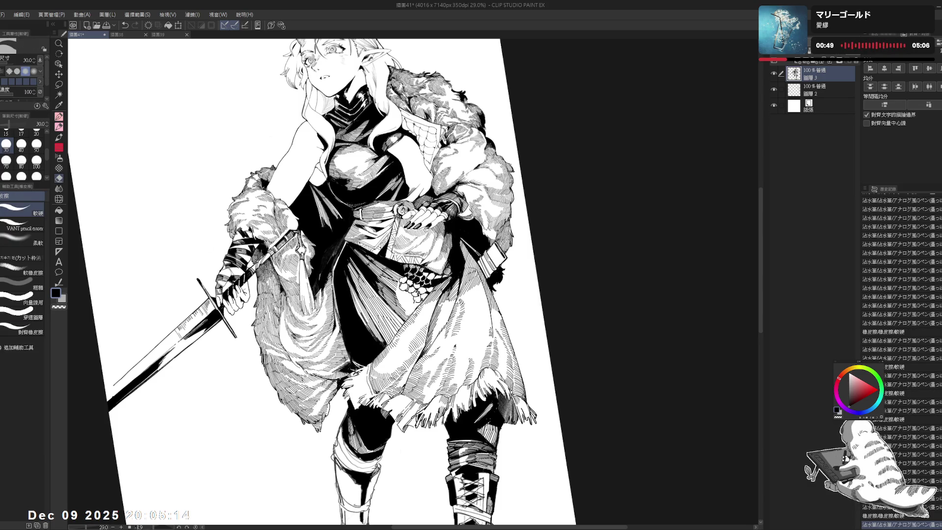
{"action": "scroll", "coordinate": [413, 304], "scroll_direction": "up", "scroll_amount": 1}
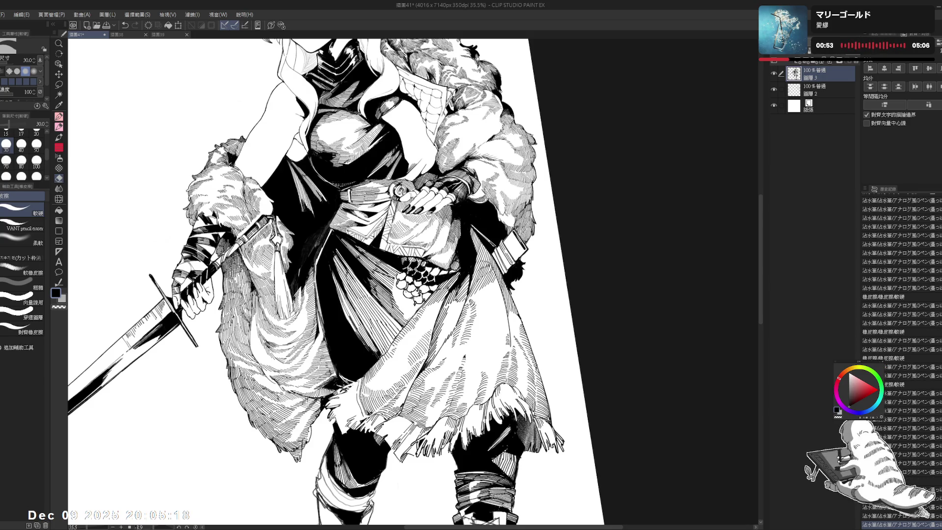
- Undo unwanted strokes and rotate the page about 15 degrees for inking
{"action": "key", "text": "p"}
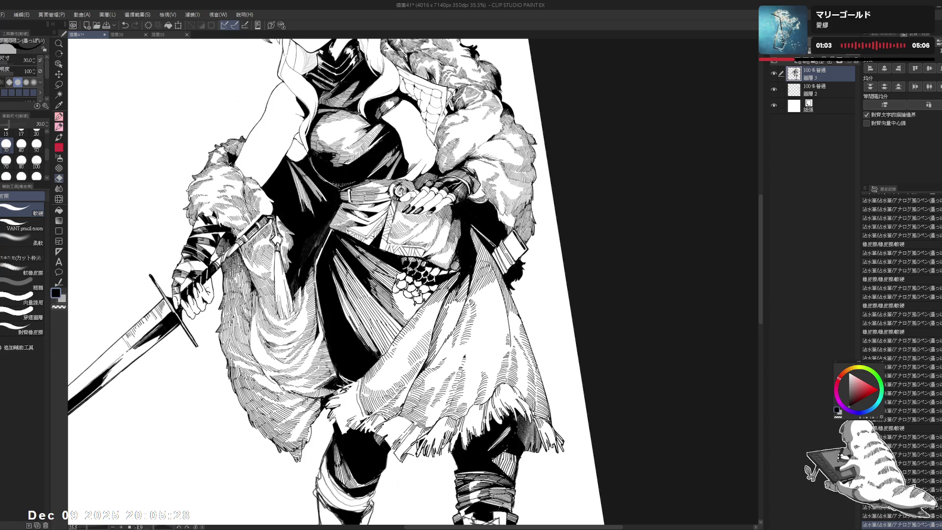
{"action": "key", "text": "ctrl+z"}
{"action": "key", "text": "ctrl+@"}
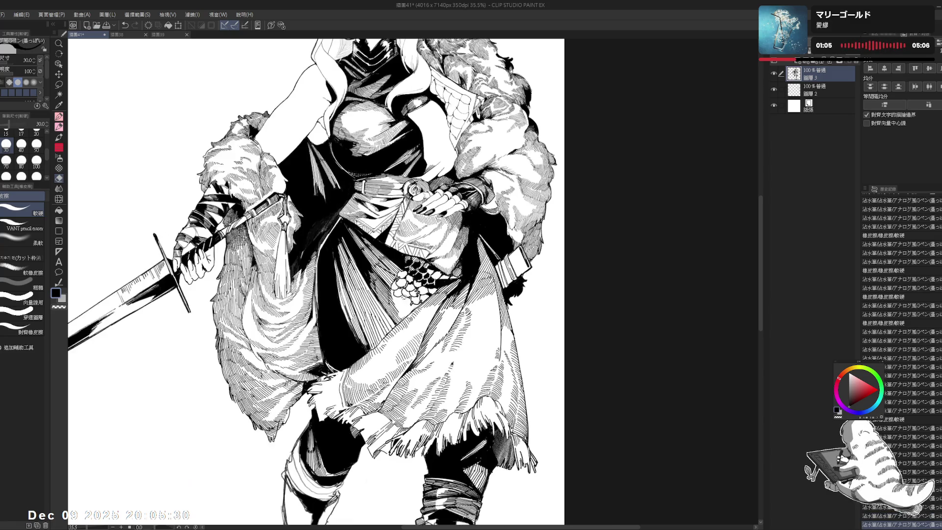
{"action": "key", "text": "ctrl+minus"}
{"action": "mouse_move", "coordinate": [344, 294]}
{"action": "left_mouse_down"}
{"action": "mouse_move", "coordinate": [344, 286]}
{"action": "mouse_move", "coordinate": [304, 344]}
{"action": "left_mouse_up"}
{"action": "key", "text": "p"}
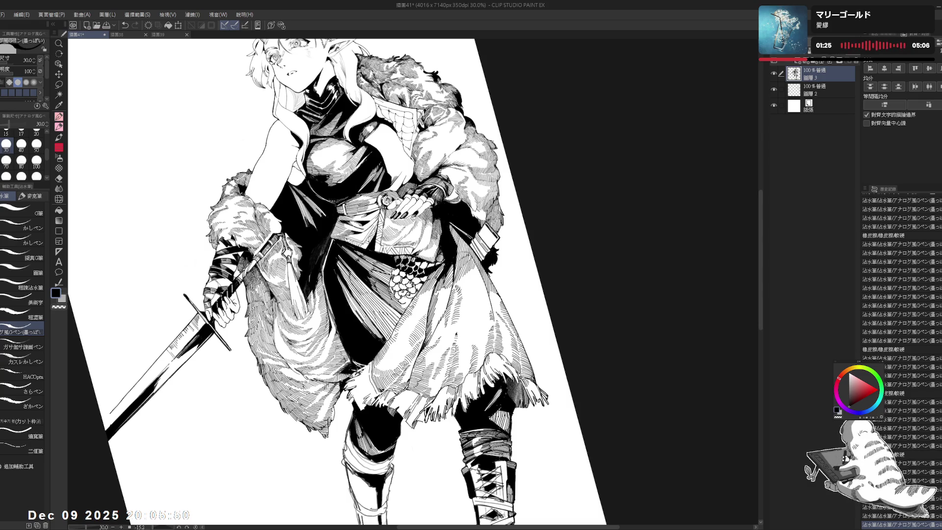
{"action": "key", "text": "ctrl+z"}
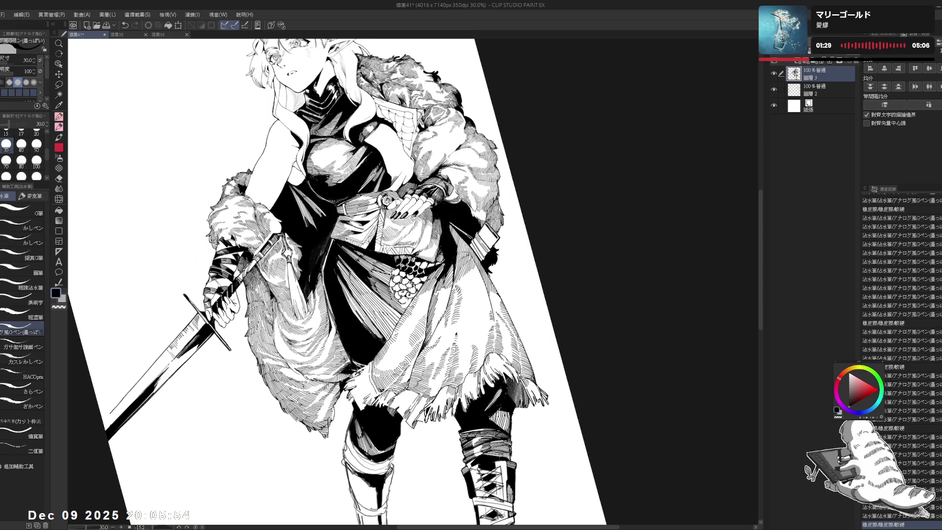
- Add hatching strokes to the fur cloak and thin the pen to size 17
{"action": "key", "text": "e"}
{"action": "key", "text": "p"}
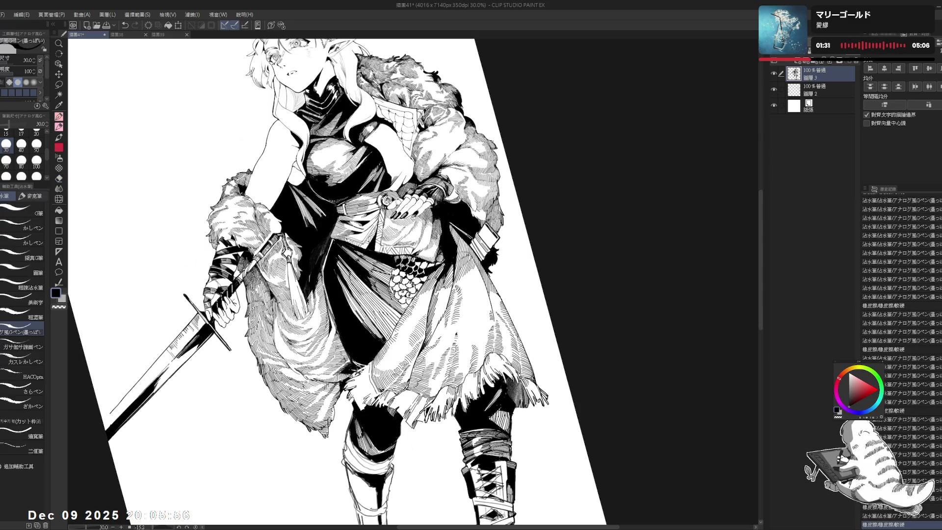
{"action": "key", "text": "e"}
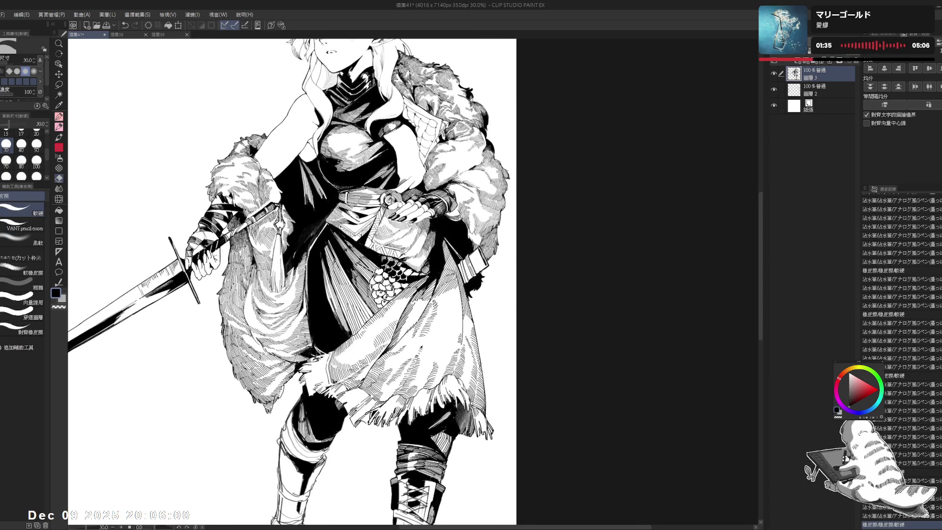
{"action": "key", "text": "p"}
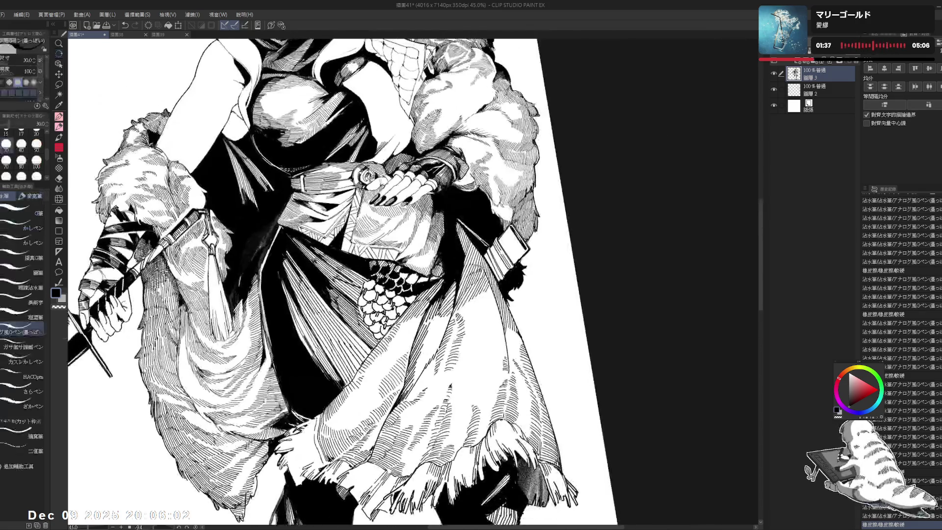
{"action": "left_click_drag", "start_coordinate": [382, 167], "coordinate": [386, 172]}
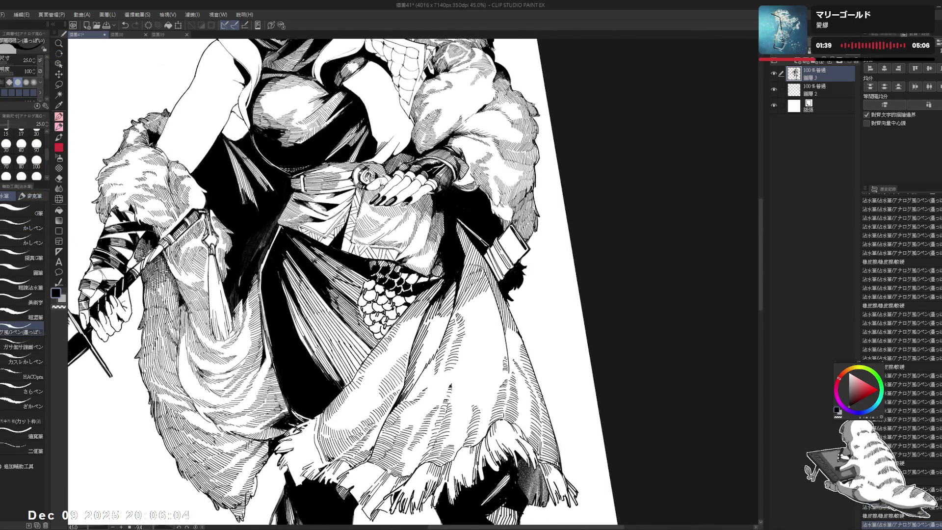
{"action": "left_click", "coordinate": [22, 133]}
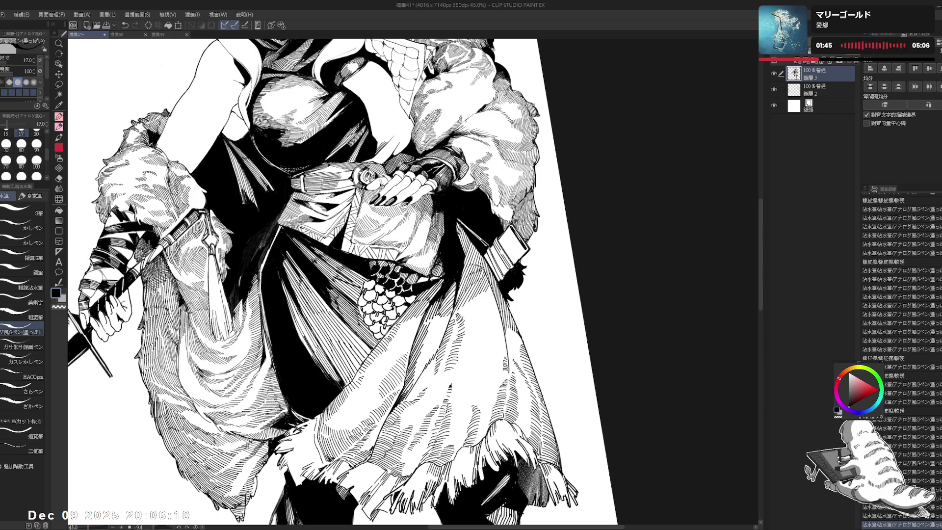
- Hatch the skirt folds, undoing and redoing strokes, then zoom out to check
{"action": "key", "text": "minus"}
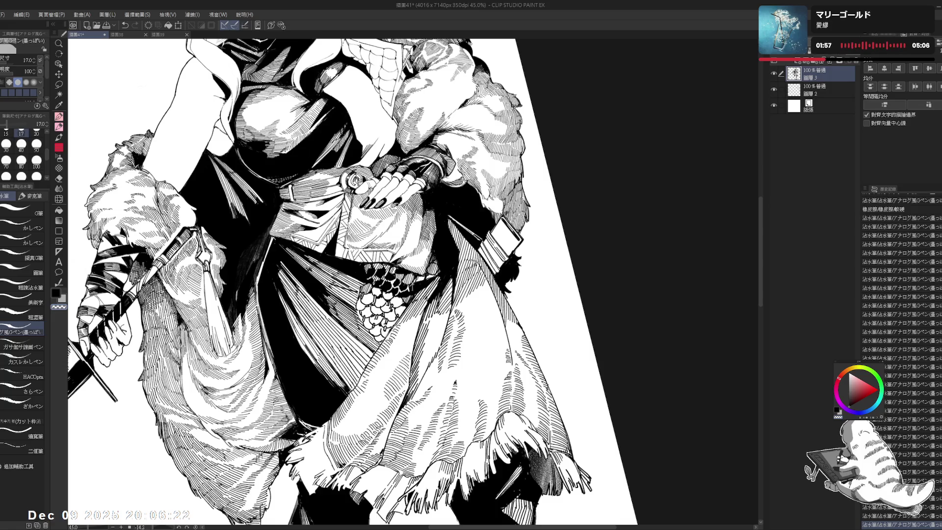
{"action": "key", "text": "ctrl+z"}
{"action": "key", "text": "ctrl+y"}
{"action": "key", "text": "ctrl+z"}
{"action": "key", "text": "ctrl+y"}
{"action": "key", "text": "ctrl+z"}
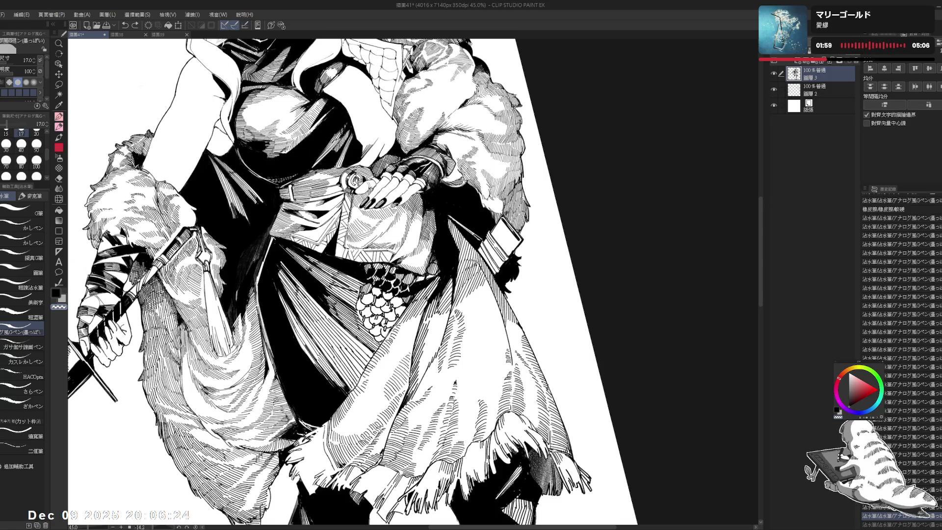
{"action": "key", "text": "ctrl+y"}
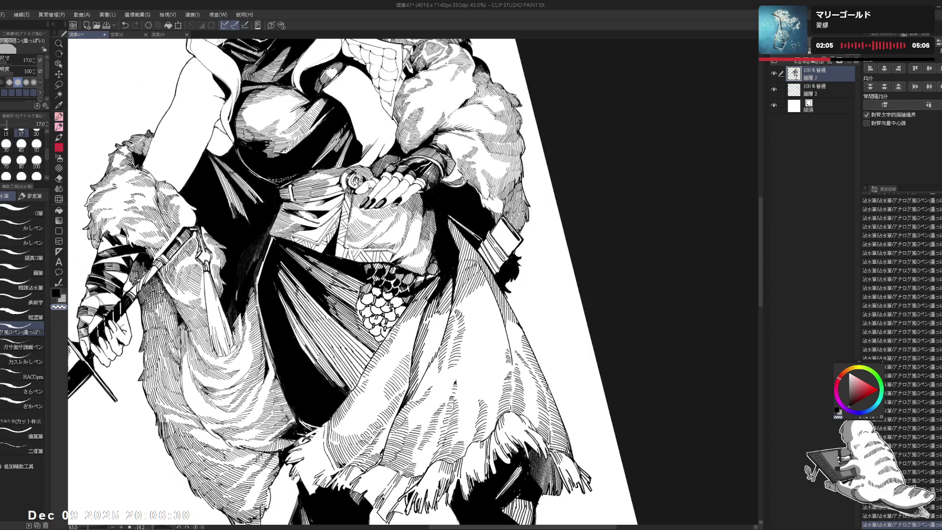
{"action": "key", "text": "x"}
{"action": "key", "text": "x"}
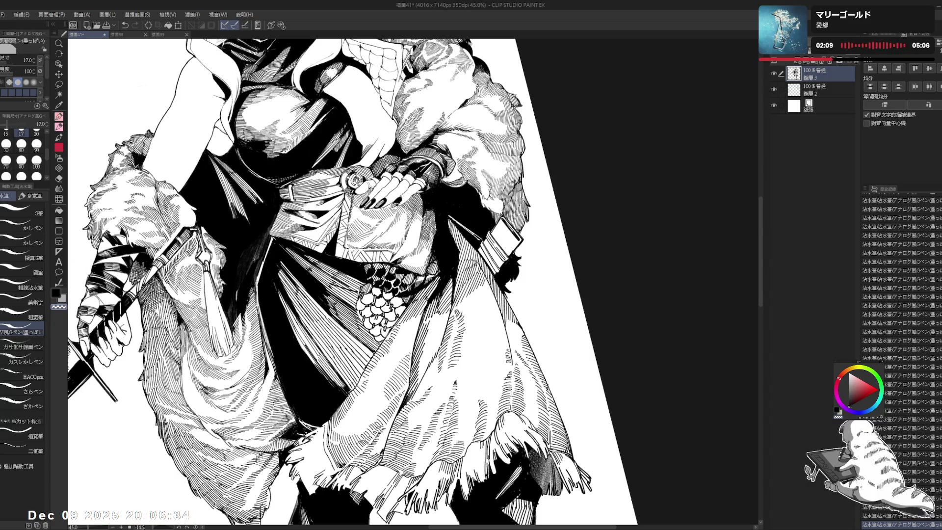
{"action": "key", "text": "ctrl+minus"}
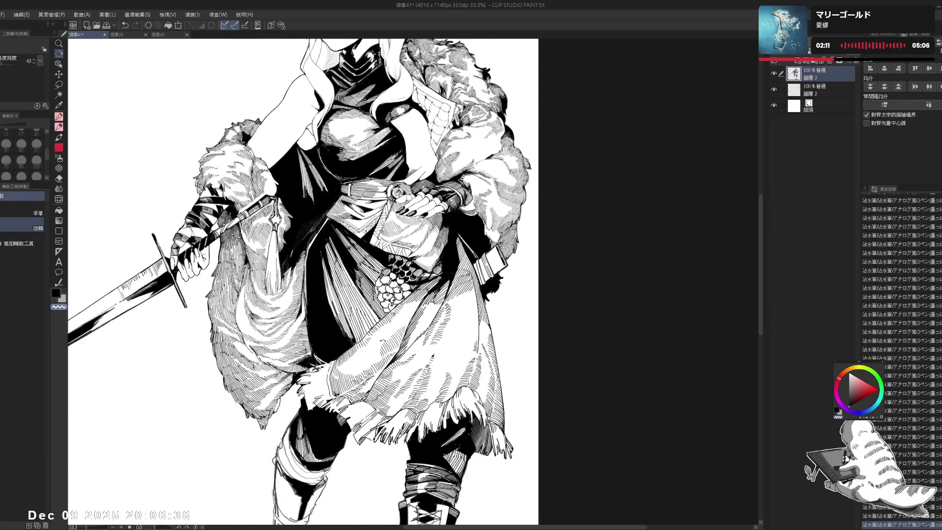
- Reframe the view on the shoulder fur, set the pen to size 20, and undo a stray stroke
{"action": "left_click_drag", "start_coordinate": [373, 147], "coordinate": [304, 127]}
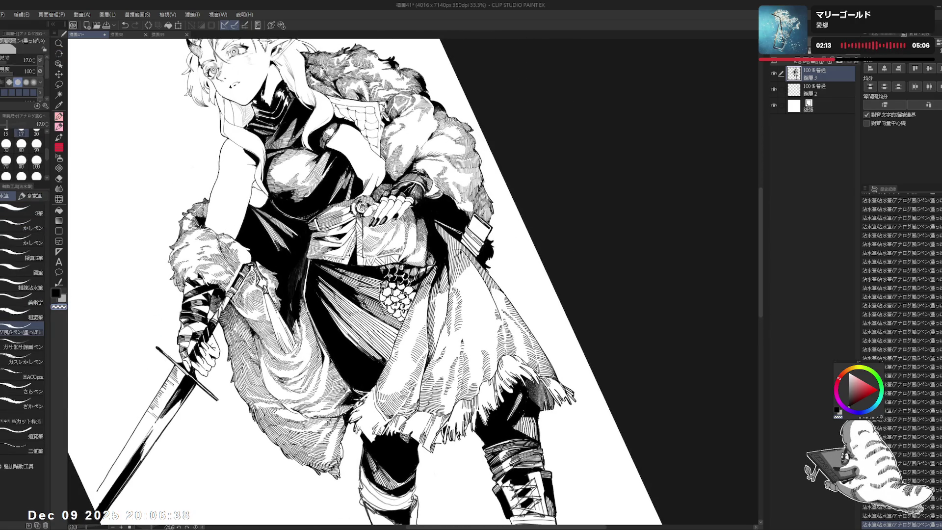
{"action": "key", "text": "ctrl+at"}
{"action": "scroll", "coordinate": [304, 280], "scroll_direction": "down", "scroll_amount": 1}
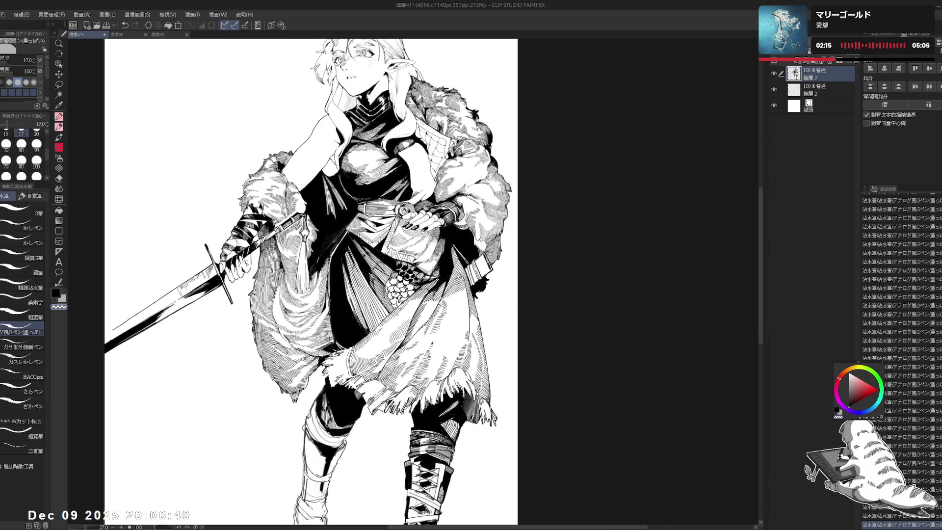
{"action": "left_click_drag", "start_coordinate": [343, 147], "coordinate": [304, 162]}
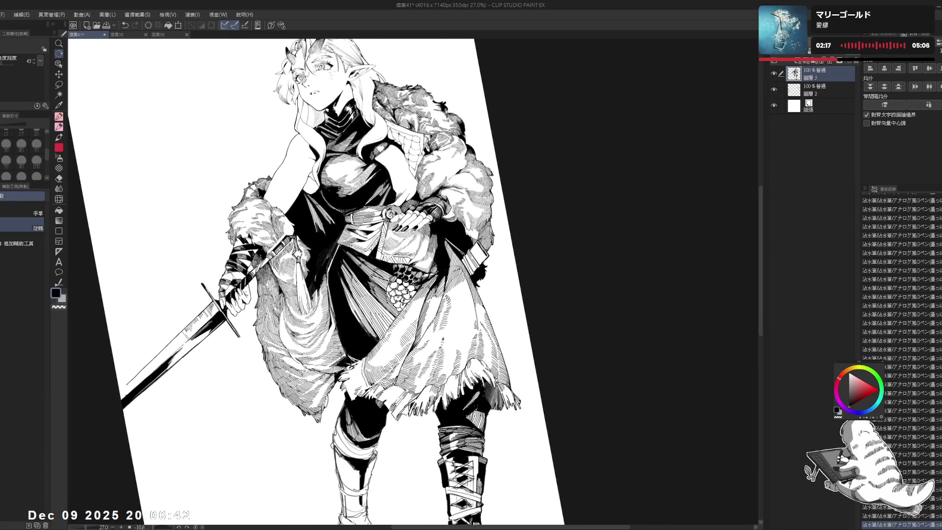
{"action": "key", "text": "p"}
{"action": "left_click", "coordinate": [36, 132]}
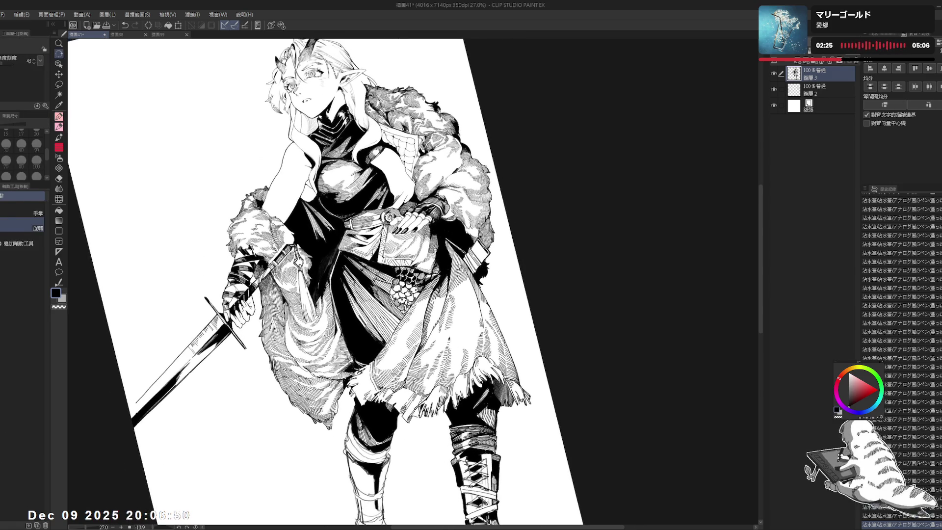
{"action": "key", "text": "ctrl+z"}
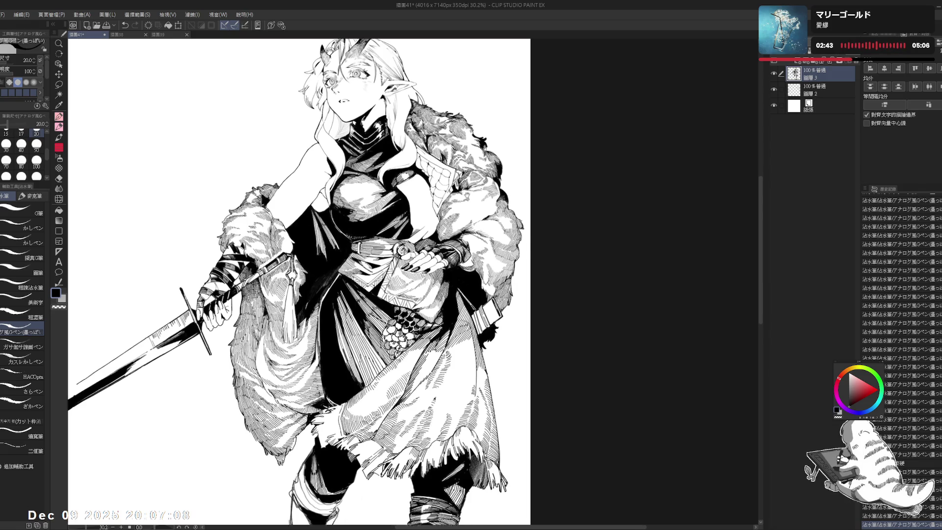
- Tilt the canvas about 14.5 degrees clockwise and thicken the black pen to size 25
{"action": "key", "text": "r"}
{"action": "left_click_drag", "start_coordinate": [295, 147], "coordinate": [373, 162]}
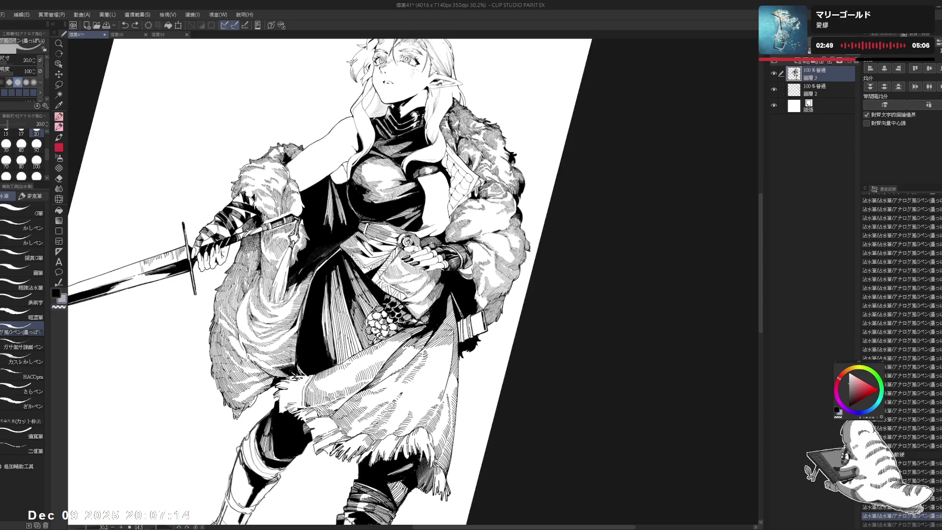
{"action": "key", "text": "bracketright"}
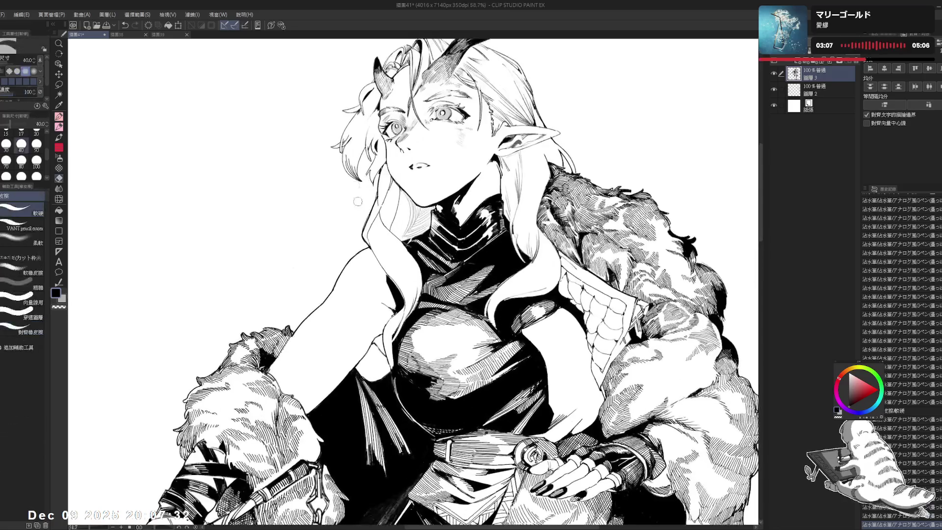
- Zoom in on the shoulder fur, set the pen size to 15, and undo a test erasure near the neck
{"action": "left_click_drag", "start_coordinate": [316, 87], "coordinate": [301, 98]}
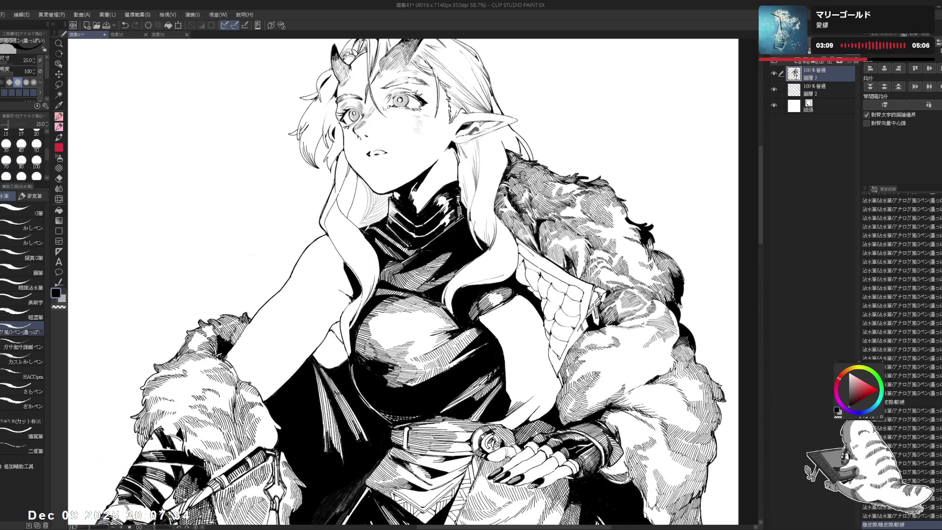
{"action": "scroll", "coordinate": [364, 217], "scroll_direction": "down", "scroll_amount": 1}
{"action": "left_click_drag", "start_coordinate": [423, 189], "coordinate": [422, 205]}
{"action": "left_click", "coordinate": [36, 132]}
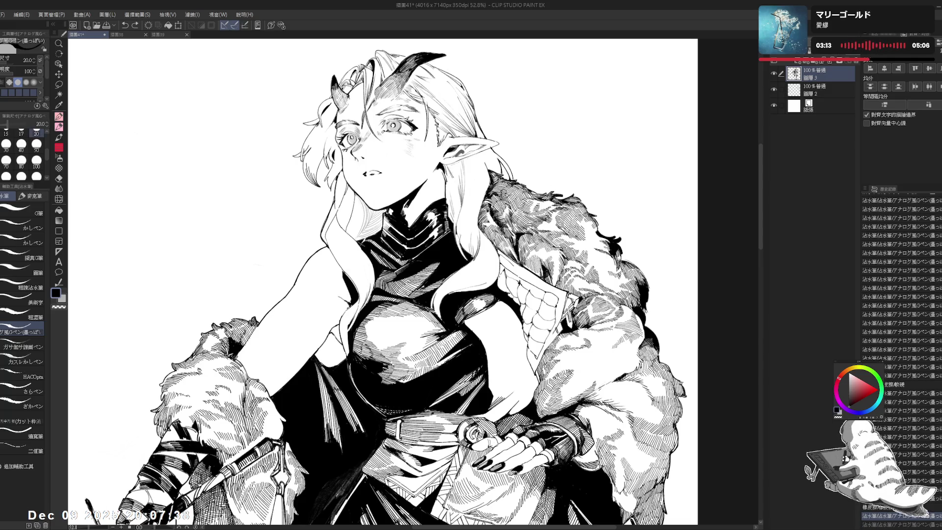
{"action": "left_click", "coordinate": [6, 131]}
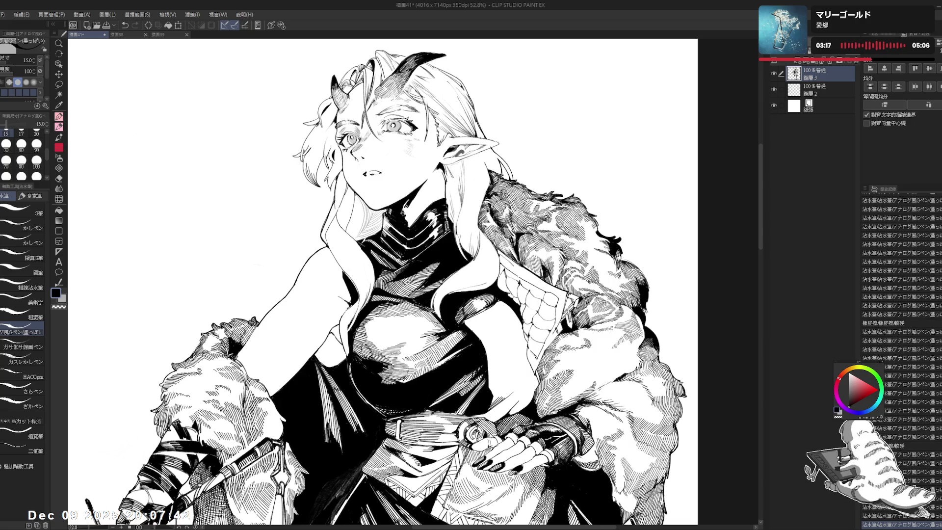
{"action": "left_click_drag", "start_coordinate": [398, 207], "coordinate": [407, 225]}
{"action": "key", "text": "ctrl+z"}
- Tilt the view toward the upper body and add small hatch marks to the fur
{"action": "key", "text": "ctrl+minus"}
{"action": "key", "text": "ctrl+minus"}
{"action": "mouse_move", "coordinate": [343, 246]}
{"action": "left_mouse_down"}
{"action": "mouse_move", "coordinate": [295, 189]}
{"action": "mouse_move", "coordinate": [304, 199]}
{"action": "left_mouse_up"}
{"action": "mouse_move", "coordinate": [404, 244]}
{"action": "left_mouse_down"}
{"action": "mouse_move", "coordinate": [400, 258]}
{"action": "mouse_move", "coordinate": [412, 246]}
{"action": "left_mouse_up"}
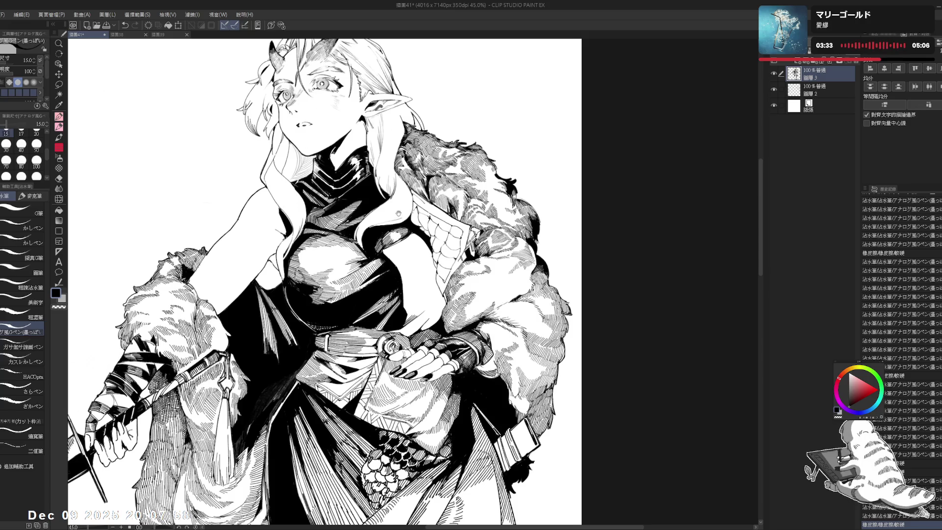
{"action": "left_click_drag", "start_coordinate": [398, 205], "coordinate": [382, 192]}
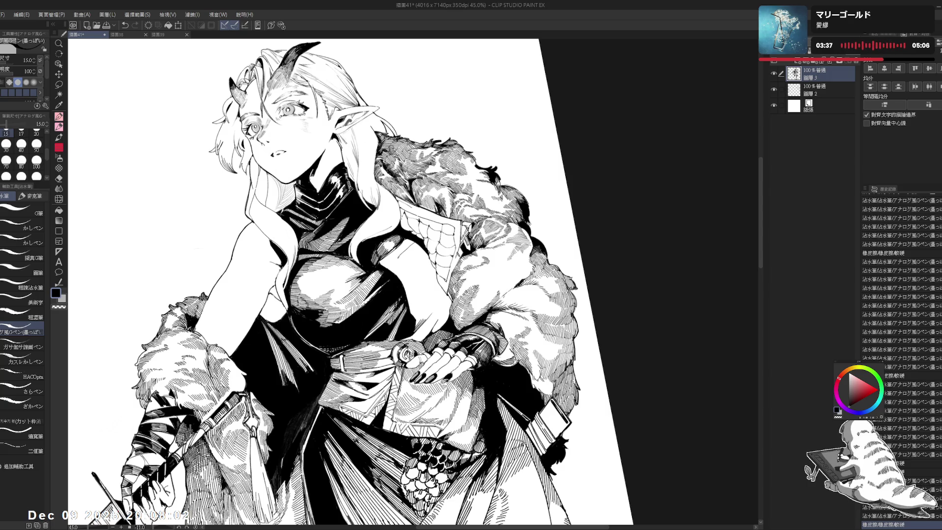
{"action": "left_click", "coordinate": [413, 248]}
{"action": "scroll", "coordinate": [414, 249], "scroll_direction": "up", "scroll_amount": 1}
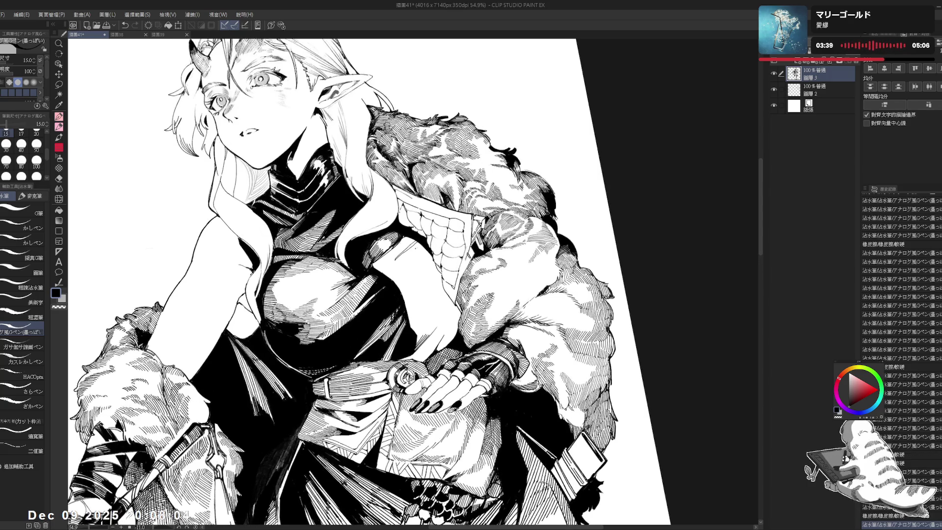
{"action": "left_click", "coordinate": [412, 248]}
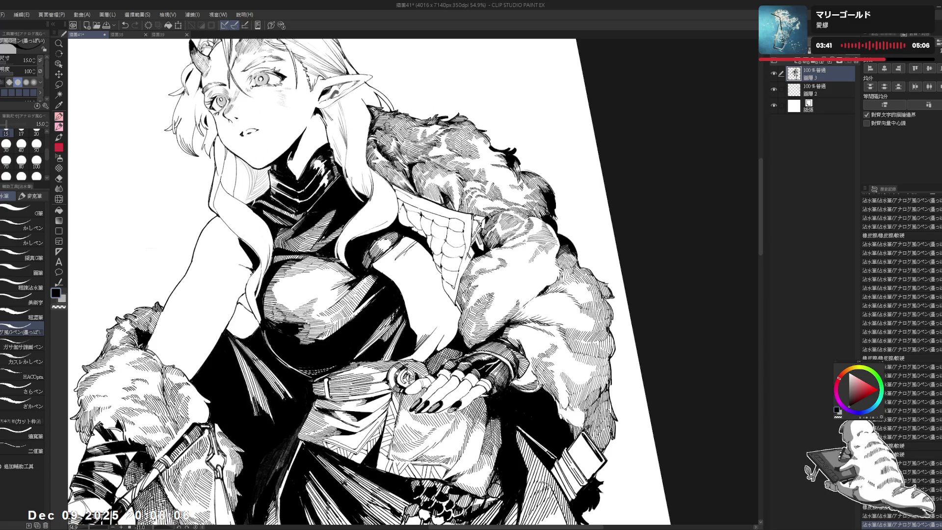
{"action": "left_click", "coordinate": [412, 248]}
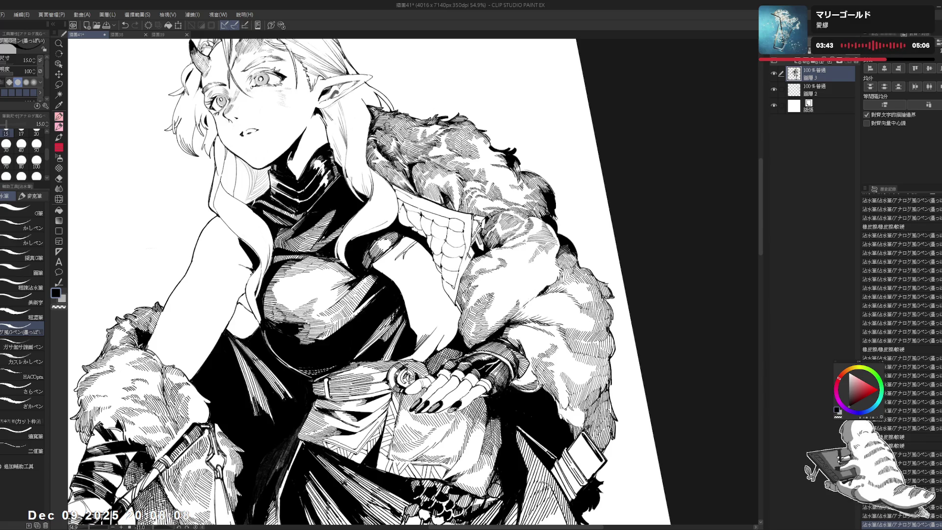
- Add more short hatch strokes and tiny ink marks to the fur, then reset the rotation upright
{"action": "key", "text": "r"}
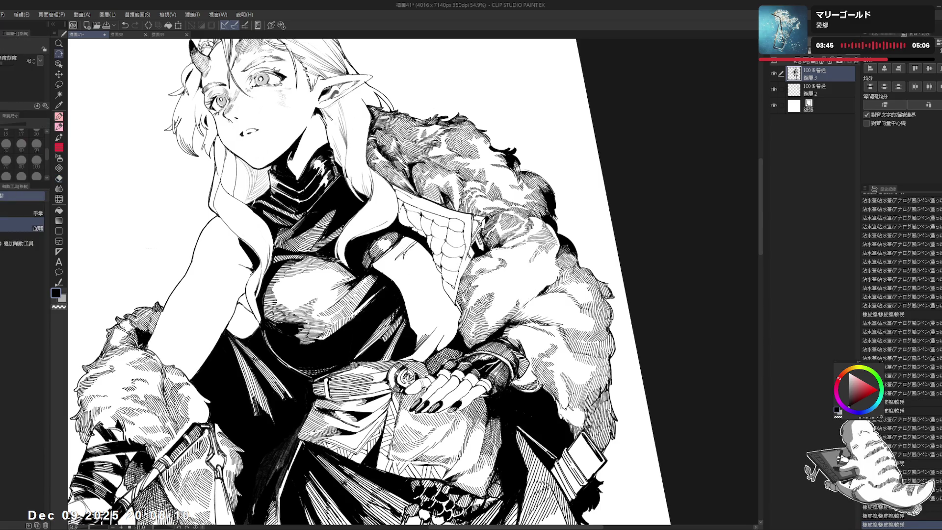
{"action": "left_click_drag", "start_coordinate": [413, 248], "coordinate": [441, 248]}
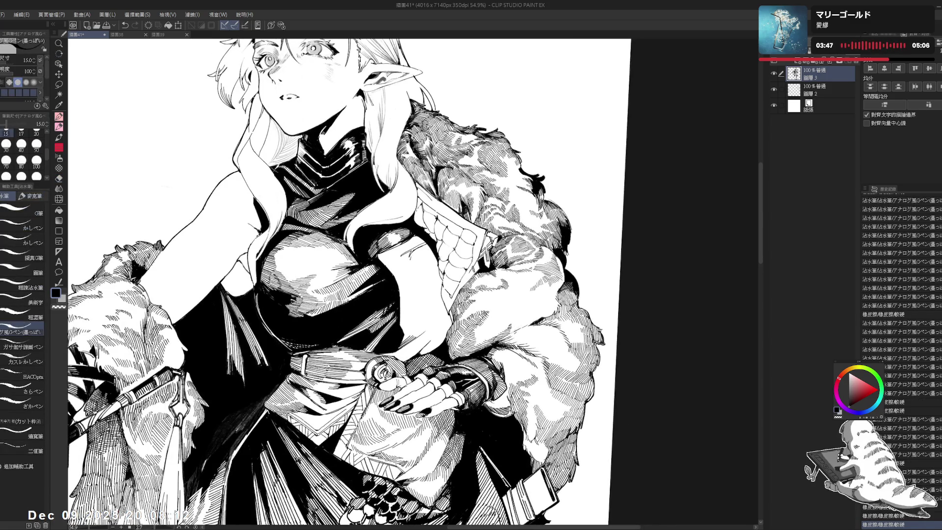
{"action": "left_click", "coordinate": [412, 249]}
{"action": "left_click", "coordinate": [412, 249]}
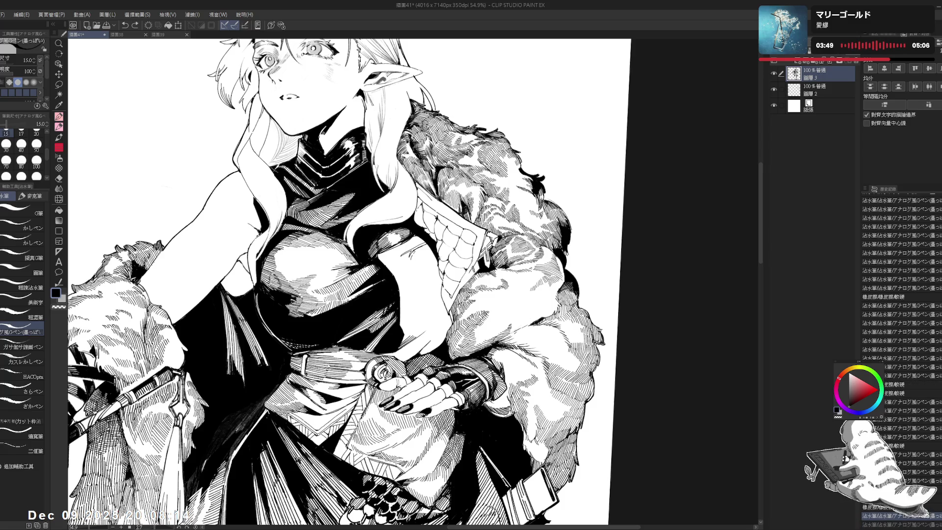
{"action": "left_click_drag", "start_coordinate": [441, 248], "coordinate": [429, 240]}
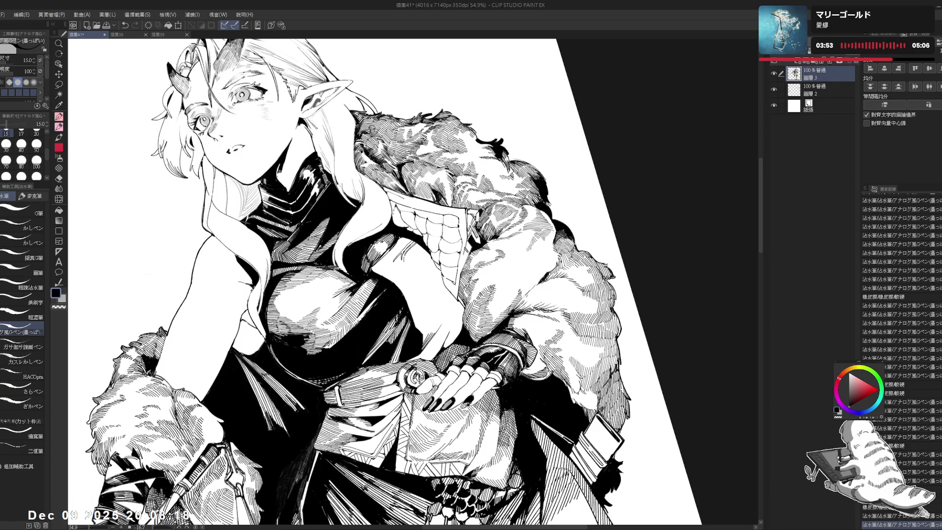
{"action": "left_click", "coordinate": [403, 255]}
{"action": "left_click", "coordinate": [404, 255]}
{"action": "mouse_move", "coordinate": [344, 368]}
{"action": "left_mouse_down"}
{"action": "mouse_move", "coordinate": [425, 280]}
{"action": "mouse_move", "coordinate": [414, 276]}
{"action": "left_mouse_up"}
{"action": "key", "text": "ctrl+@"}
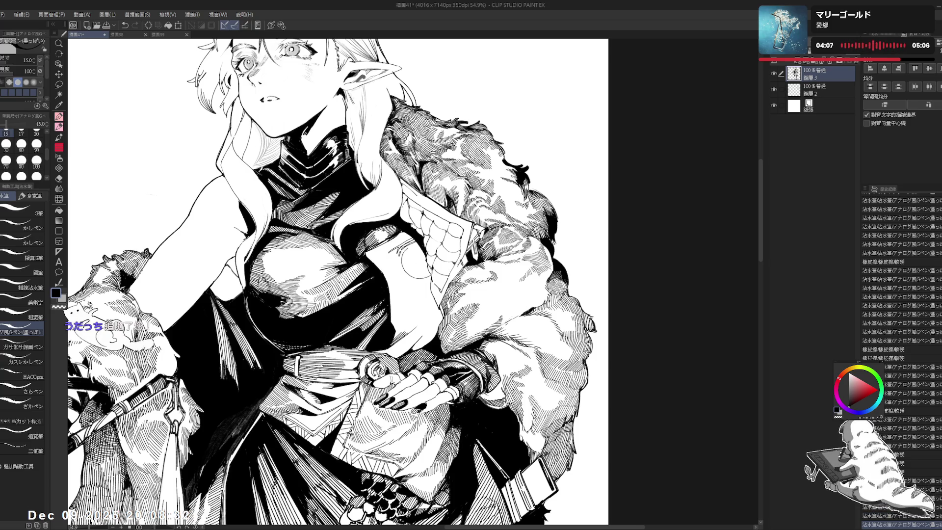
{"action": "left_click", "coordinate": [414, 263]}
- Ink a stroke on the circular emblem, erase stray spots, and undo or restore marks
{"action": "left_click_drag", "start_coordinate": [344, 295], "coordinate": [329, 235]}
{"action": "key", "text": "p"}
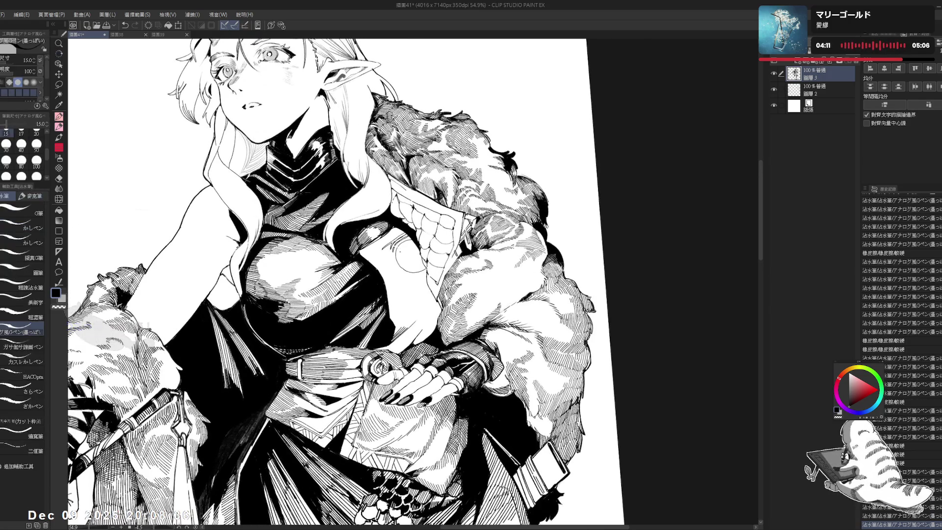
{"action": "left_click", "coordinate": [400, 248]}
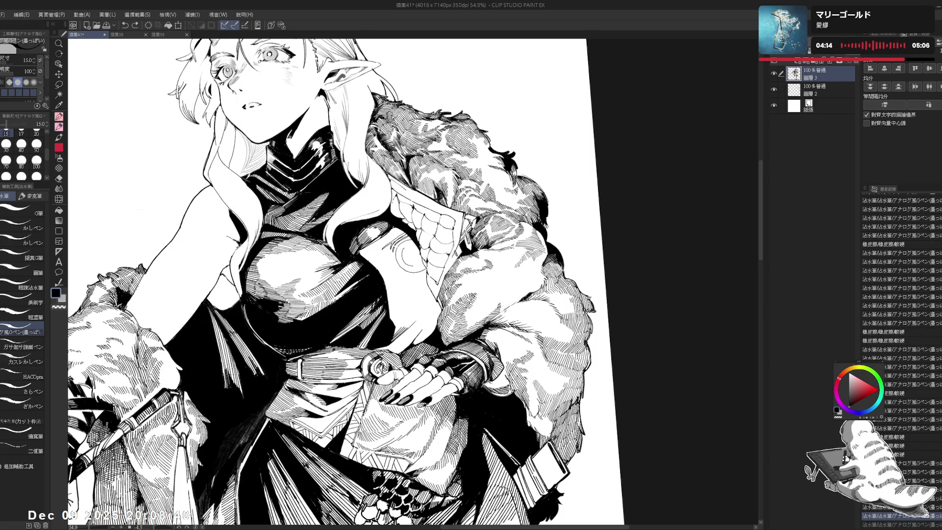
{"action": "key", "text": "e"}
{"action": "left_click_drag", "start_coordinate": [406, 260], "coordinate": [415, 273]}
{"action": "key", "text": "p"}
{"action": "key", "text": "ctrl+z"}
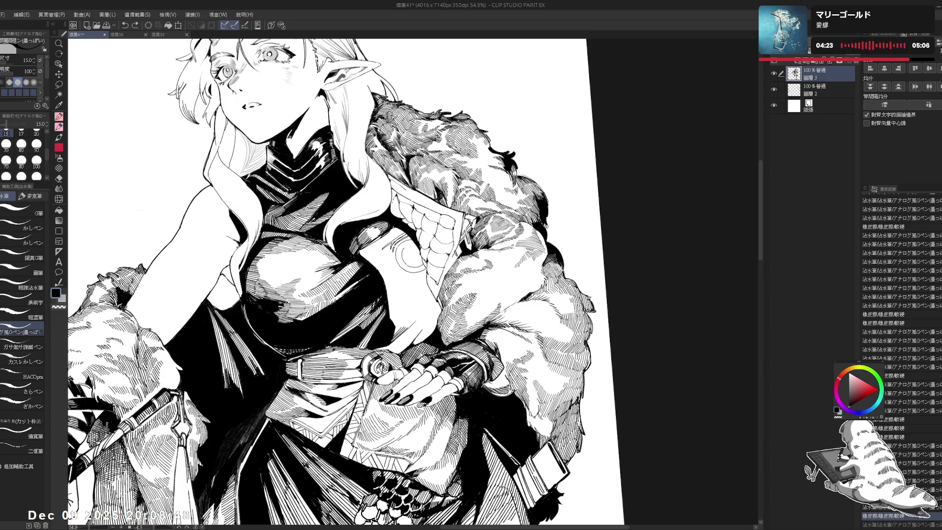
{"action": "key", "text": "e"}
{"action": "mouse_move", "coordinate": [407, 264]}
{"action": "left_mouse_down"}
{"action": "mouse_move", "coordinate": [416, 271]}
{"action": "mouse_move", "coordinate": [409, 255]}
{"action": "left_mouse_up"}
{"action": "key", "text": "p"}
{"action": "key", "text": "ctrl+z"}
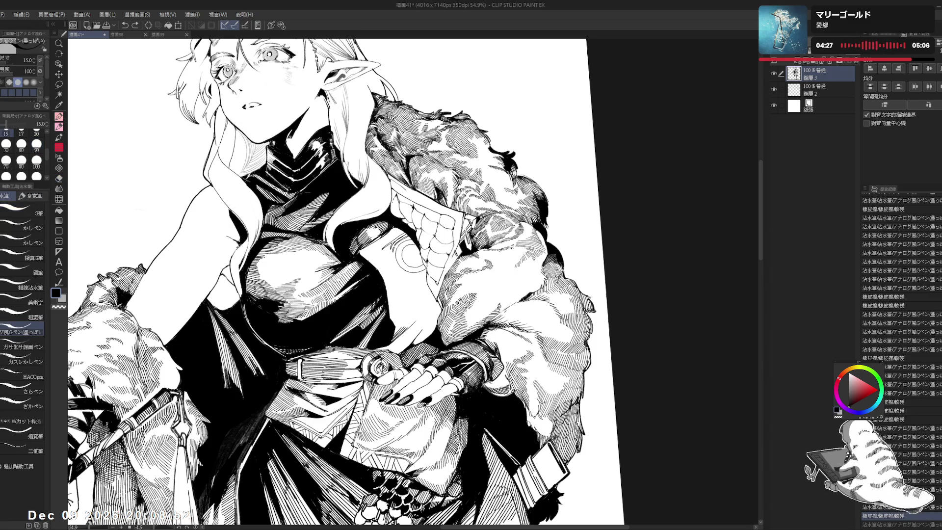
{"action": "key", "text": "ctrl+z"}
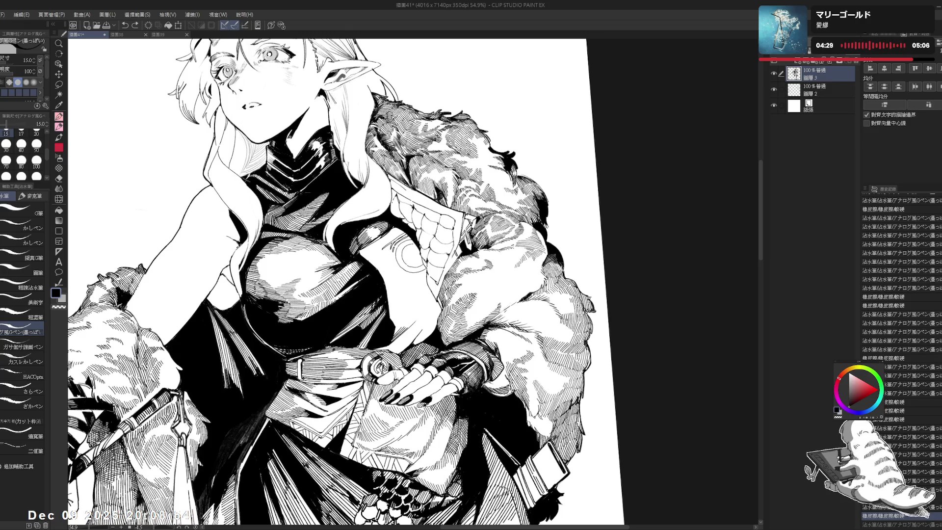
{"action": "key", "text": "ctrl+y"}
- Rotate the view counter-clockwise and erase a small bit of the emblem
{"action": "scroll", "coordinate": [332, 283], "scroll_direction": "down", "scroll_amount": 1}
{"action": "scroll", "coordinate": [332, 284], "scroll_direction": "down", "scroll_amount": 2}
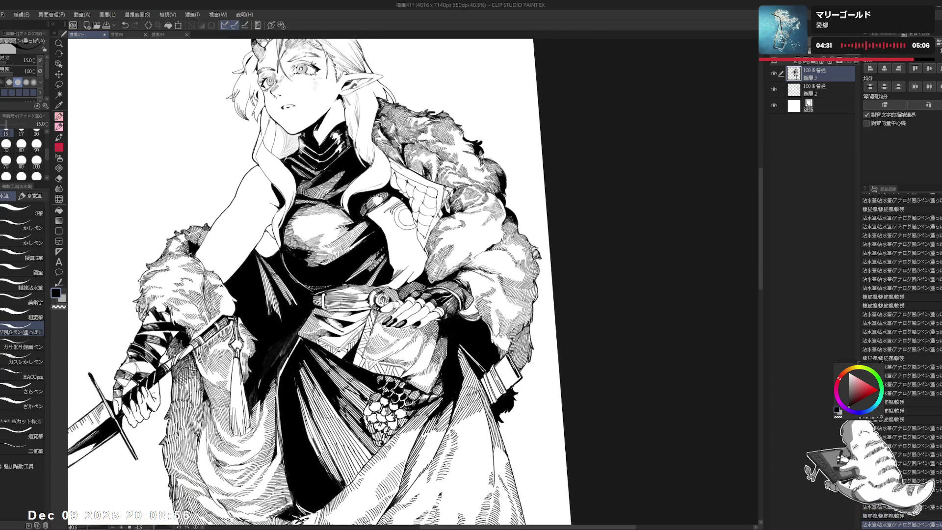
{"action": "scroll", "coordinate": [331, 283], "scroll_direction": "down", "scroll_amount": 2}
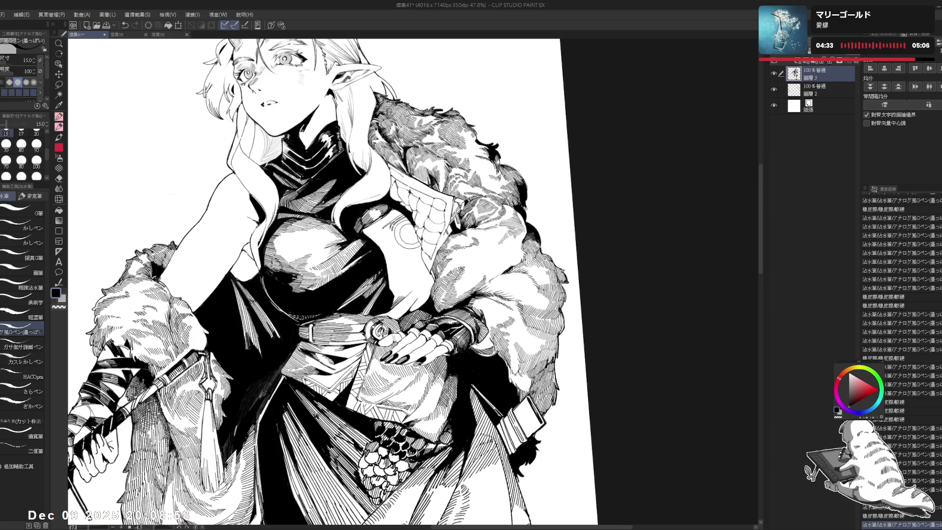
{"action": "key", "text": "e"}
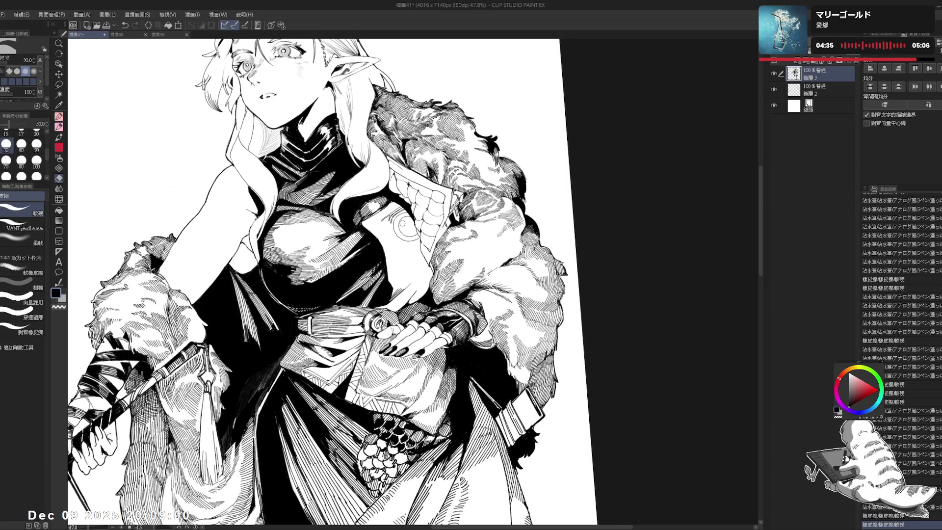
{"action": "left_click_drag", "start_coordinate": [442, 197], "coordinate": [402, 162]}
{"action": "key", "text": "p"}
{"action": "scroll", "coordinate": [349, 282], "scroll_direction": "up", "scroll_amount": 1}
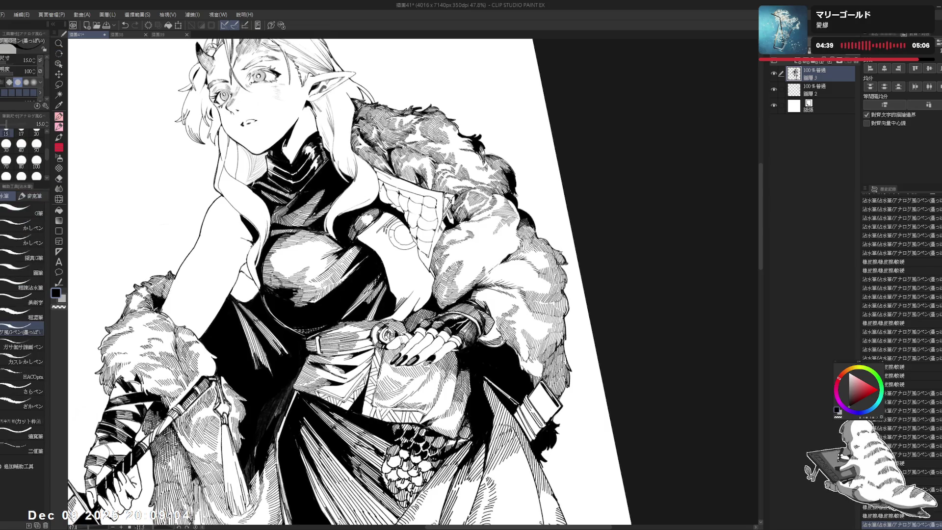
{"action": "key", "text": "e"}
{"action": "left_click_drag", "start_coordinate": [388, 227], "coordinate": [398, 227]}
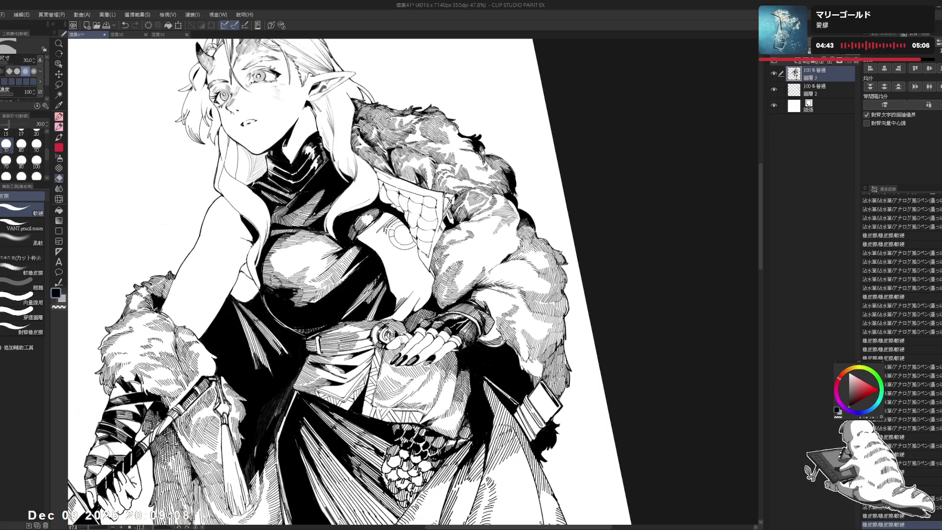
{"action": "key", "text": "p"}
- Erase a tiny spot on the emblem, alternating pen and eraser to refine the ornament edge
{"action": "key", "text": "e"}
{"action": "mouse_move", "coordinate": [397, 221]}
{"action": "left_mouse_down"}
{"action": "mouse_move", "coordinate": [396, 237]}
{"action": "mouse_move", "coordinate": [408, 241]}
{"action": "left_mouse_up"}
{"action": "key", "text": "p"}
{"action": "key", "text": "e"}
{"action": "key", "text": "p"}
{"action": "key", "text": "e"}
{"action": "key", "text": "p"}
{"action": "key", "text": "e"}
{"action": "key", "text": "p"}
{"action": "key", "text": "e"}
{"action": "key", "text": "p"}
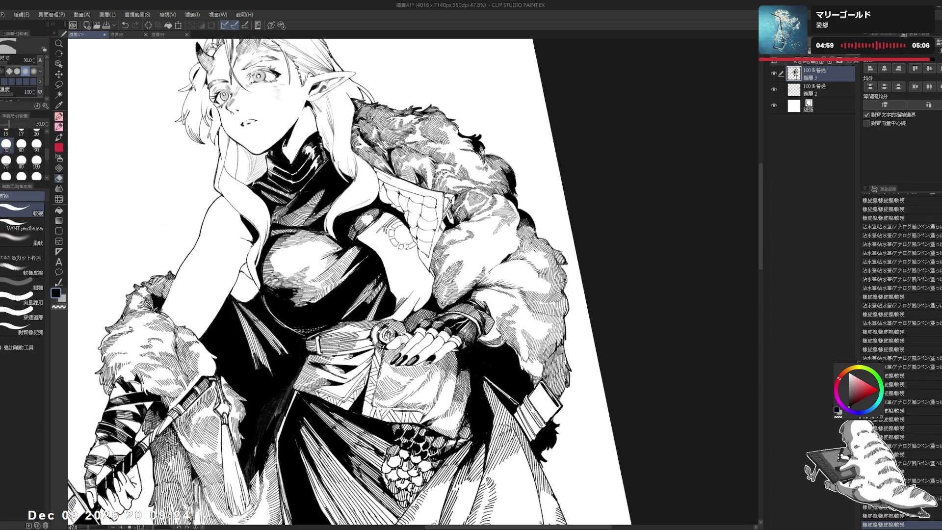
- Reset the view to the upright page and erase stray marks around the chest emblem
{"action": "left_click_drag", "start_coordinate": [540, 197], "coordinate": [579, 314]}
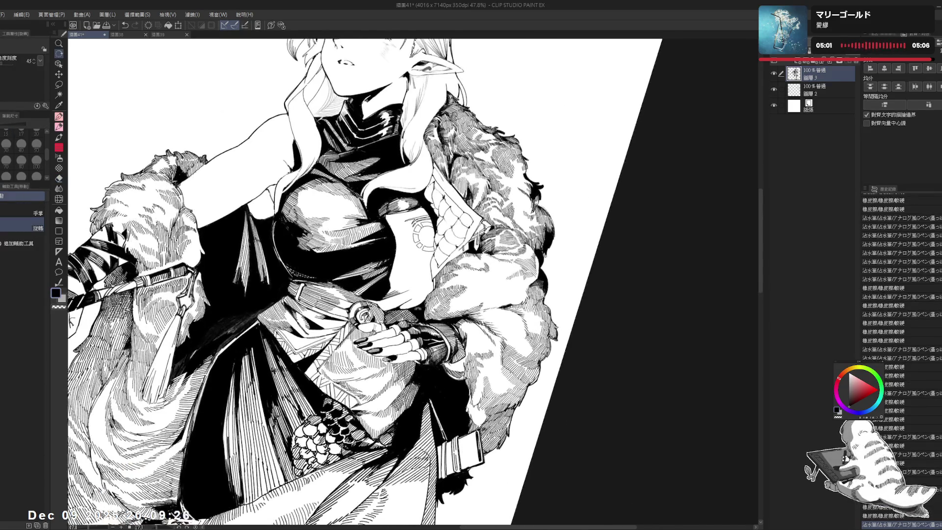
{"action": "key", "text": "p"}
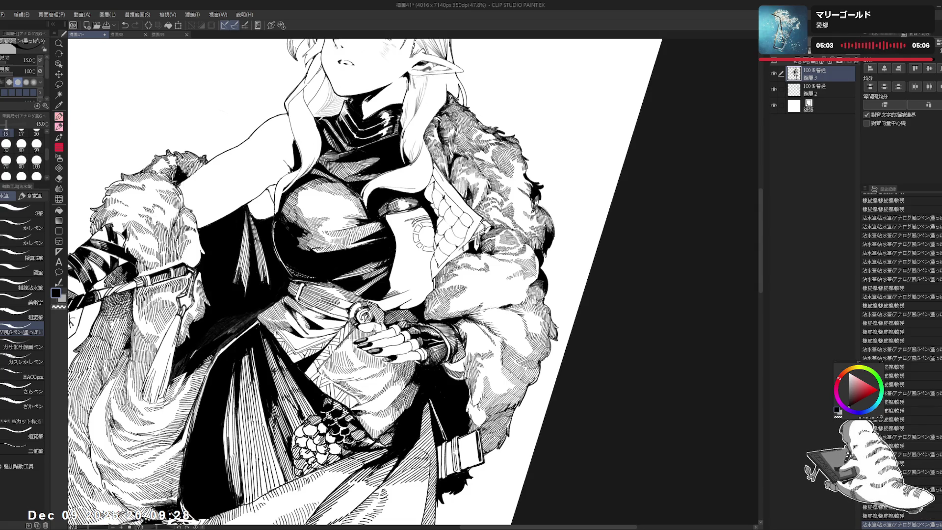
{"action": "key", "text": "ctrl+0"}
{"action": "scroll", "coordinate": [413, 196], "scroll_direction": "down", "scroll_amount": 1}
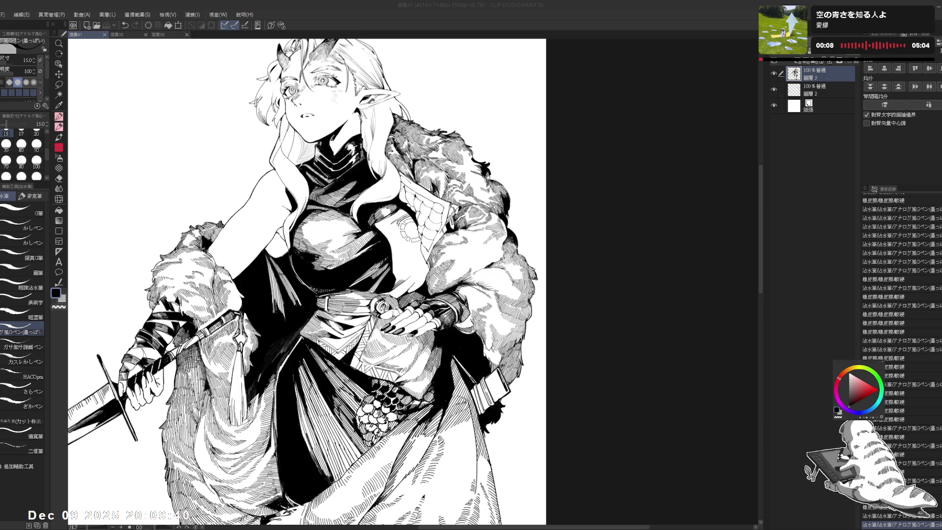
{"action": "scroll", "coordinate": [408, 184], "scroll_direction": "up", "scroll_amount": 3}
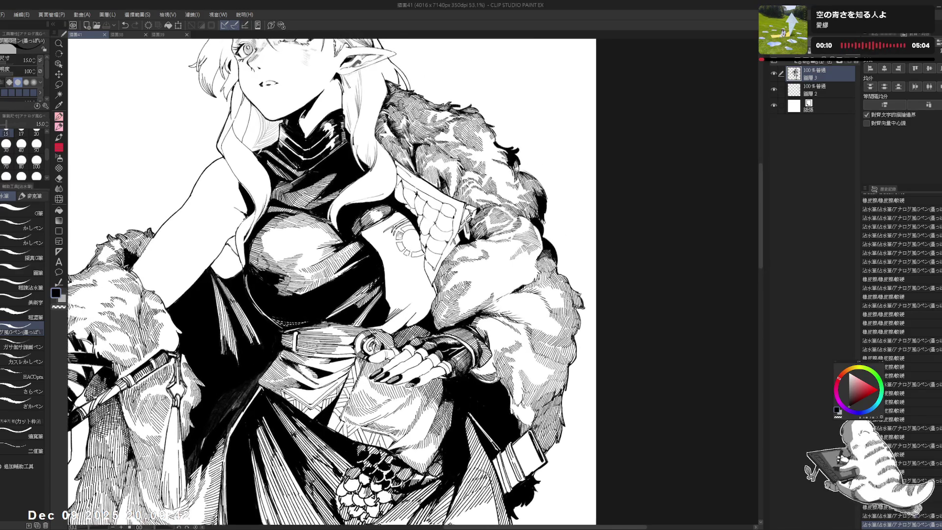
{"action": "left_click_drag", "start_coordinate": [344, 246], "coordinate": [333, 249]}
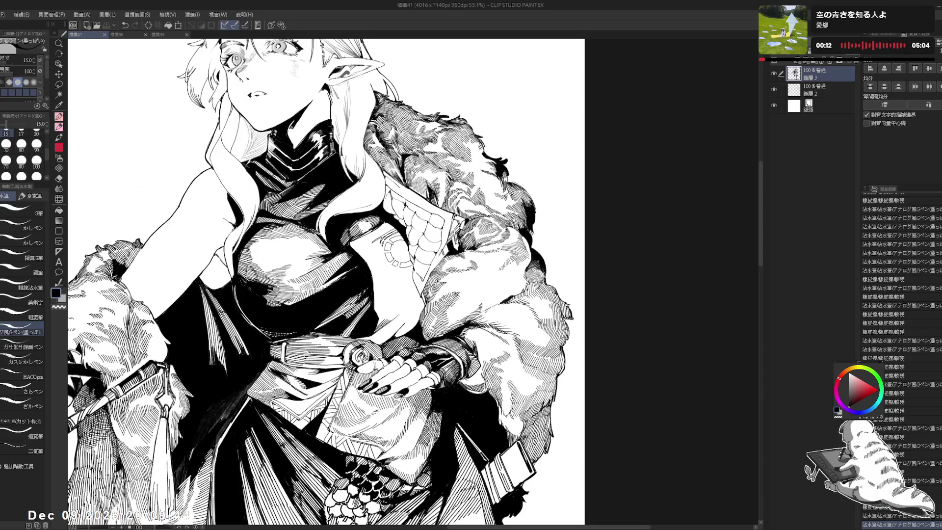
{"action": "left_click_drag", "start_coordinate": [391, 241], "coordinate": [395, 248]}
{"action": "left_click_drag", "start_coordinate": [442, 148], "coordinate": [456, 162]}
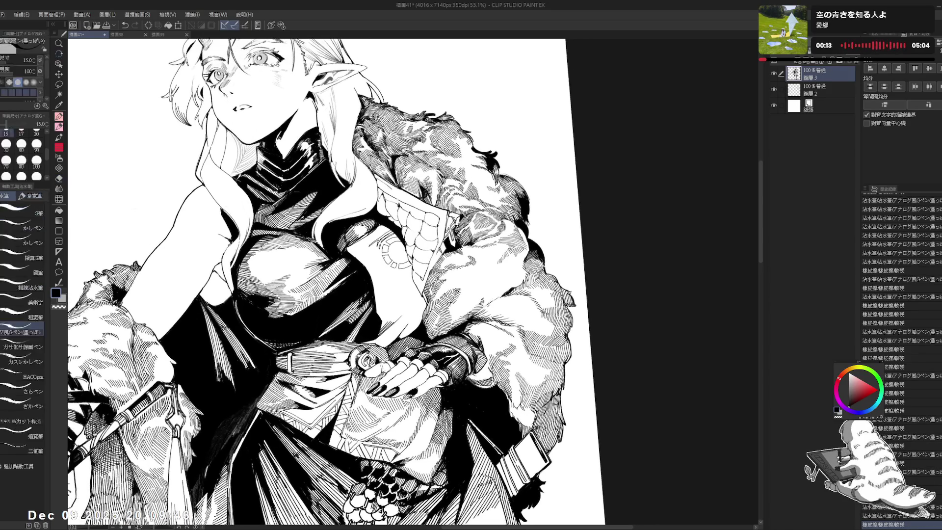
{"action": "key", "text": "e"}
{"action": "mouse_move", "coordinate": [394, 260]}
{"action": "left_mouse_down"}
{"action": "mouse_move", "coordinate": [405, 244]}
{"action": "mouse_move", "coordinate": [406, 272]}
{"action": "mouse_move", "coordinate": [442, 235]}
{"action": "mouse_move", "coordinate": [430, 243]}
{"action": "mouse_move", "coordinate": [441, 249]}
{"action": "left_mouse_up"}
- Ink a short stroke on the cloak, then undo a short stroke on the sideways-turned fur
{"action": "key", "text": "p"}
{"action": "scroll", "coordinate": [441, 249], "scroll_direction": "up", "scroll_amount": 2}
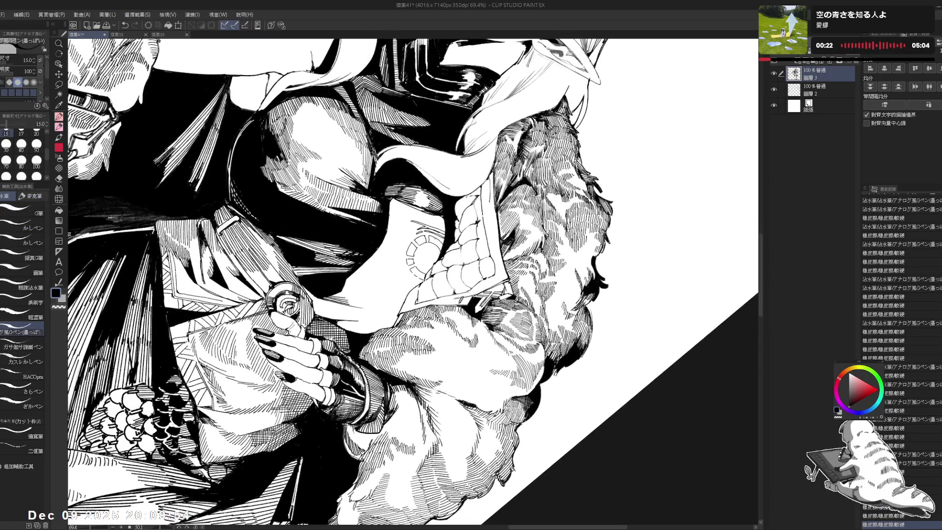
{"action": "left_click_drag", "start_coordinate": [601, 171], "coordinate": [604, 178]}
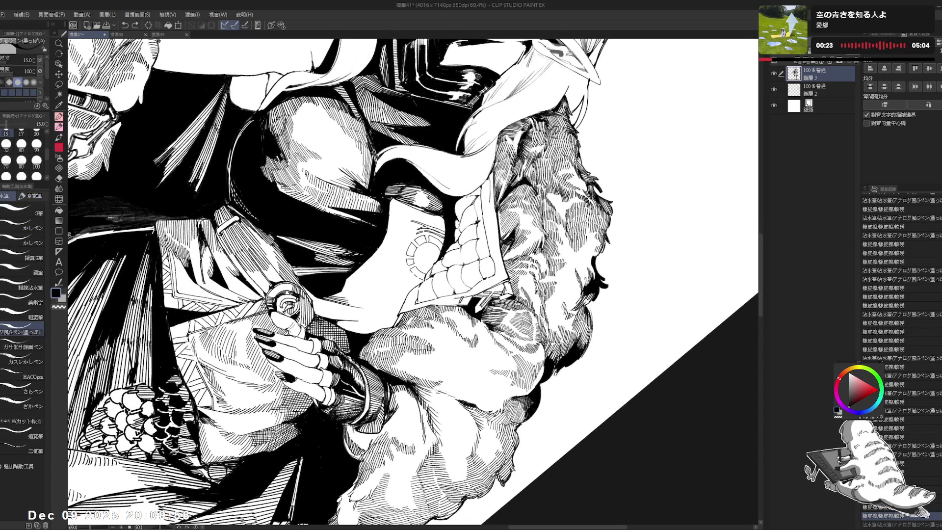
{"action": "mouse_move", "coordinate": [437, 246]}
{"action": "left_mouse_down"}
{"action": "mouse_move", "coordinate": [506, 231]}
{"action": "mouse_move", "coordinate": [578, 263]}
{"action": "left_mouse_up"}
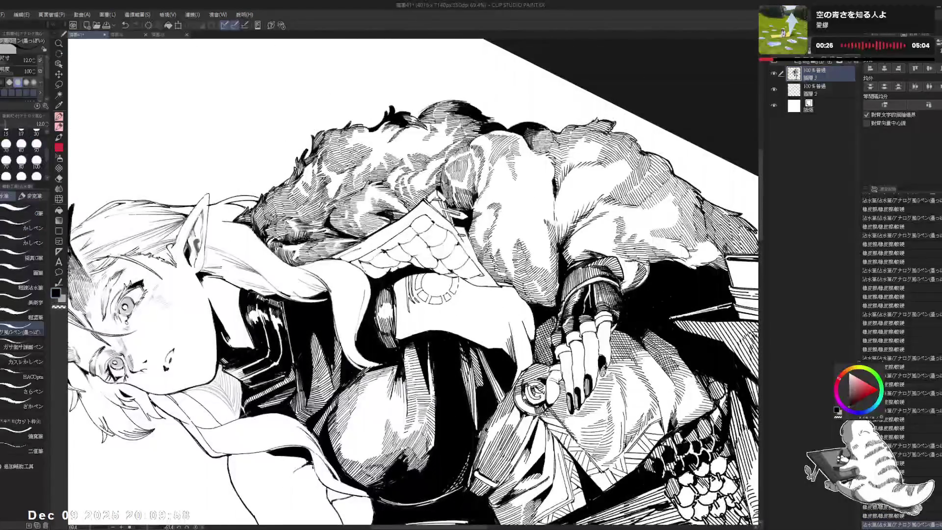
{"action": "left_click_drag", "start_coordinate": [418, 273], "coordinate": [417, 288]}
{"action": "key", "text": "ctrl+z"}
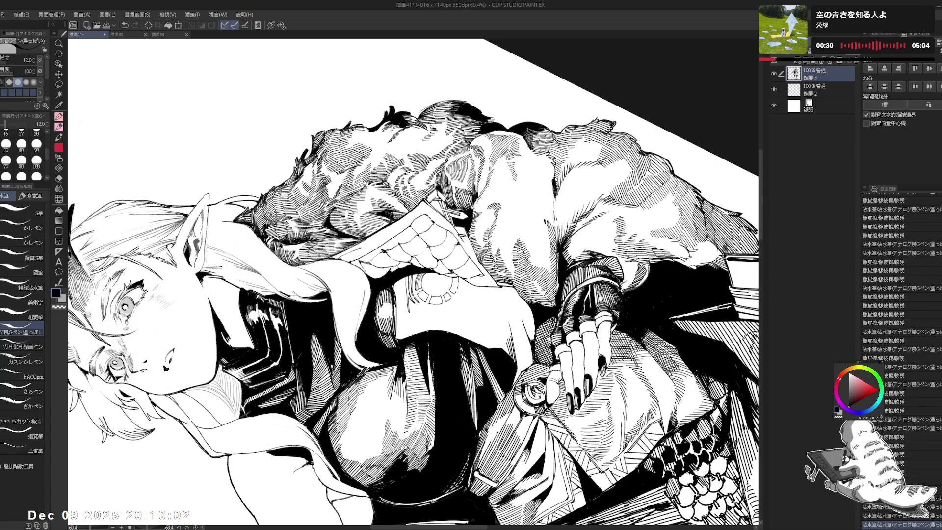
{"action": "left_click_drag", "start_coordinate": [421, 282], "coordinate": [456, 324]}
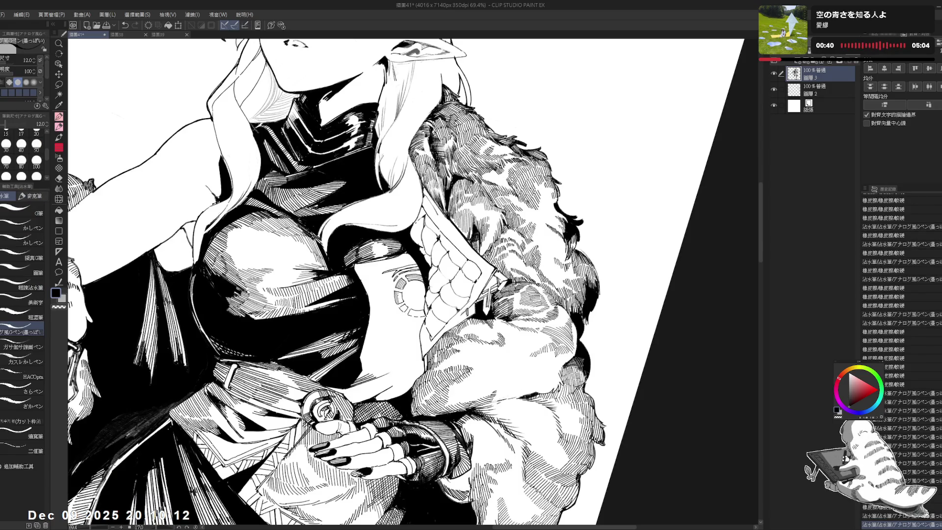
- Ink small marks near her face, then reset the view rotation and zoom out
{"action": "key", "text": "r"}
{"action": "key", "text": "p"}
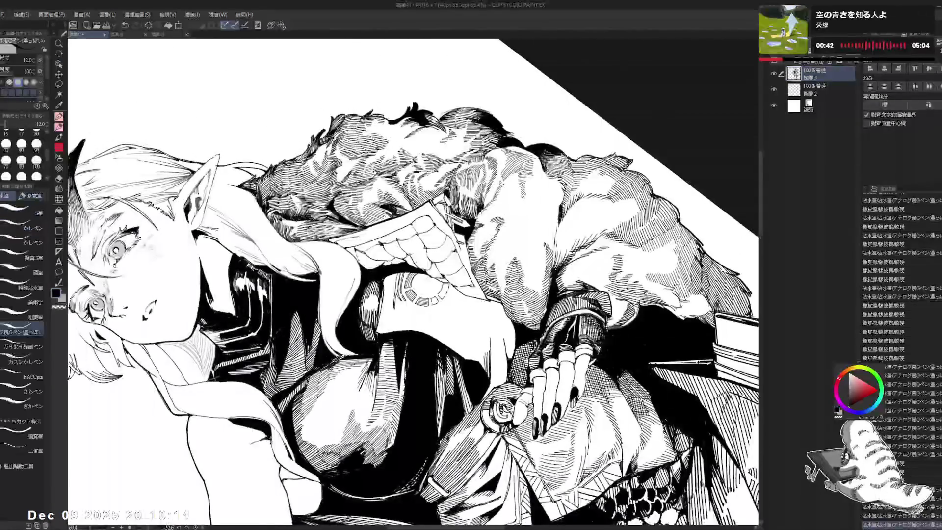
{"action": "left_click_drag", "start_coordinate": [127, 348], "coordinate": [140, 361]}
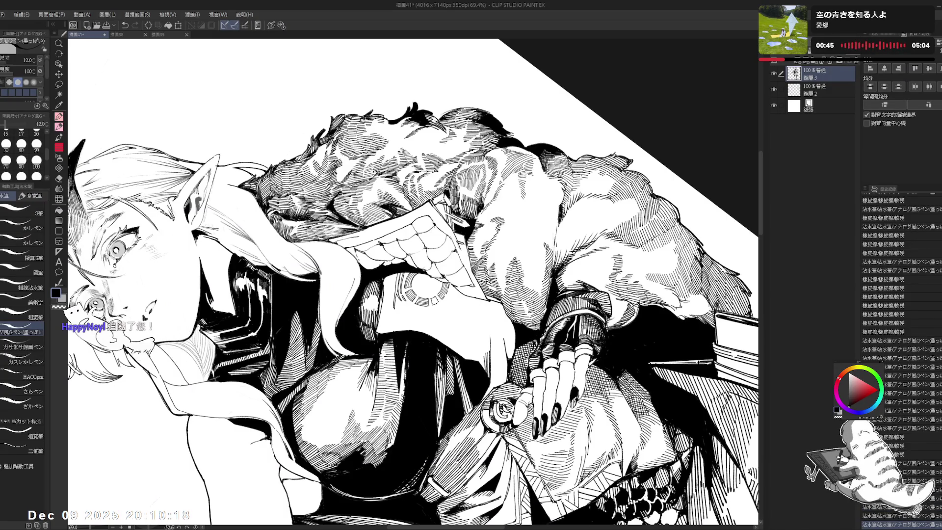
{"action": "key", "text": "r"}
{"action": "key", "text": "p"}
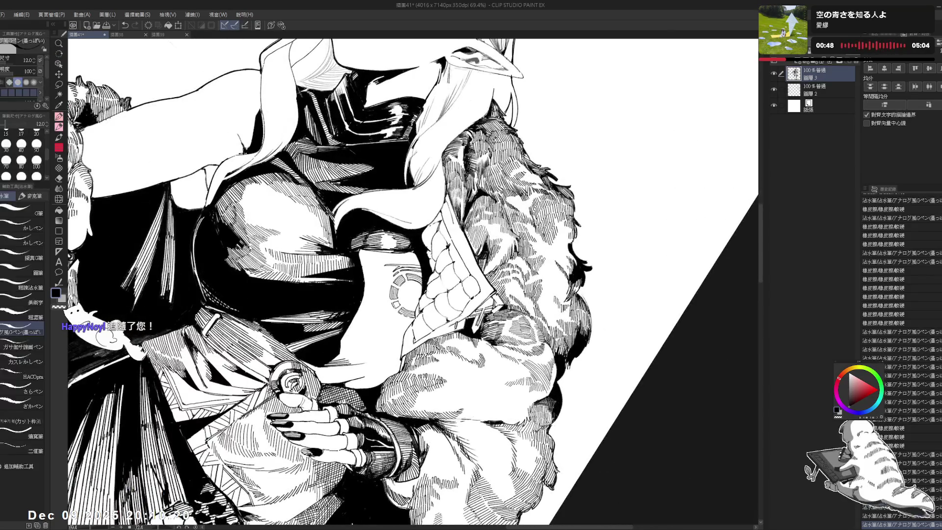
{"action": "key", "text": "e"}
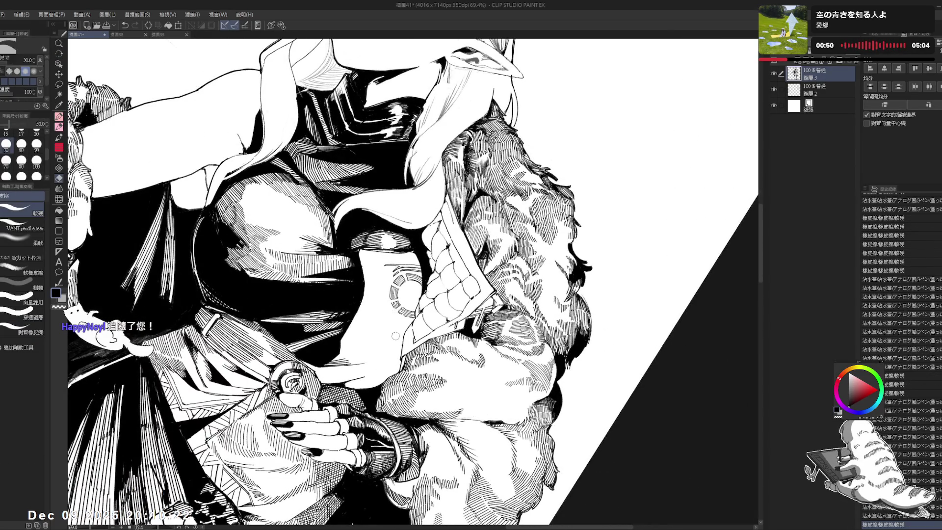
{"action": "key", "text": "ctrl+0"}
{"action": "key", "text": "ctrl+minus"}
- Undo the last erasure and tilt the view about 4 degrees for inking
{"action": "key", "text": "p"}
{"action": "key", "text": "ctrl+z"}
{"action": "key", "text": "r"}
{"action": "left_click_drag", "start_coordinate": [422, 256], "coordinate": [407, 267]}
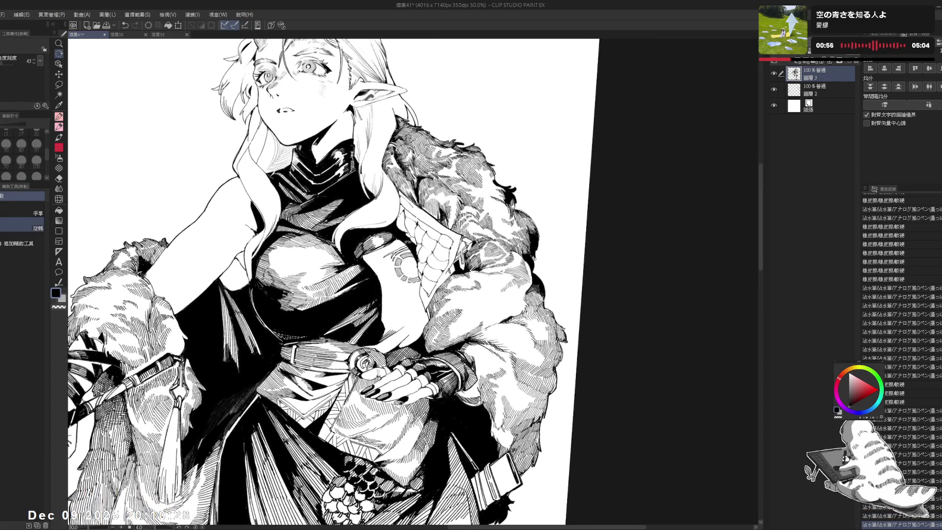
{"action": "key", "text": "p"}
{"action": "scroll", "coordinate": [407, 266], "scroll_direction": "up", "scroll_amount": 1}
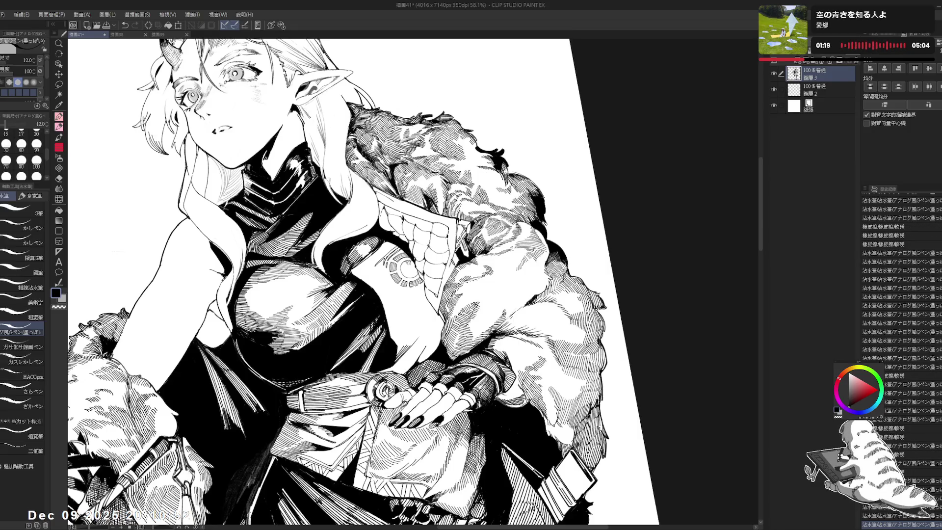
{"action": "scroll", "coordinate": [407, 266], "scroll_direction": "up", "scroll_amount": 2}
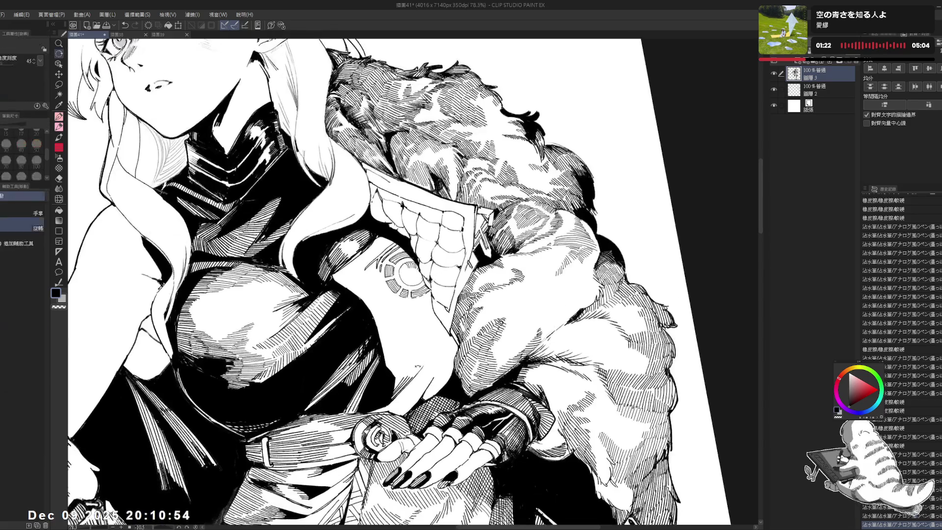
- Rotate the view toward the fur sleeve and hatch short G-pen strokes around the arm emblem
{"action": "left_click_drag", "start_coordinate": [442, 197], "coordinate": [491, 294]}
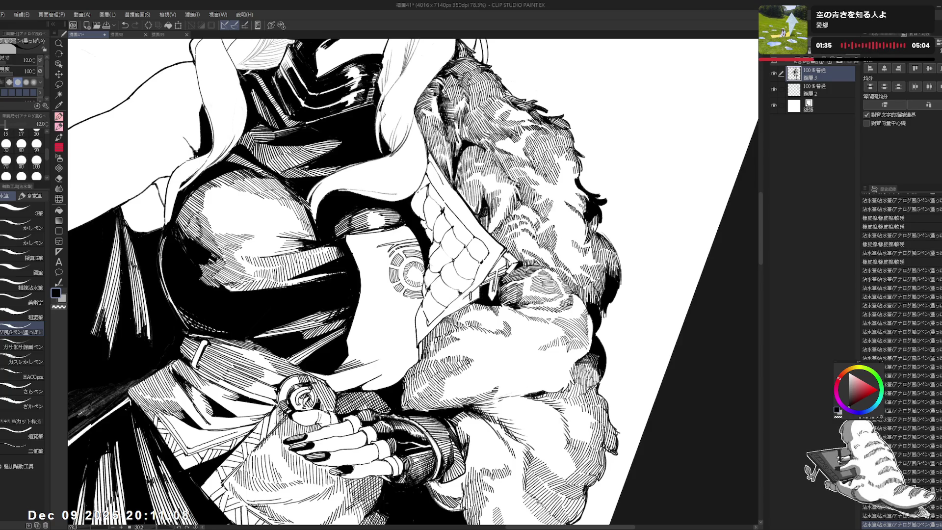
{"action": "key", "text": "r"}
{"action": "mouse_move", "coordinate": [388, 346]}
{"action": "left_mouse_down"}
{"action": "mouse_move", "coordinate": [410, 273]}
{"action": "mouse_move", "coordinate": [393, 221]}
{"action": "left_mouse_up"}
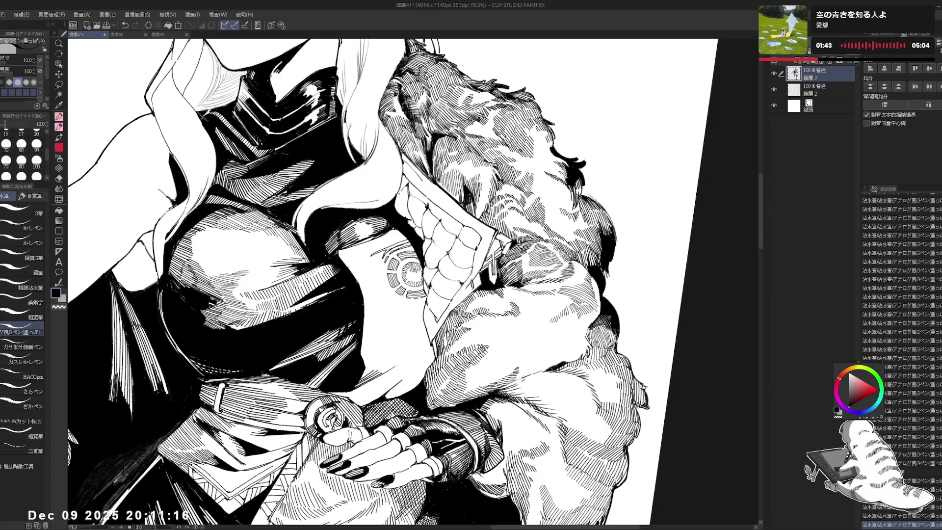
{"action": "key", "text": "e"}
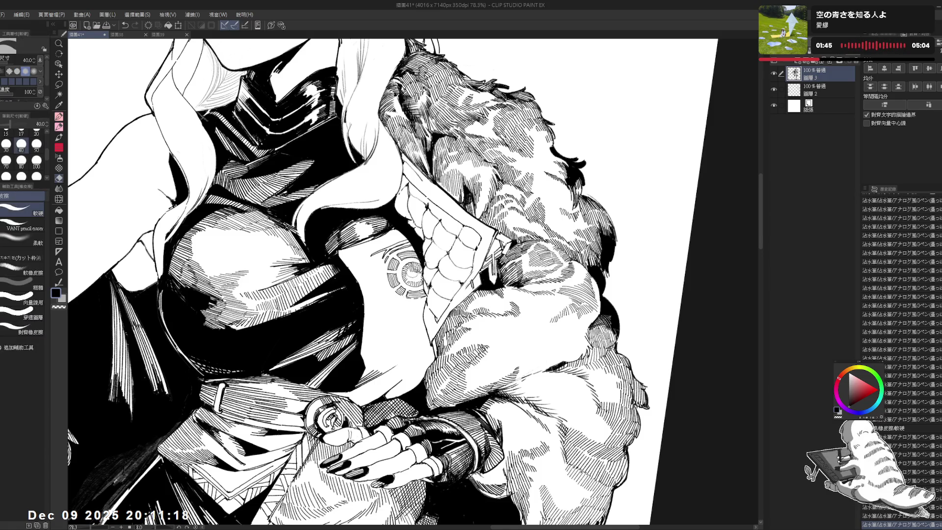
{"action": "key", "text": "p"}
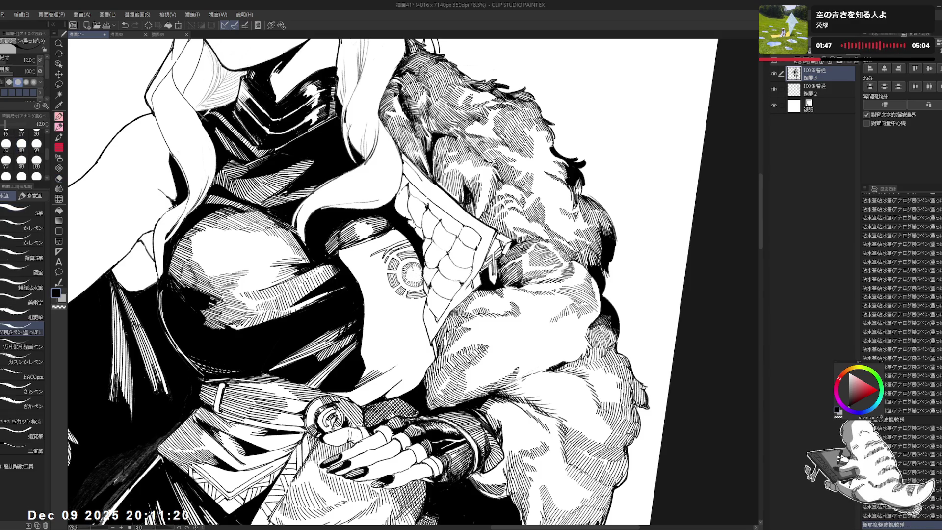
{"action": "left_click_drag", "start_coordinate": [407, 266], "coordinate": [417, 276]}
{"action": "left_click_drag", "start_coordinate": [410, 270], "coordinate": [418, 277]}
{"action": "left_click_drag", "start_coordinate": [412, 272], "coordinate": [416, 276]}
{"action": "left_click_drag", "start_coordinate": [408, 269], "coordinate": [417, 277]}
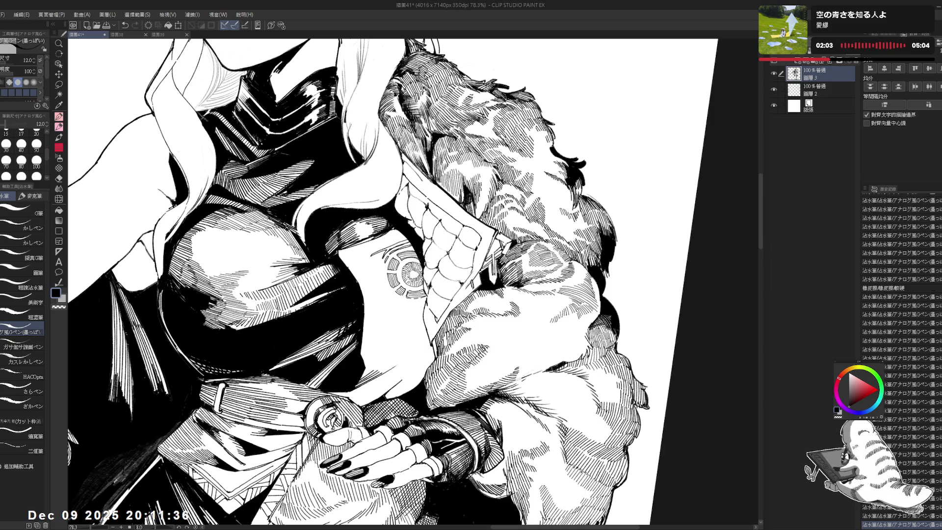
- Add more hatch strokes near the emblem at a shallower angle, then reset rotation upright
{"action": "key", "text": "r"}
{"action": "key", "text": "p"}
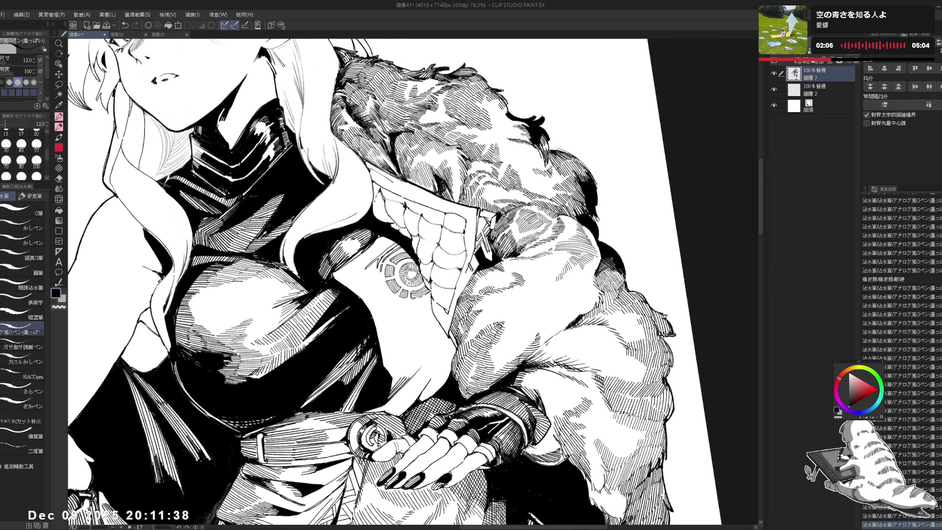
{"action": "mouse_move", "coordinate": [407, 268]}
{"action": "left_mouse_down"}
{"action": "mouse_move", "coordinate": [418, 279]}
{"action": "mouse_move", "coordinate": [414, 271]}
{"action": "left_mouse_up"}
{"action": "left_click_drag", "start_coordinate": [406, 267], "coordinate": [416, 275]}
{"action": "left_click_drag", "start_coordinate": [408, 270], "coordinate": [419, 279]}
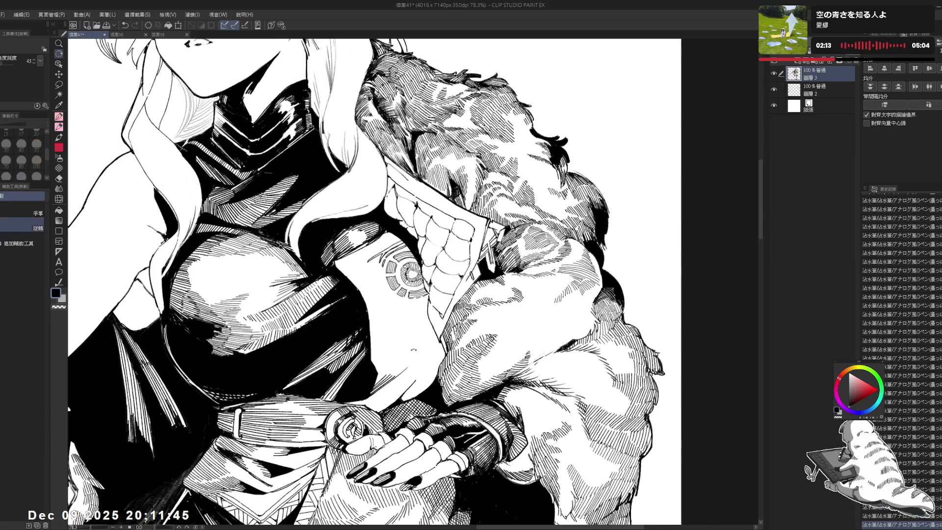
{"action": "left_click_drag", "start_coordinate": [490, 196], "coordinate": [442, 162]}
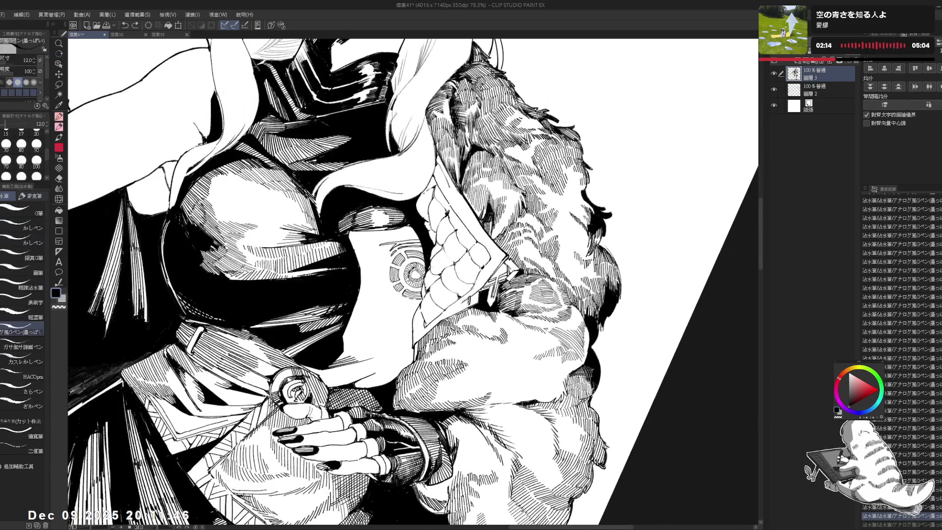
{"action": "key", "text": "ctrl+y"}
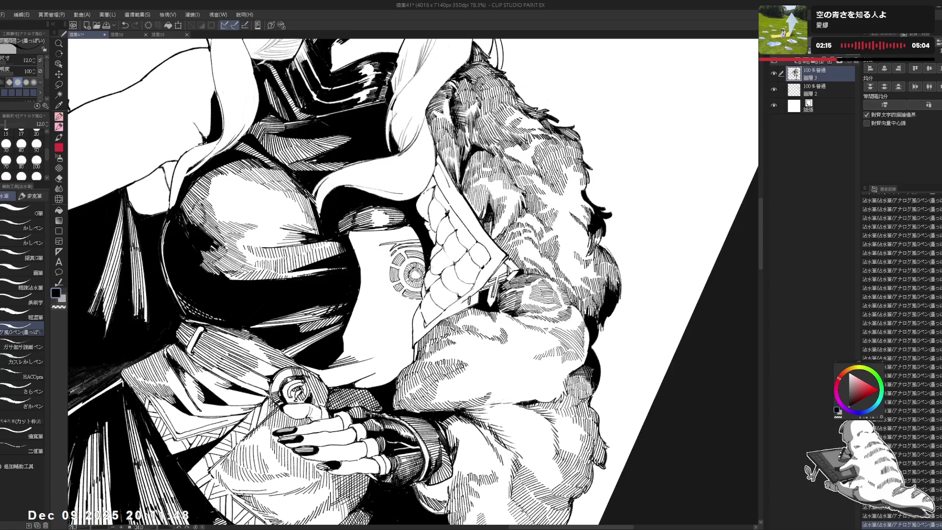
{"action": "left_click_drag", "start_coordinate": [441, 162], "coordinate": [412, 206]}
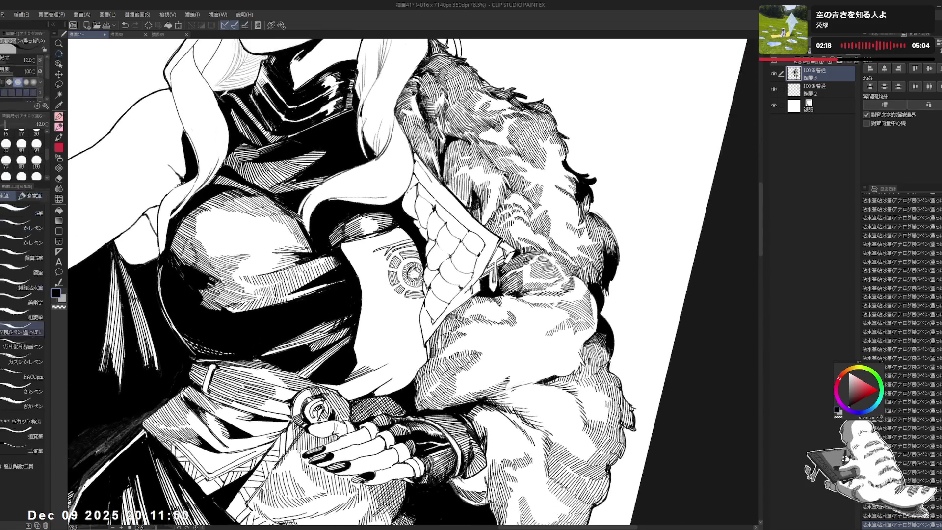
{"action": "key", "text": "ctrl+z"}
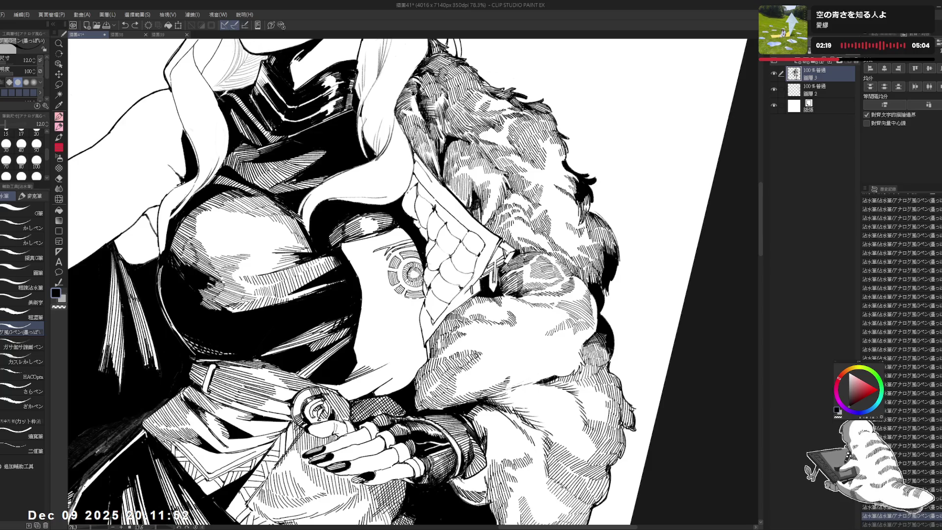
{"action": "key", "text": "ctrl+y"}
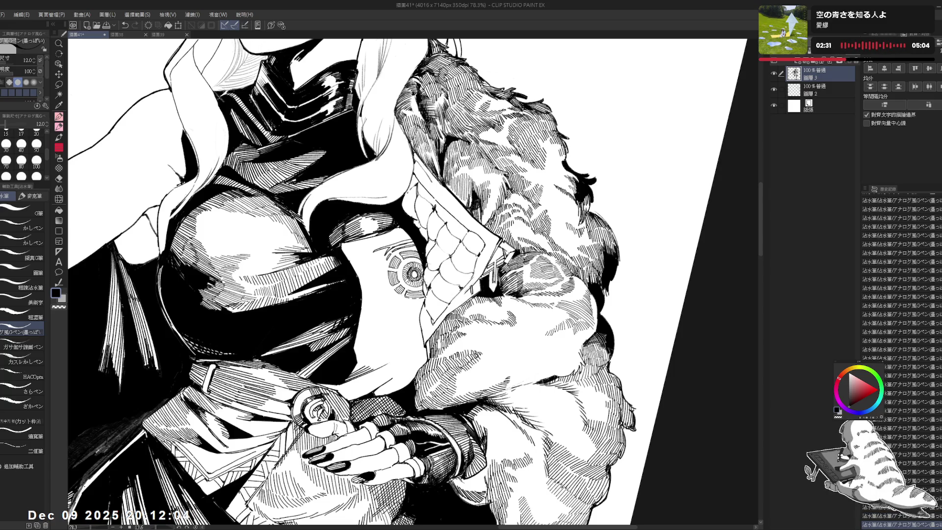
{"action": "key", "text": "ctrl+@"}
{"action": "scroll", "coordinate": [425, 234], "scroll_direction": "down", "scroll_amount": 2}
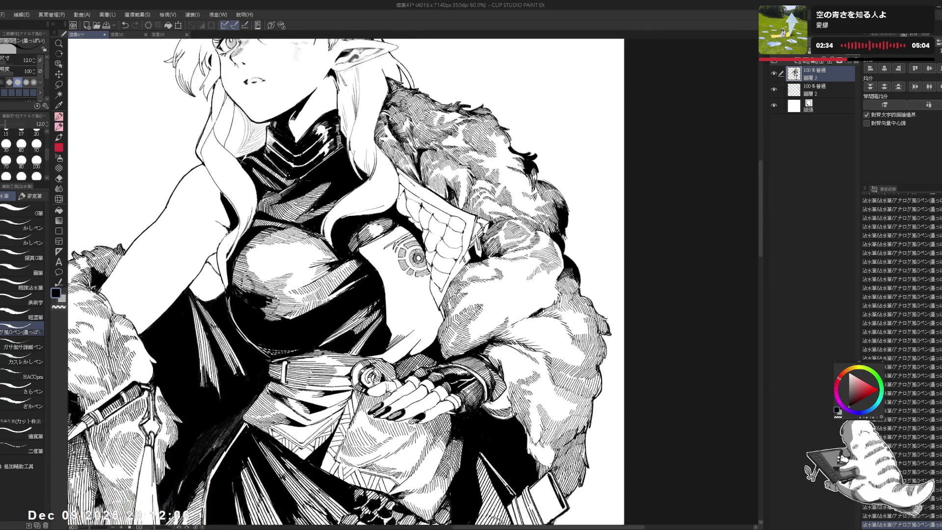
- Undo the small stroke near the emblem and enlarge the pen to size 17
{"action": "scroll", "coordinate": [418, 255], "scroll_direction": "up", "scroll_amount": 3}
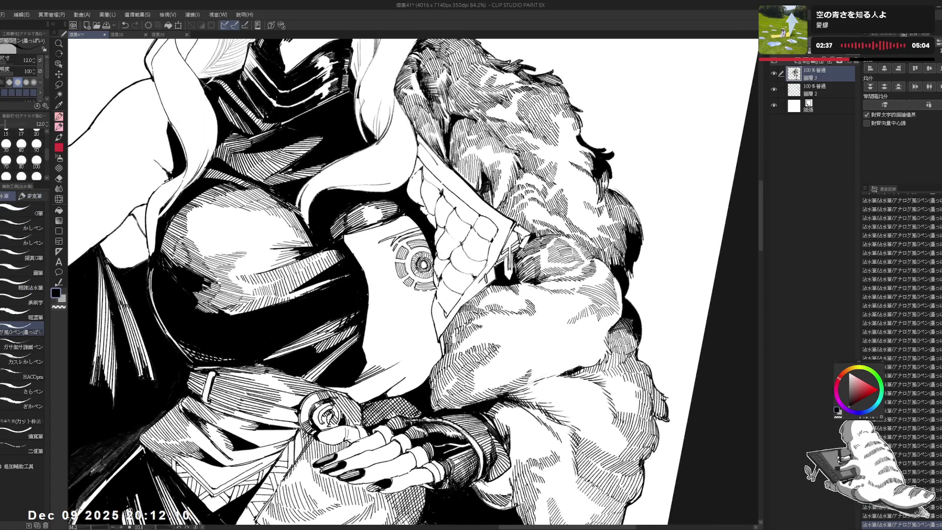
{"action": "key", "text": "ctrl+z"}
{"action": "key", "text": "bracketright"}
{"action": "key", "text": "bracketright"}
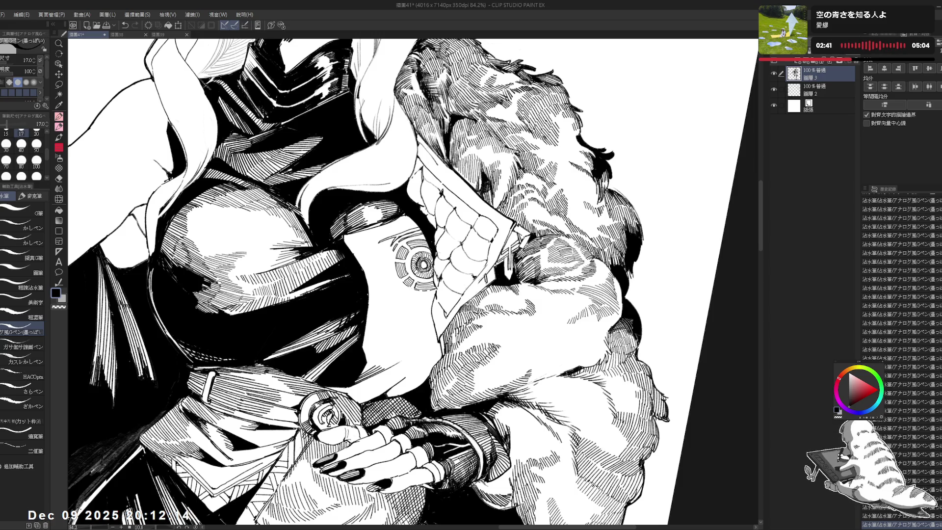
{"action": "left_click_drag", "start_coordinate": [442, 295], "coordinate": [491, 221]}
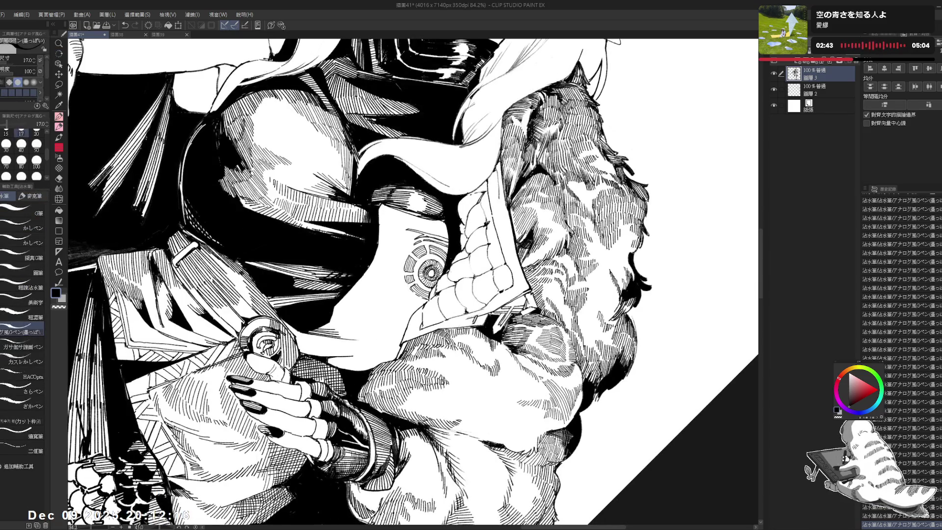
{"action": "key", "text": "at"}
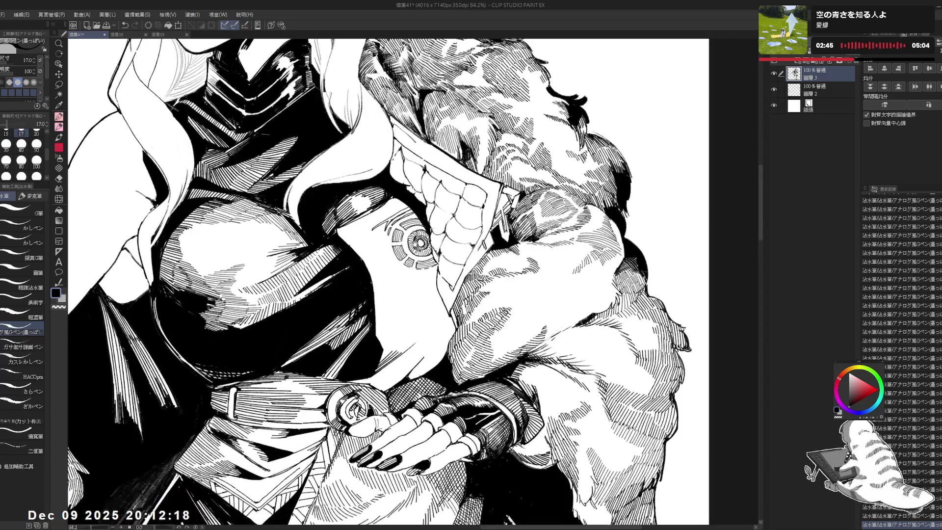
{"action": "key", "text": "ctrl+minus"}
{"action": "key", "text": "e"}
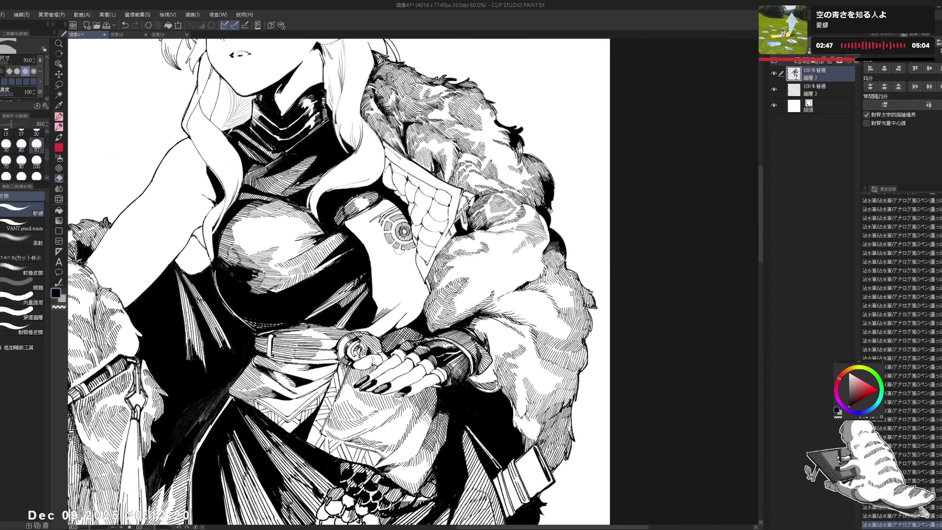
{"action": "key", "text": "p"}
{"action": "key", "text": "ctrl+plus"}
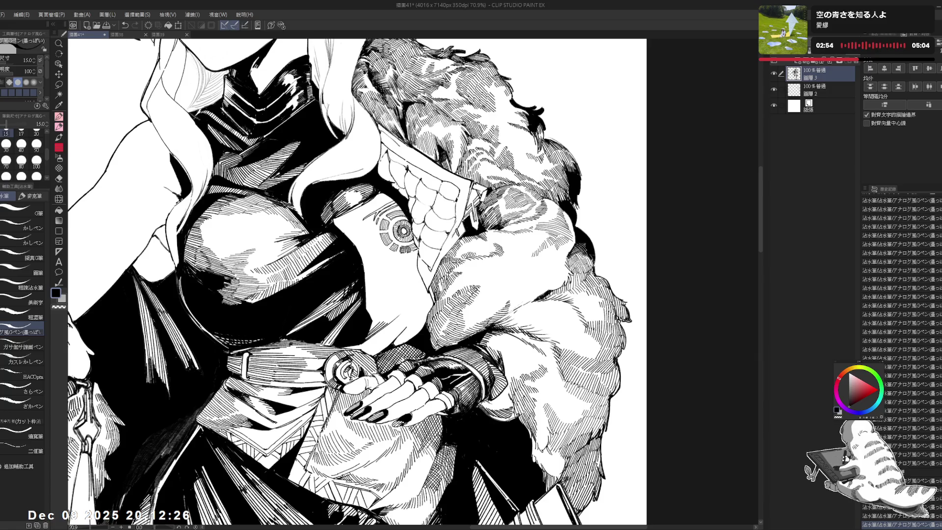
{"action": "mouse_move", "coordinate": [392, 270]}
{"action": "left_mouse_down"}
{"action": "mouse_move", "coordinate": [409, 286]}
{"action": "mouse_move", "coordinate": [467, 221]}
{"action": "left_mouse_up"}
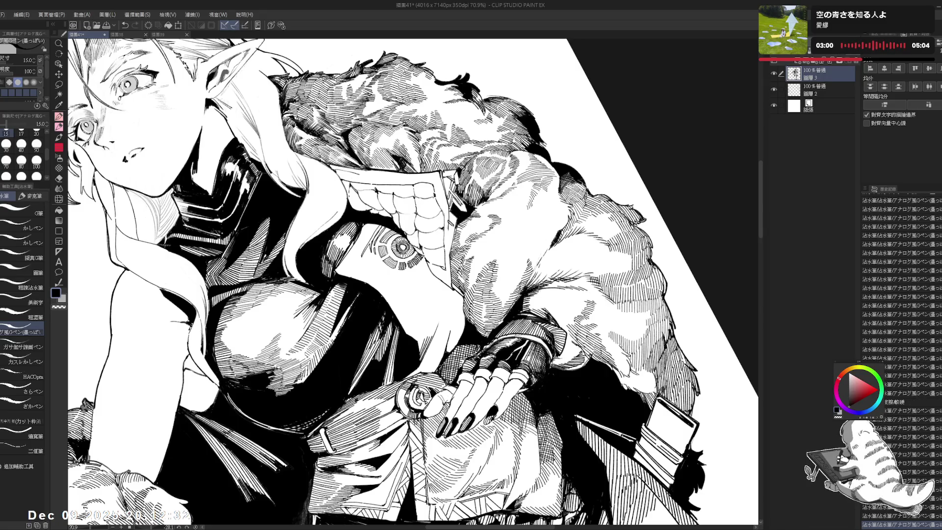
{"action": "left_click_drag", "start_coordinate": [491, 282], "coordinate": [460, 344]}
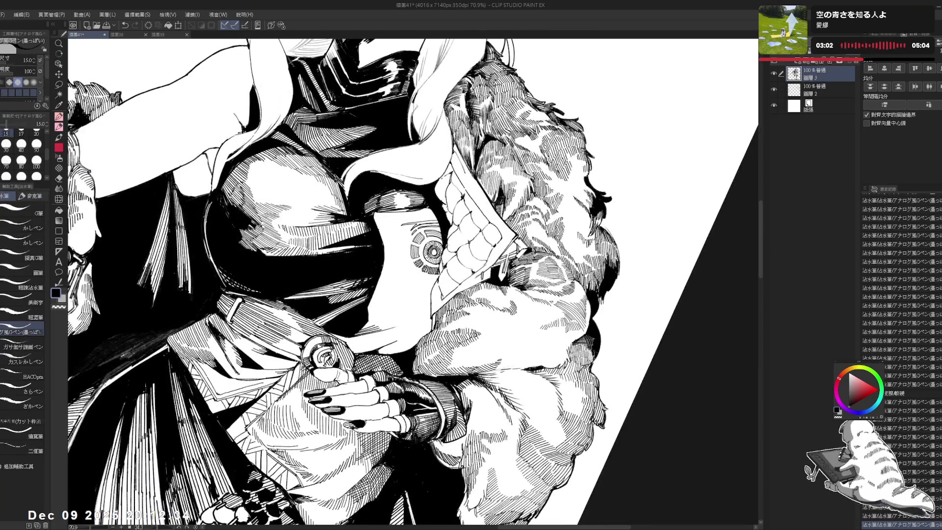
- Erase stray ink near the circular ornament and sleeve, shrinking the eraser to size 40
{"action": "key", "text": "e"}
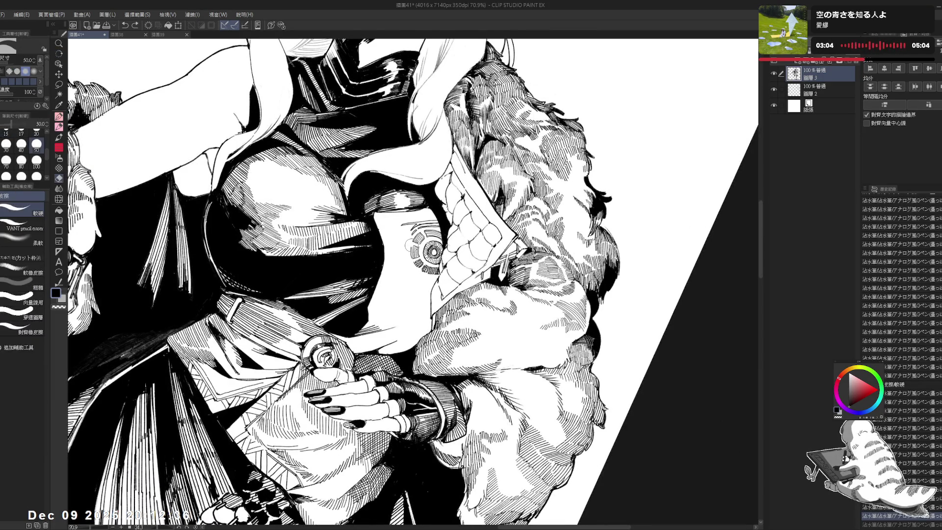
{"action": "key", "text": "p"}
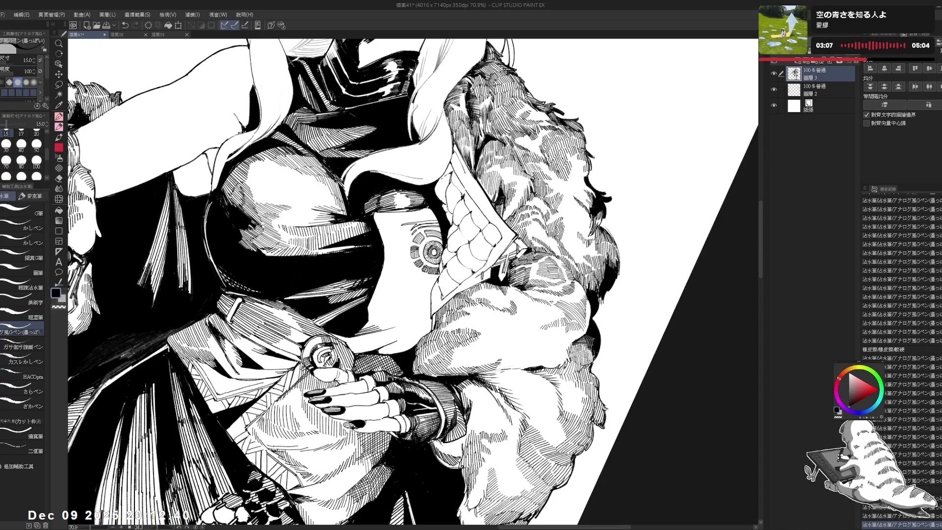
{"action": "left_click_drag", "start_coordinate": [412, 279], "coordinate": [373, 343]}
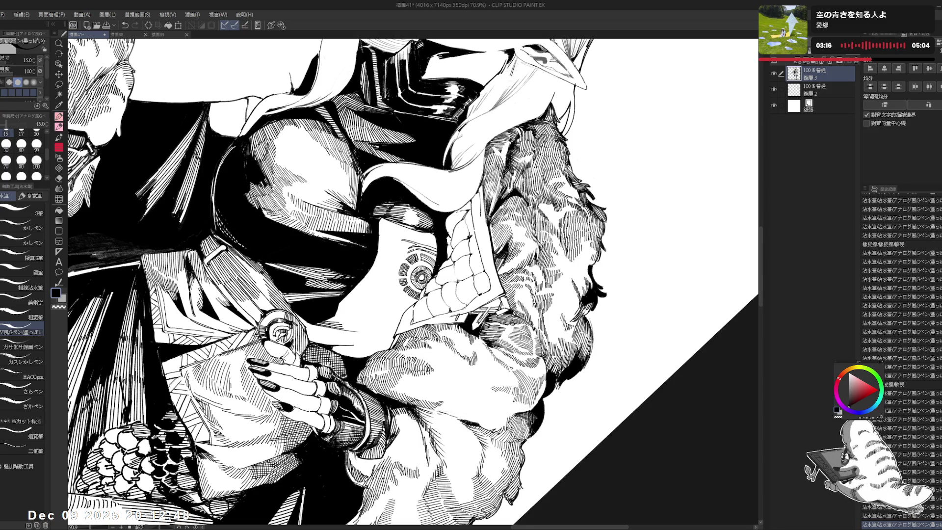
{"action": "key", "text": "r"}
{"action": "left_click_drag", "start_coordinate": [412, 280], "coordinate": [393, 299]}
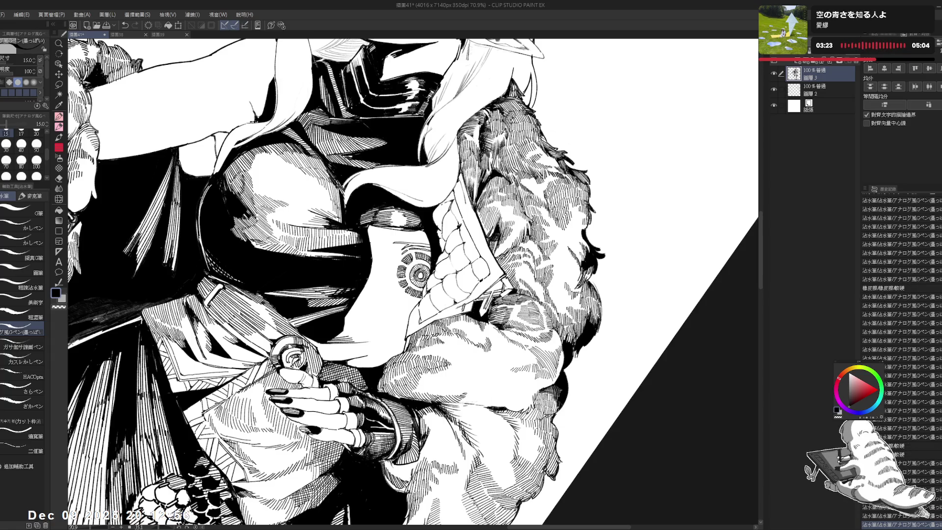
{"action": "scroll", "coordinate": [412, 279], "scroll_direction": "down", "scroll_amount": 2}
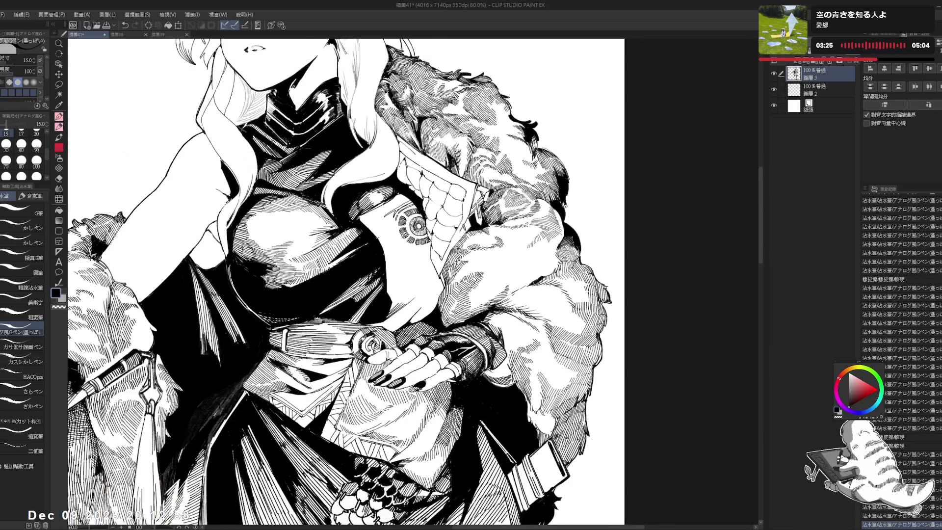
{"action": "key", "text": "e"}
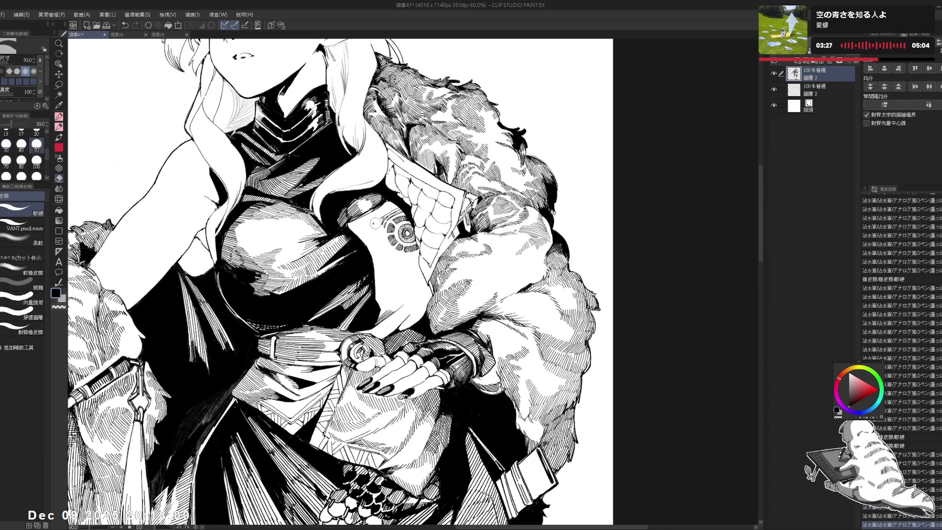
{"action": "left_click_drag", "start_coordinate": [380, 225], "coordinate": [391, 212]}
{"action": "key", "text": "bracketleft"}
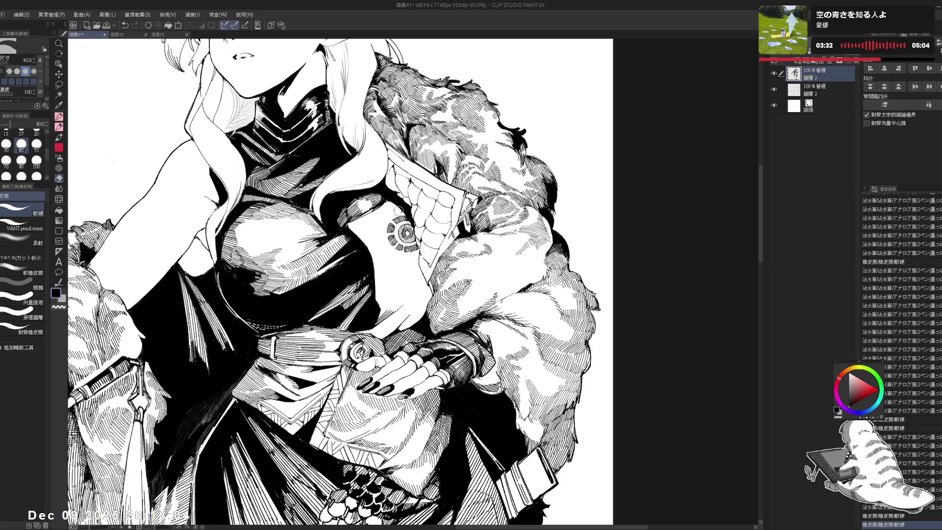
{"action": "mouse_move", "coordinate": [398, 211]}
{"action": "left_mouse_down"}
{"action": "mouse_move", "coordinate": [393, 217]}
{"action": "mouse_move", "coordinate": [425, 233]}
{"action": "mouse_move", "coordinate": [417, 247]}
{"action": "mouse_move", "coordinate": [362, 266]}
{"action": "left_mouse_up"}
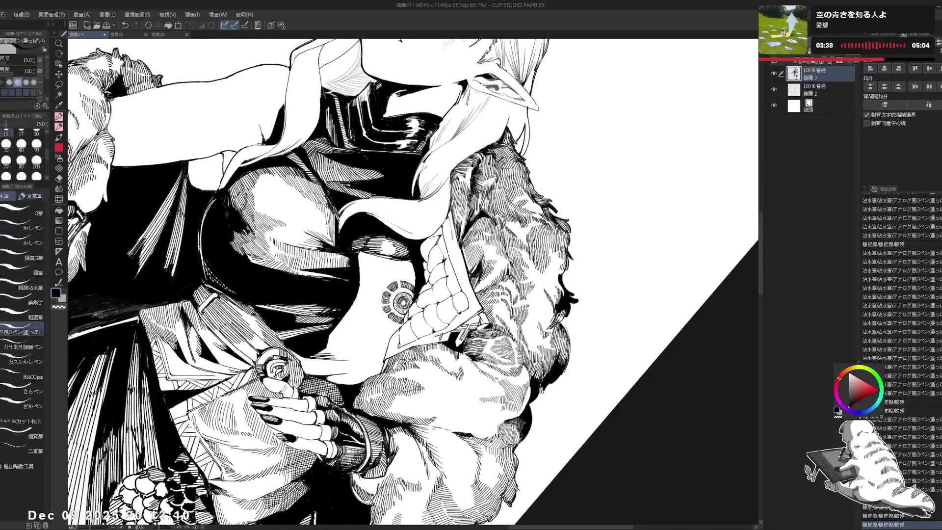
{"action": "left_click", "coordinate": [362, 265]}
- Place a small pen stroke on the sleeve, then take back several of the last hatch strokes
{"action": "key", "text": "p"}
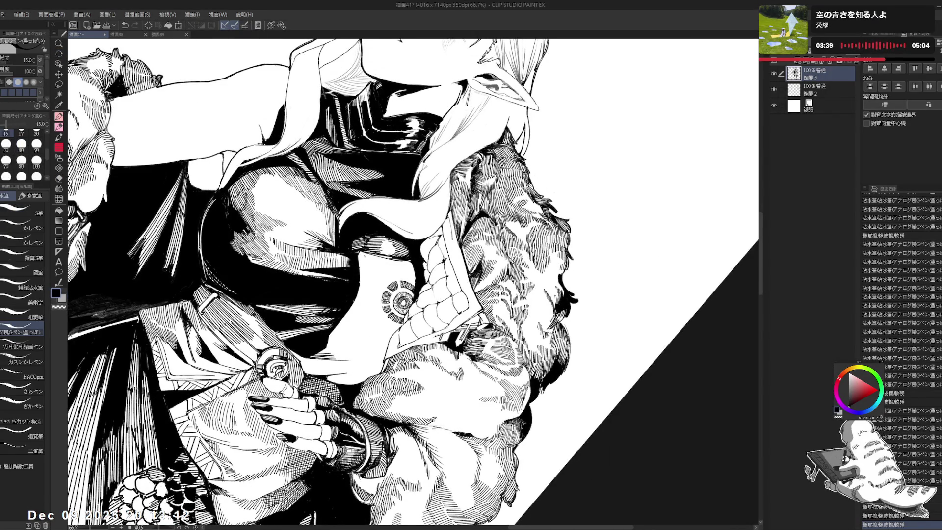
{"action": "left_click", "coordinate": [366, 258]}
{"action": "key", "text": "ctrl+z"}
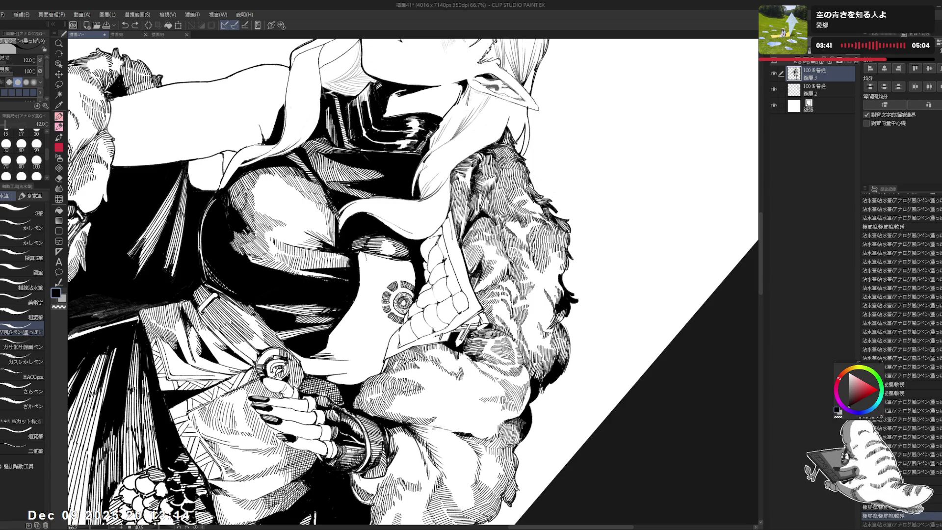
{"action": "key", "text": "ctrl+y"}
{"action": "key", "text": "ctrl+y"}
{"action": "key", "text": "ctrl+y"}
{"action": "key", "text": "ctrl+y"}
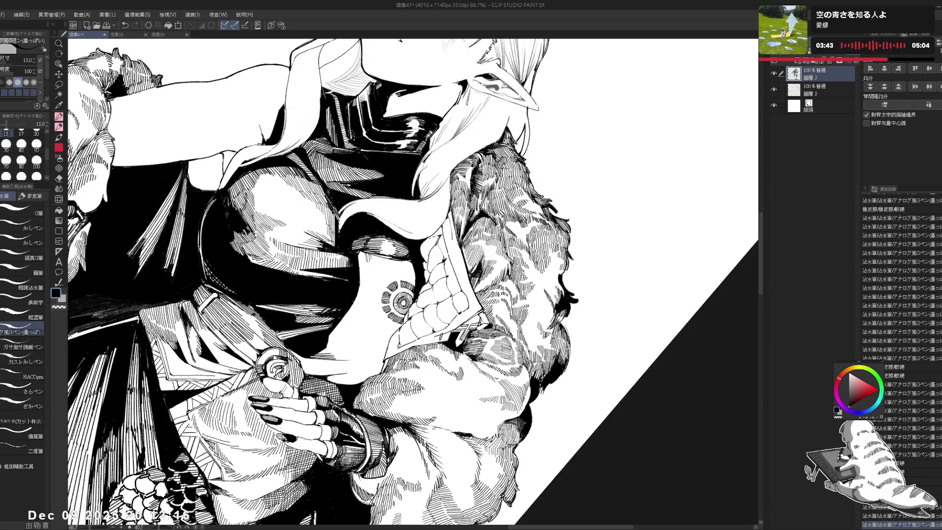
{"action": "key", "text": "ctrl+y"}
{"action": "key", "text": "ctrl+y"}
{"action": "key", "text": "ctrl+y"}
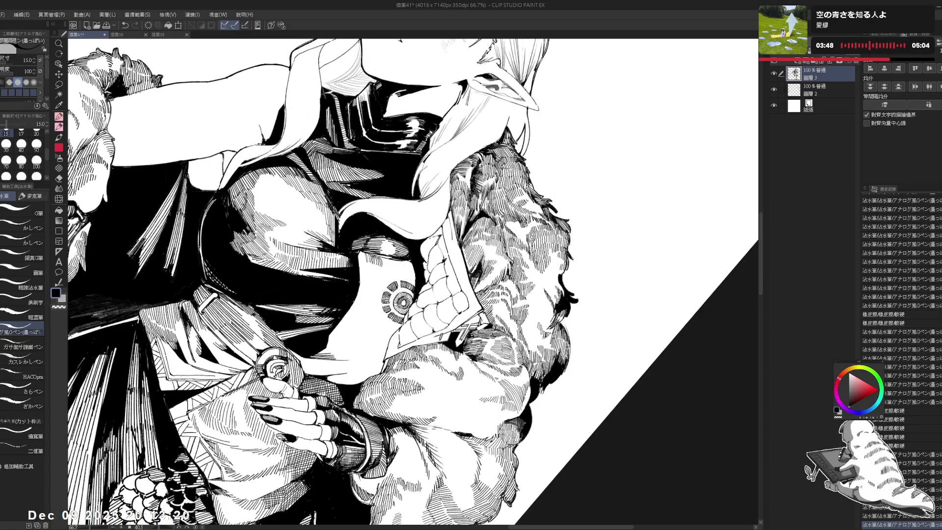
{"action": "key", "text": "ctrl+y"}
{"action": "key", "text": "ctrl+y"}
{"action": "key", "text": "ctrl+y"}
{"action": "key", "text": "ctrl+y"}
{"action": "key", "text": "ctrl+y"}
{"action": "key", "text": "ctrl+y"}
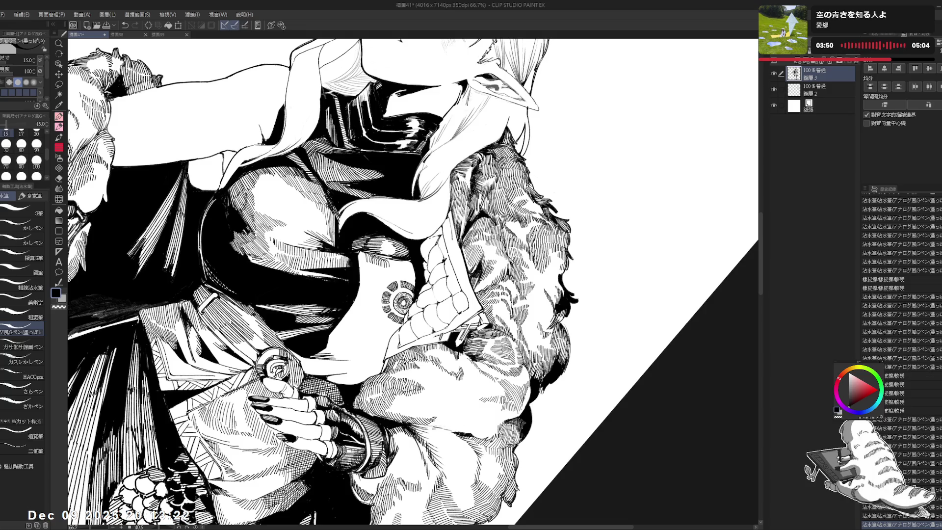
{"action": "key", "text": "ctrl+y"}
{"action": "key", "text": "ctrl+y"}
{"action": "key", "text": "ctrl+y"}
{"action": "key", "text": "ctrl+y"}
{"action": "key", "text": "ctrl+y"}
{"action": "key", "text": "ctrl+y"}
{"action": "key", "text": "r"}
{"action": "key", "text": "p"}
{"action": "key", "text": "ctrl+y"}
{"action": "key", "text": "ctrl+z"}
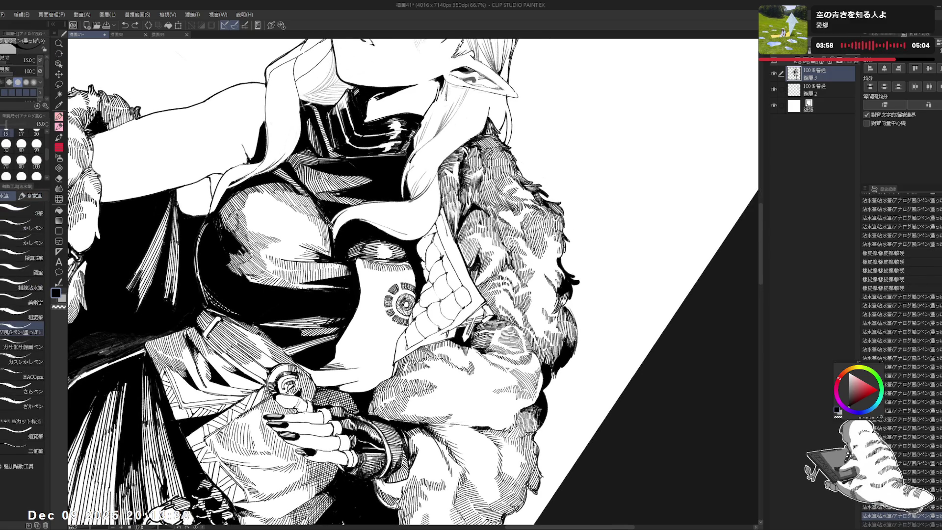
{"action": "key", "text": "ctrl+y"}
{"action": "key", "text": "ctrl+y"}
{"action": "key", "text": "ctrl+y"}
{"action": "key", "text": "ctrl+y"}
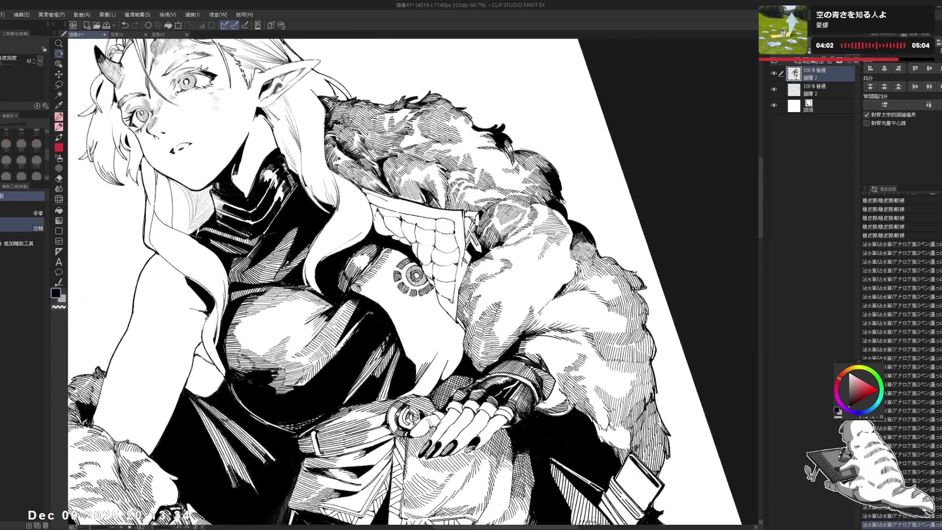
- Erase stray marks at the lower cloak edge and redo a sleeve stroke
{"action": "key", "text": "e"}
{"action": "left_click", "coordinate": [365, 301]}
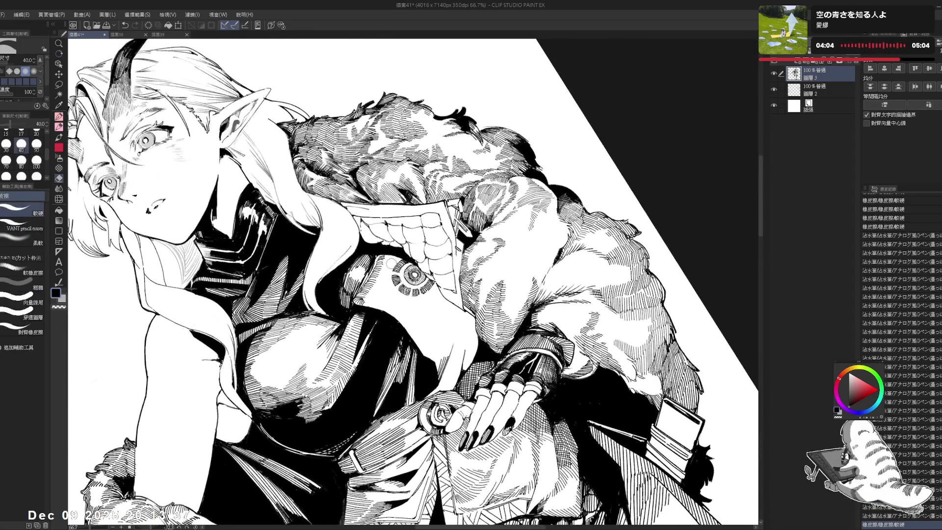
{"action": "mouse_move", "coordinate": [389, 268]}
{"action": "left_mouse_down"}
{"action": "mouse_move", "coordinate": [388, 252]}
{"action": "mouse_move", "coordinate": [369, 291]}
{"action": "left_mouse_up"}
{"action": "key", "text": "p"}
{"action": "key", "text": "e"}
{"action": "key", "text": "p"}
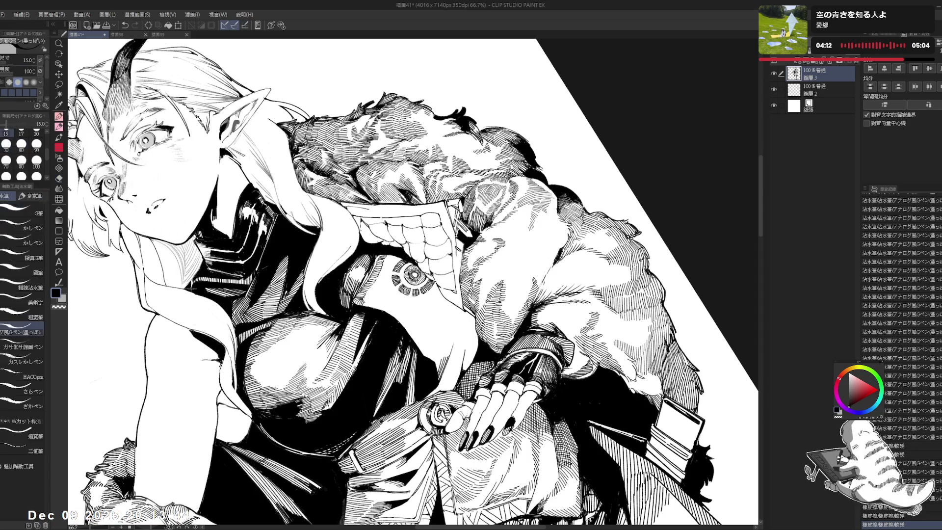
{"action": "key", "text": "ctrl+z"}
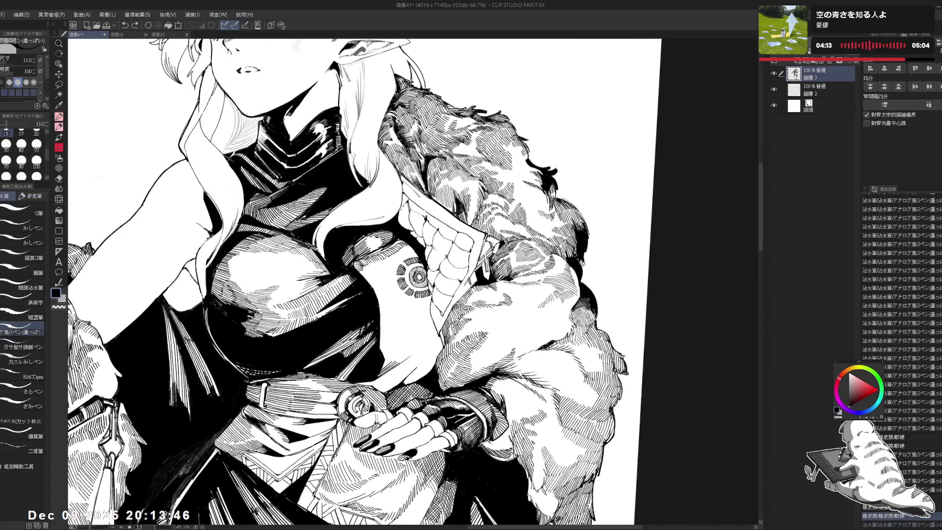
{"action": "mouse_move", "coordinate": [375, 282]}
{"action": "left_mouse_down"}
{"action": "mouse_move", "coordinate": [372, 292]}
{"action": "mouse_move", "coordinate": [376, 267]}
{"action": "mouse_move", "coordinate": [371, 289]}
{"action": "left_mouse_up"}
{"action": "key", "text": "e"}
{"action": "key", "text": "p"}
- Check the whole figure upright, then continue hatching the fur sleeve at a tilted angle
{"action": "key", "text": "asciicircum"}
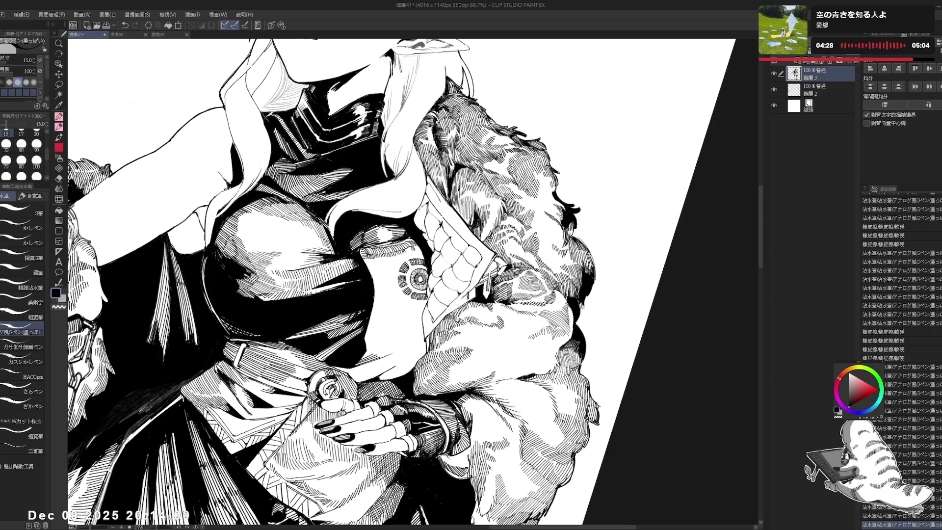
{"action": "key", "text": "minus"}
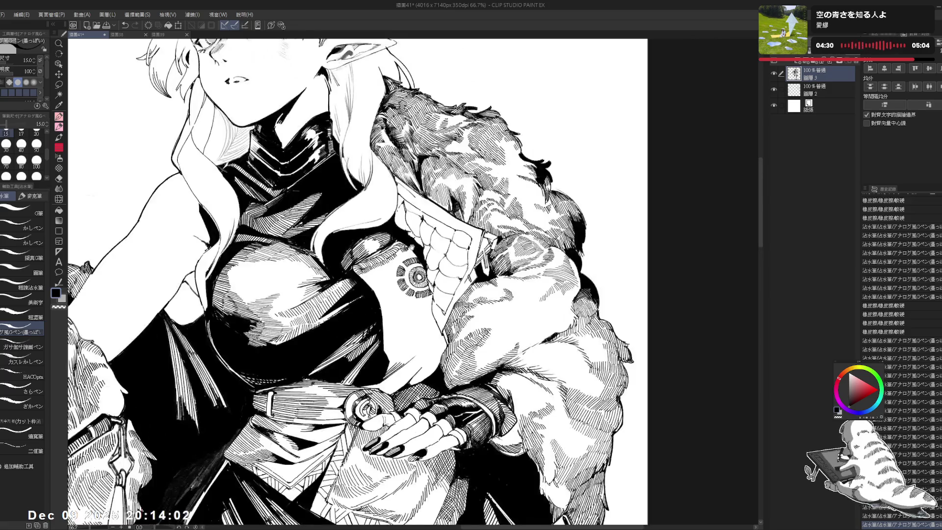
{"action": "key", "text": "ctrl+minus"}
{"action": "key", "text": "ctrl+plus"}
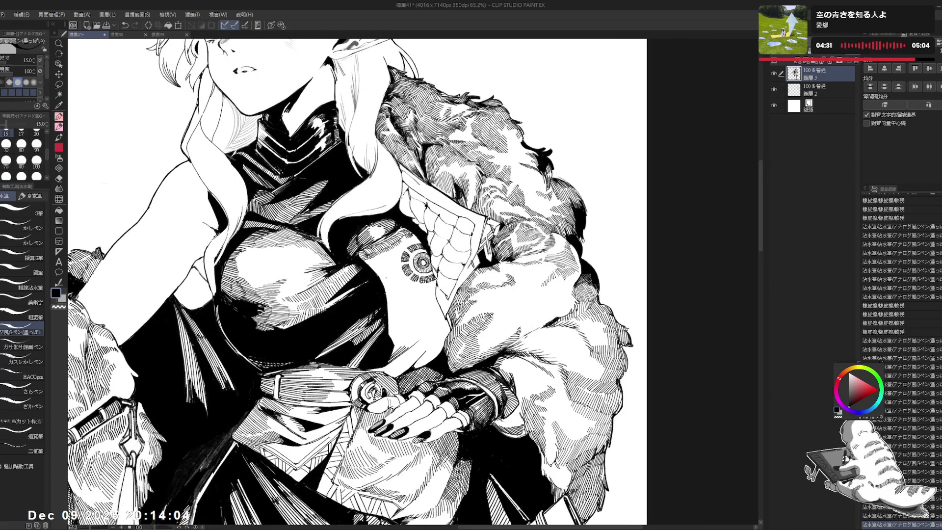
{"action": "key", "text": "minus"}
{"action": "key", "text": "e"}
{"action": "key", "text": "p"}
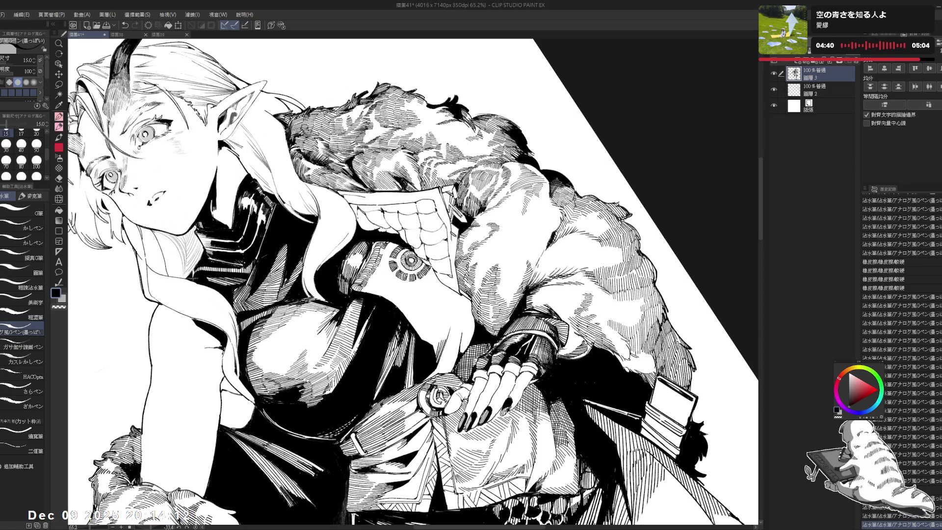
{"action": "key", "text": "ctrl+at"}
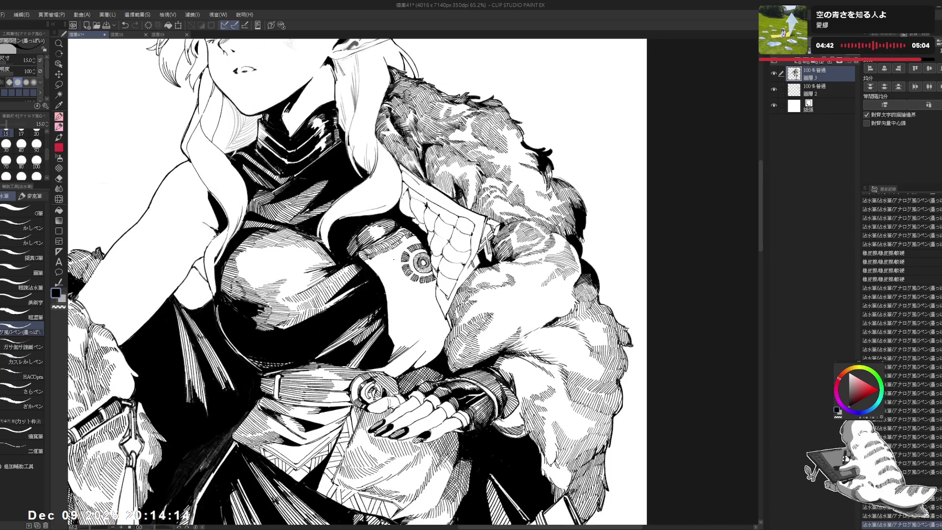
{"action": "mouse_move", "coordinate": [393, 259]}
{"action": "left_mouse_down"}
{"action": "mouse_move", "coordinate": [390, 234]}
{"action": "mouse_move", "coordinate": [373, 221]}
{"action": "mouse_move", "coordinate": [358, 231]}
{"action": "mouse_move", "coordinate": [383, 245]}
{"action": "left_mouse_up"}
{"action": "key", "text": "p"}
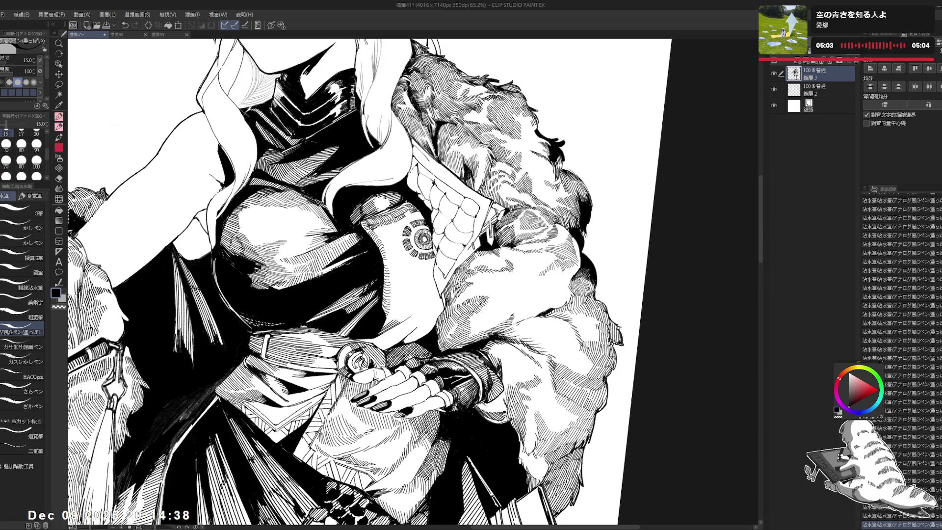
{"action": "scroll", "coordinate": [413, 282], "scroll_direction": "down", "scroll_amount": 1}
- Undo the last stroke and erase small stray ink marks near the cloak
{"action": "scroll", "coordinate": [343, 282], "scroll_direction": "up", "scroll_amount": 2}
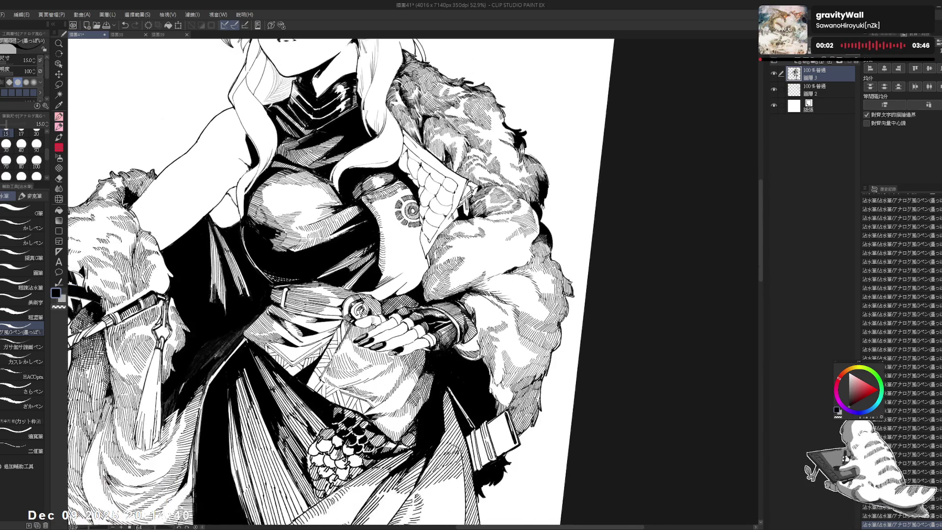
{"action": "left_click_drag", "start_coordinate": [344, 246], "coordinate": [349, 343]}
{"action": "left_click_drag", "start_coordinate": [344, 274], "coordinate": [351, 258]}
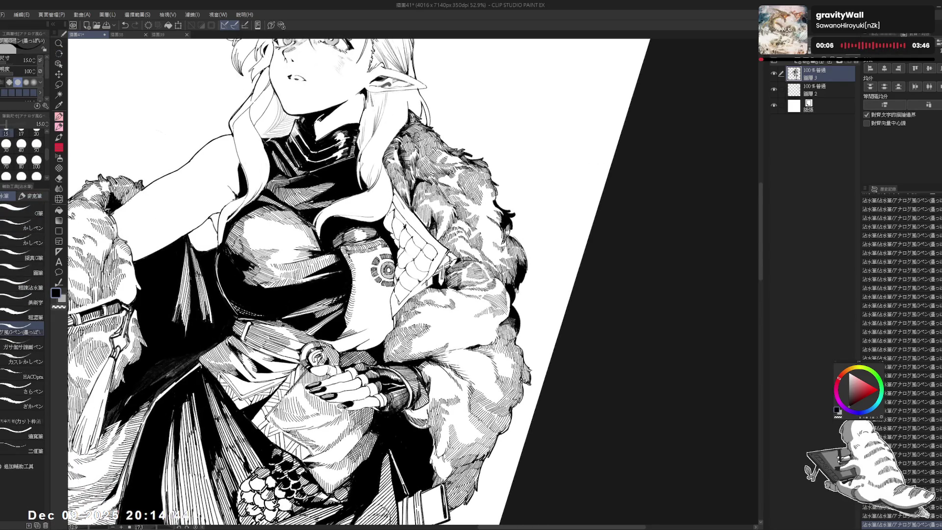
{"action": "key", "text": "ctrl+z"}
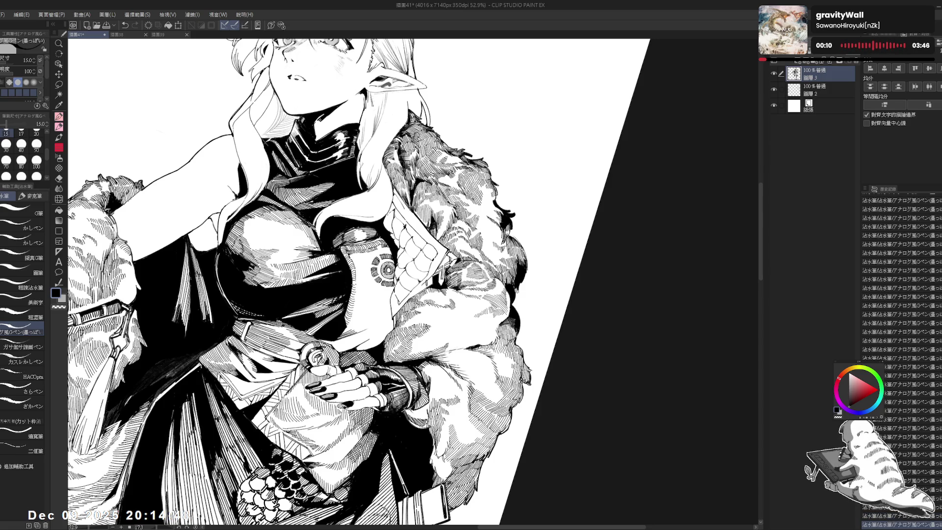
{"action": "left_click_drag", "start_coordinate": [357, 290], "coordinate": [346, 326]}
{"action": "key", "text": "e"}
{"action": "key", "text": "p"}
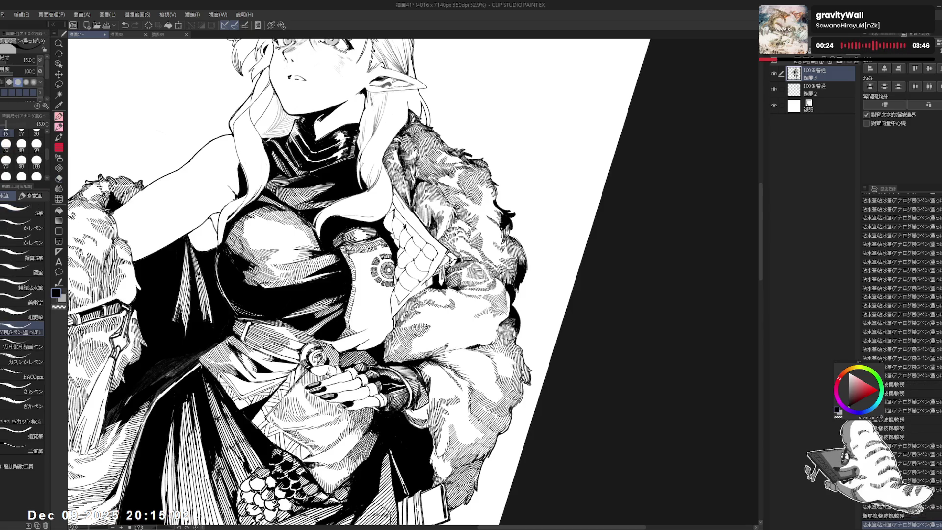
{"action": "key", "text": "ctrl+@"}
{"action": "scroll", "coordinate": [318, 282], "scroll_direction": "down", "scroll_amount": 1}
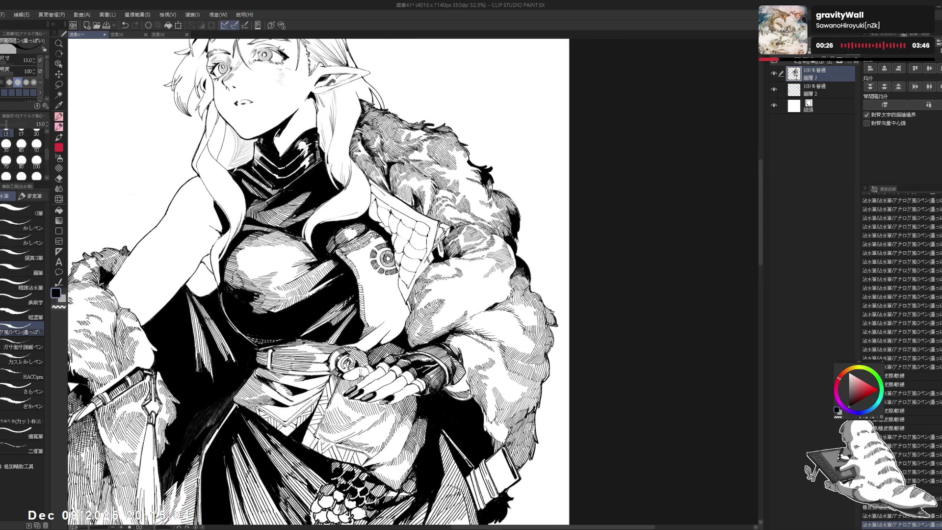
- Save the illustration and flip the view horizontally to check it
{"action": "key", "text": "ctrl+s"}
{"action": "key", "text": "h"}
{"action": "key", "text": "ctrl+minus"}
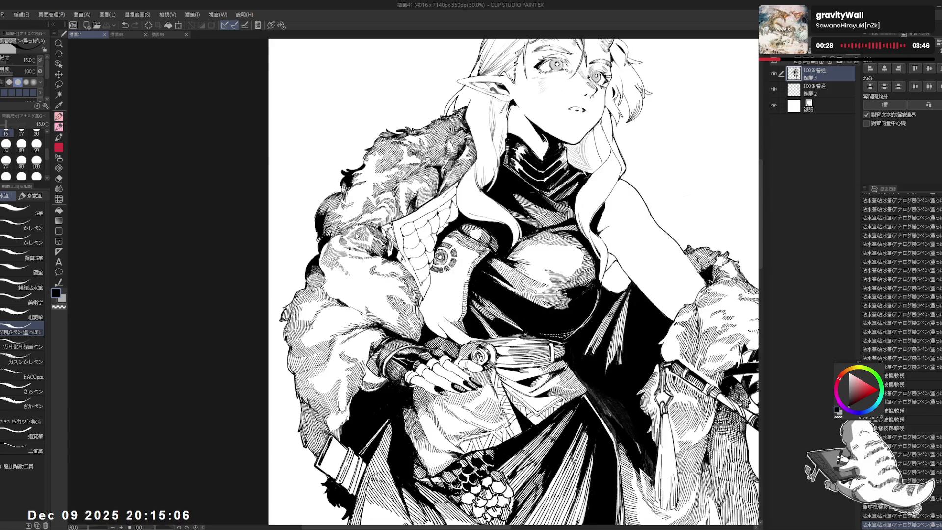
{"action": "key", "text": "h"}
{"action": "scroll", "coordinate": [314, 282], "scroll_direction": "down", "scroll_amount": 4}
{"action": "key", "text": "ctrl+plus"}
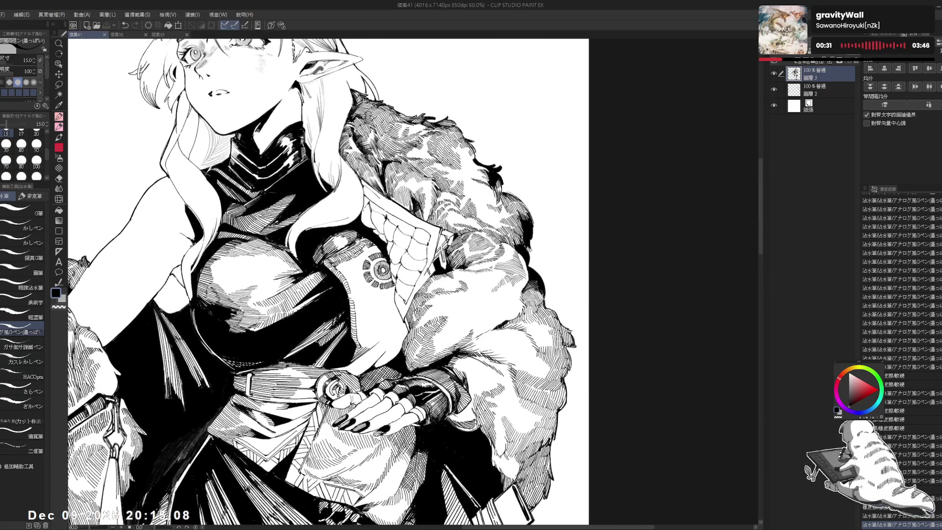
{"action": "left_click_drag", "start_coordinate": [361, 287], "coordinate": [348, 281]}
- Add short ink ticks to the lower fur below the glove
{"action": "left_click", "coordinate": [347, 305]}
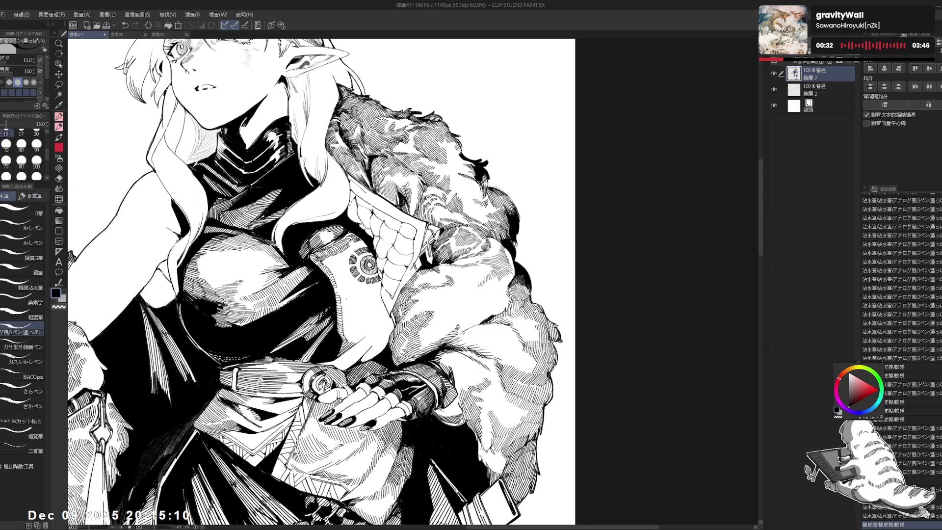
{"action": "left_click", "coordinate": [347, 305]}
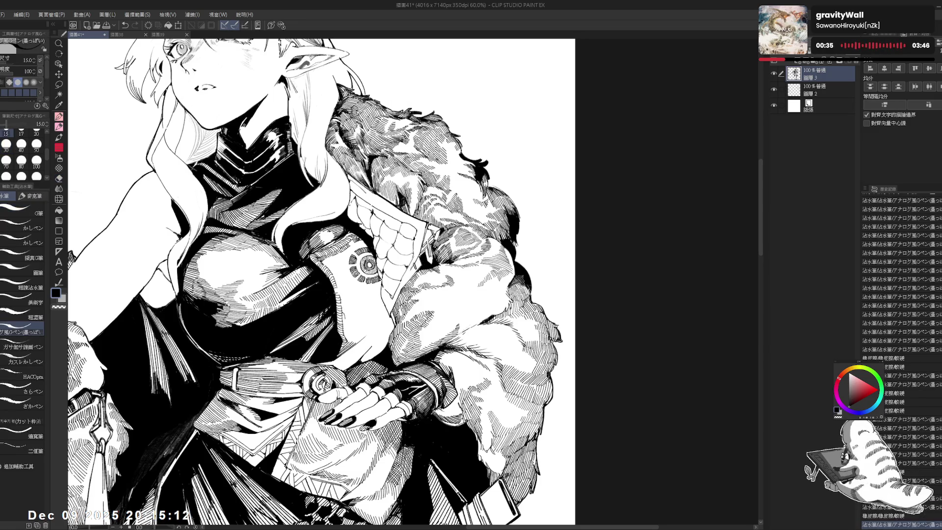
{"action": "left_click", "coordinate": [346, 305]}
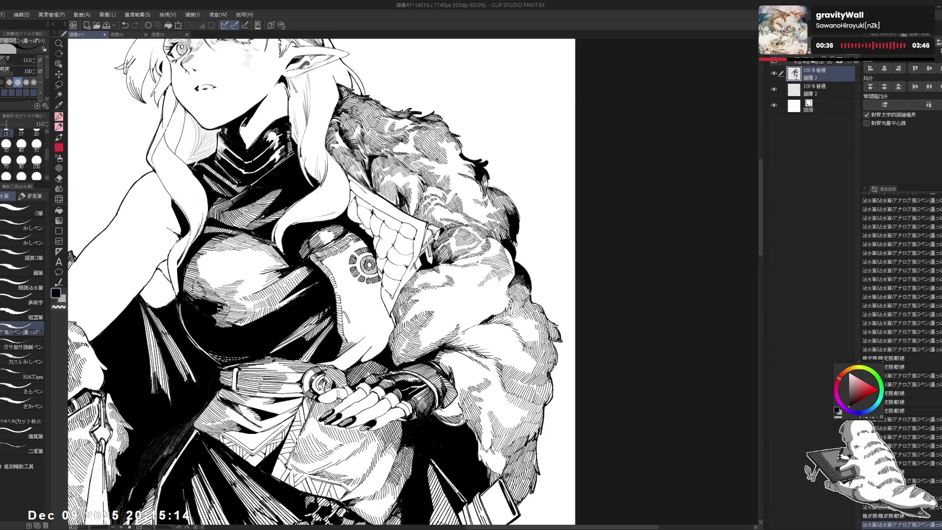
{"action": "left_click", "coordinate": [346, 304]}
{"action": "left_click", "coordinate": [346, 304]}
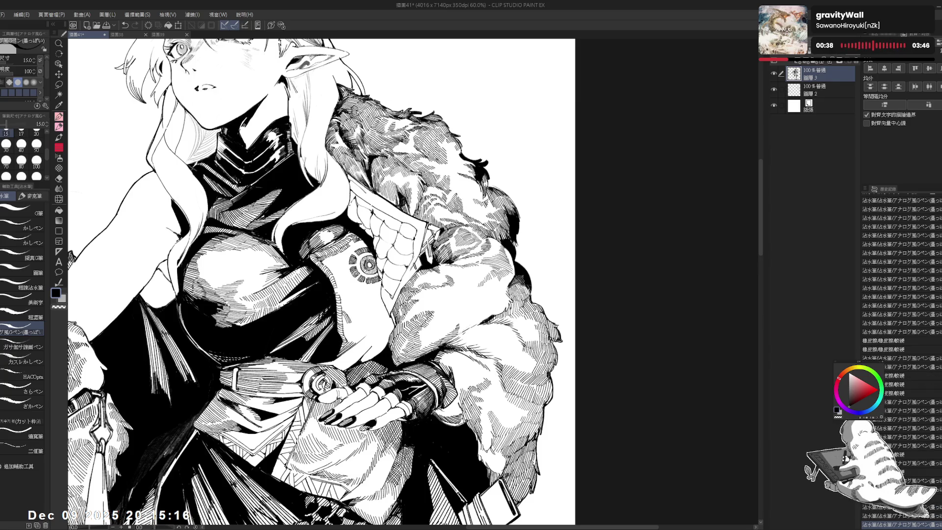
{"action": "left_click", "coordinate": [349, 317]}
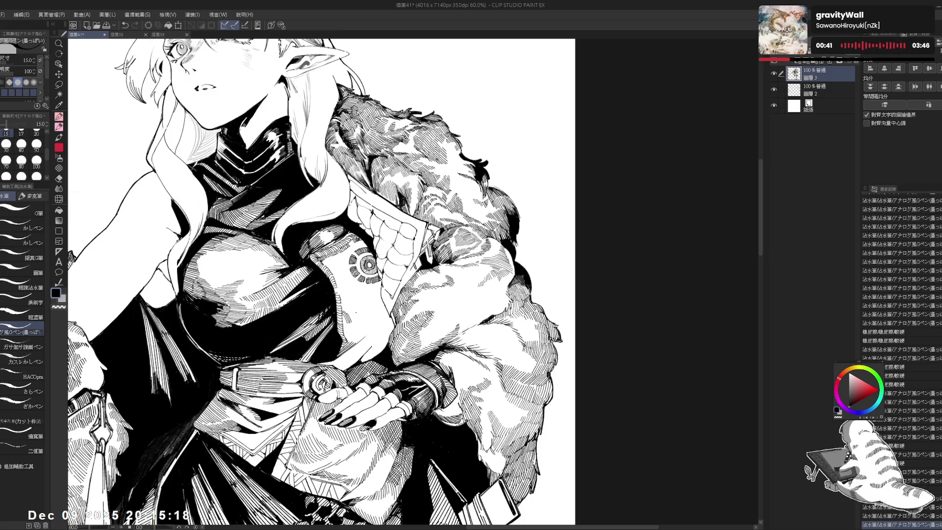
{"action": "left_click", "coordinate": [349, 317]}
{"action": "left_click", "coordinate": [349, 317]}
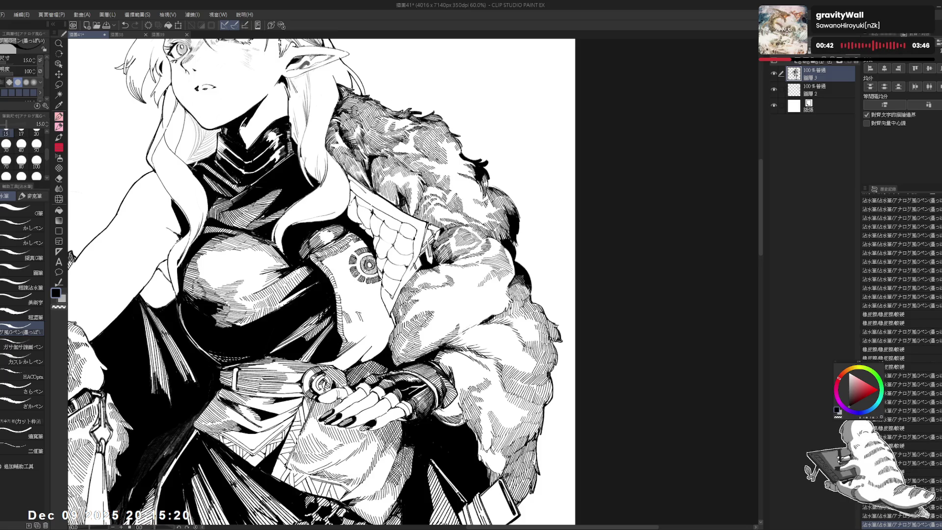
{"action": "left_click", "coordinate": [349, 318]}
{"action": "left_click", "coordinate": [349, 317]}
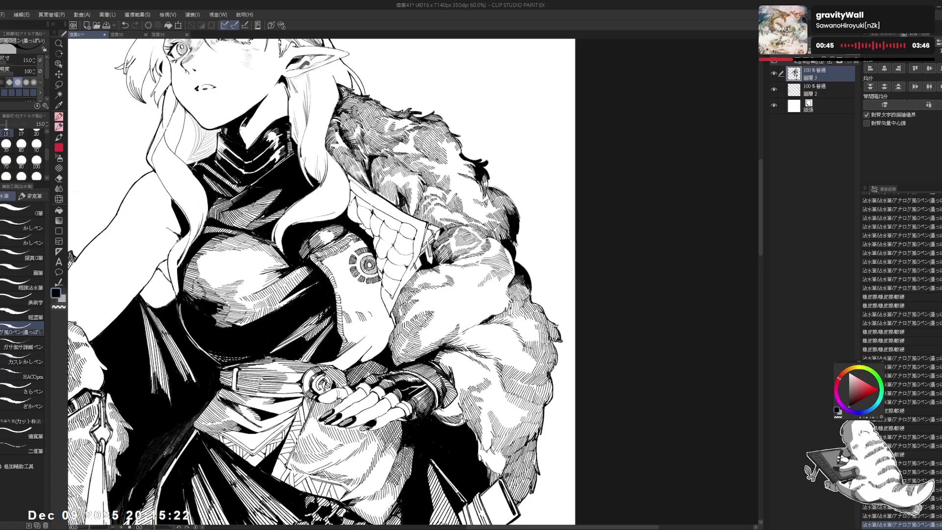
- Add tiny ink marks along the lower sleeve
{"action": "left_click", "coordinate": [372, 317]}
{"action": "left_click", "coordinate": [372, 316]}
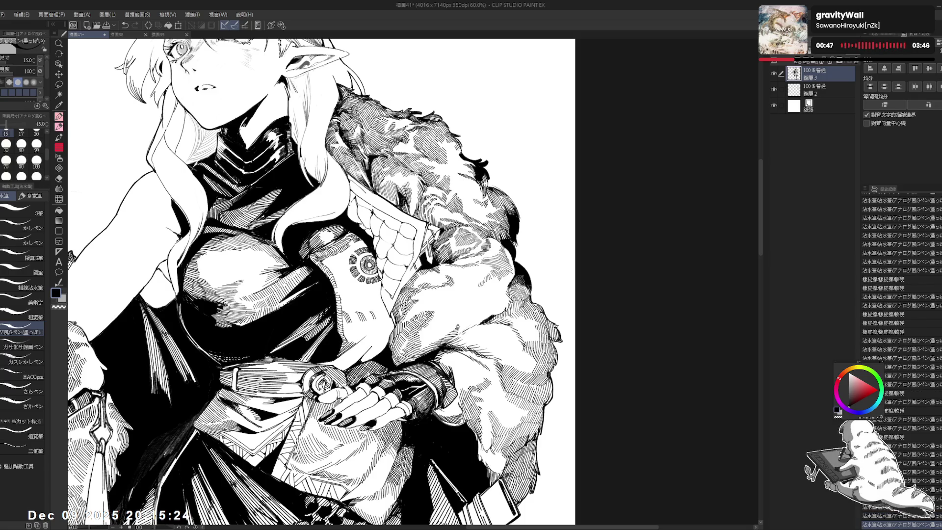
{"action": "left_click", "coordinate": [372, 316]}
{"action": "left_click", "coordinate": [372, 316]}
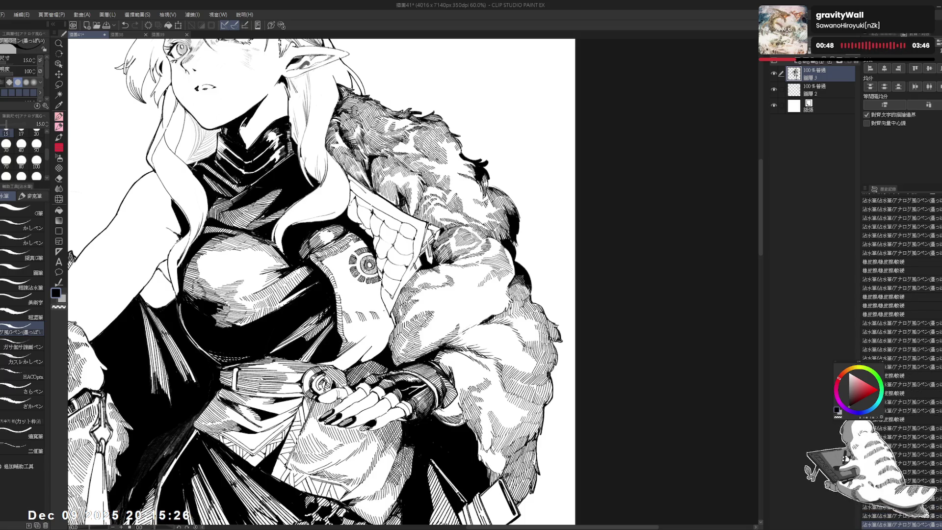
{"action": "left_click", "coordinate": [372, 317]}
{"action": "left_click", "coordinate": [372, 316]}
{"action": "left_click", "coordinate": [372, 316]}
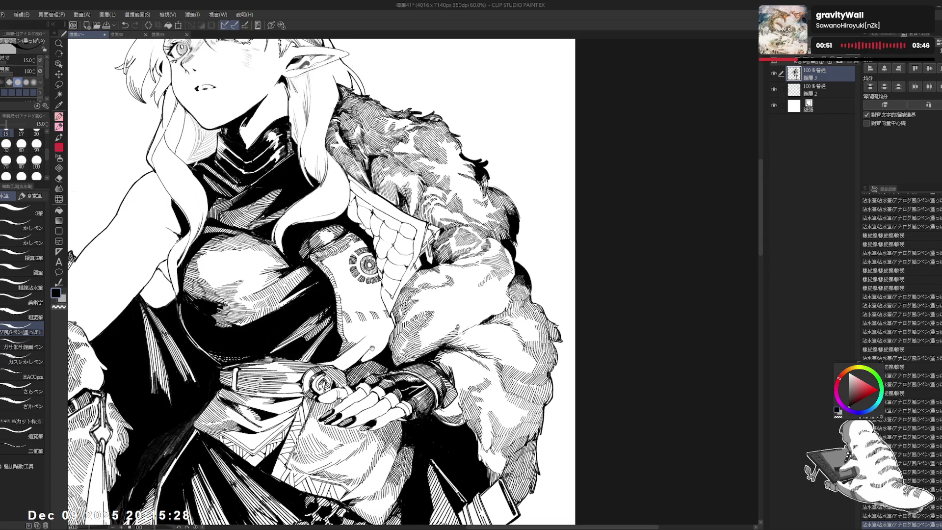
{"action": "scroll", "coordinate": [322, 282], "scroll_direction": "down", "scroll_amount": 1}
{"action": "scroll", "coordinate": [413, 284], "scroll_direction": "up", "scroll_amount": 3}
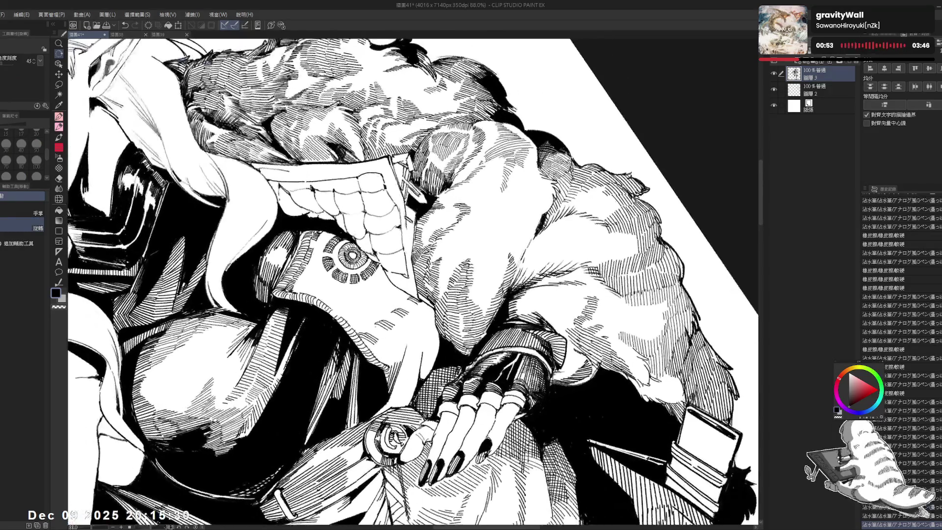
- Add small ink touches near the glove cuff, undoing stray marks
{"action": "left_click", "coordinate": [376, 329]}
{"action": "key", "text": "ctrl+z"}
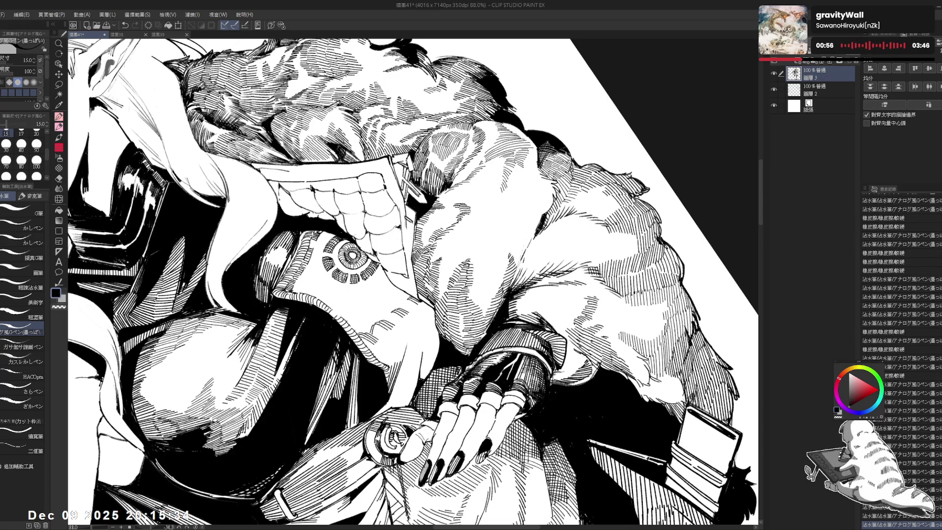
{"action": "left_click", "coordinate": [380, 328]}
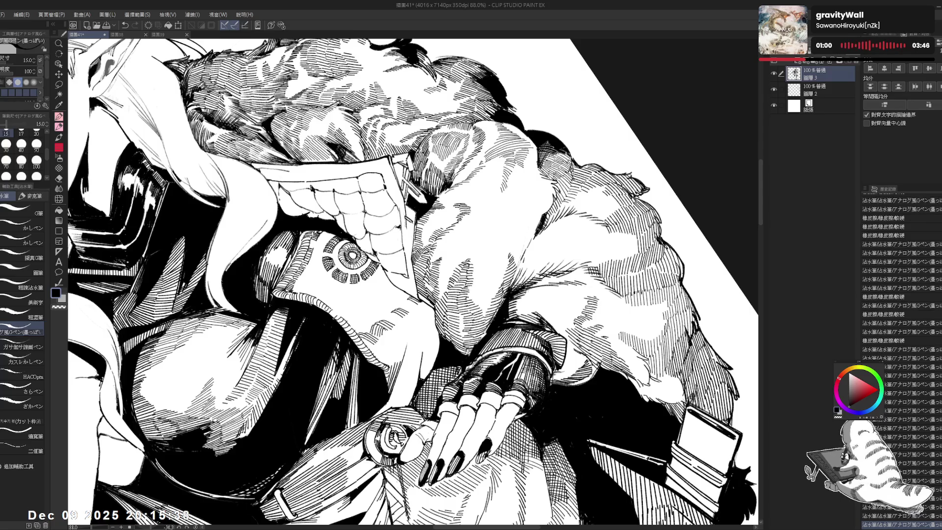
{"action": "left_click_drag", "start_coordinate": [540, 197], "coordinate": [532, 184]}
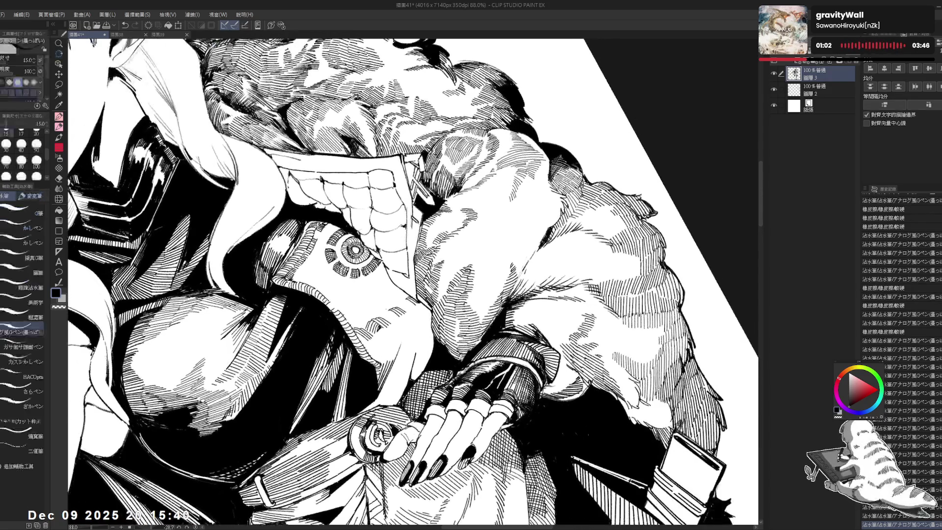
{"action": "left_click", "coordinate": [388, 314]}
{"action": "key", "text": "ctrl+z"}
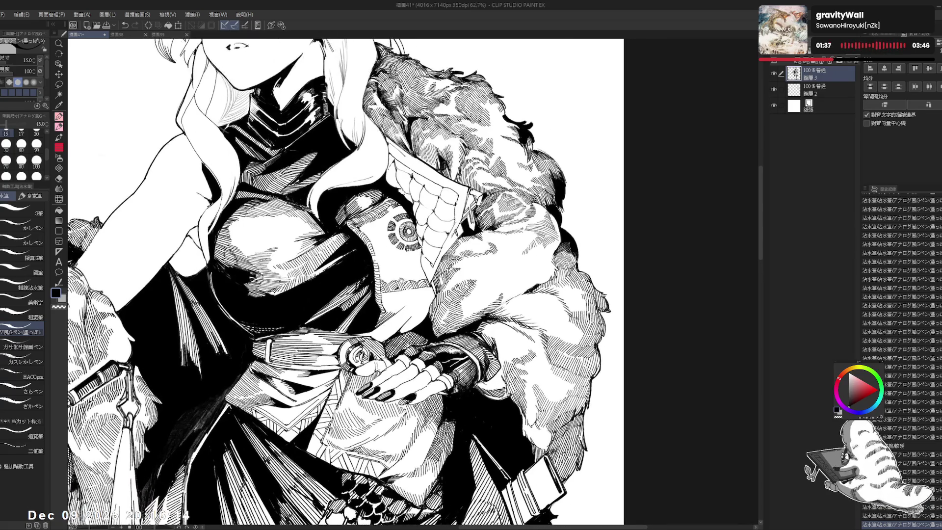
{"action": "key", "text": "r"}
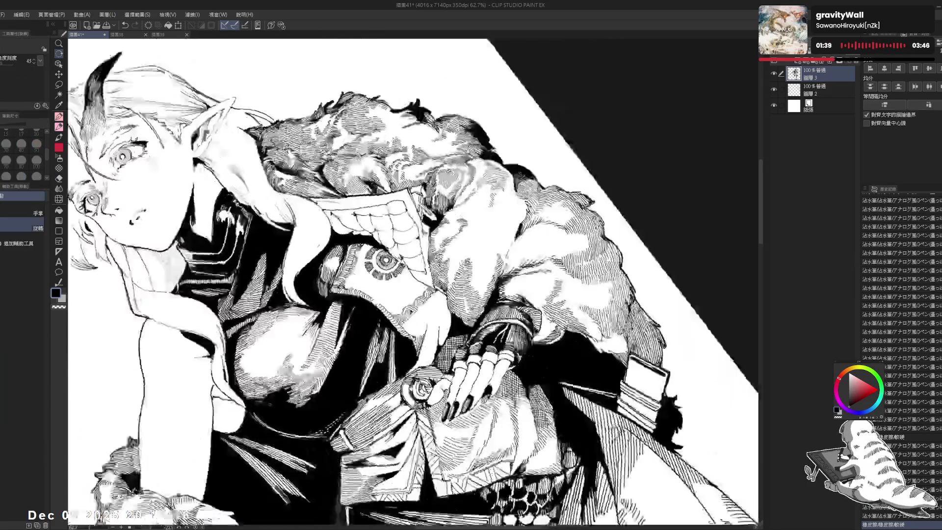
{"action": "key", "text": "p"}
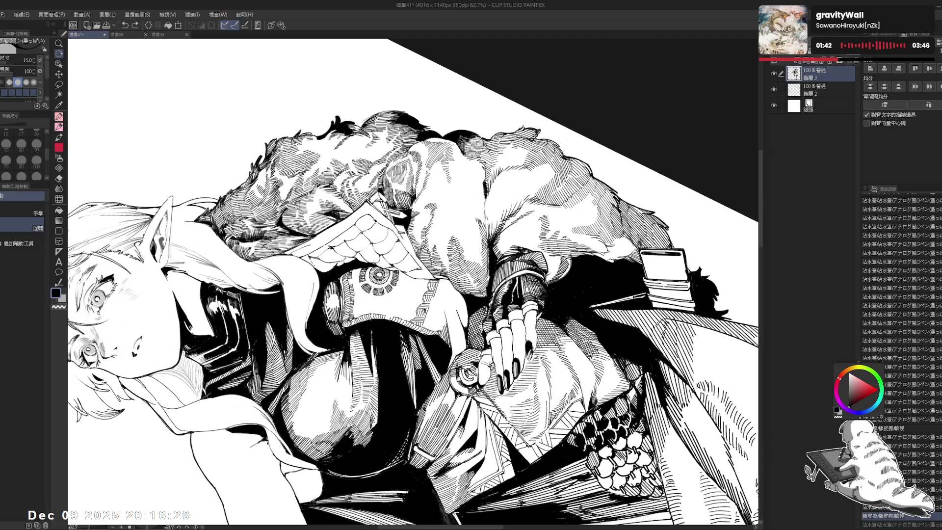
{"action": "key", "text": "ctrl+0"}
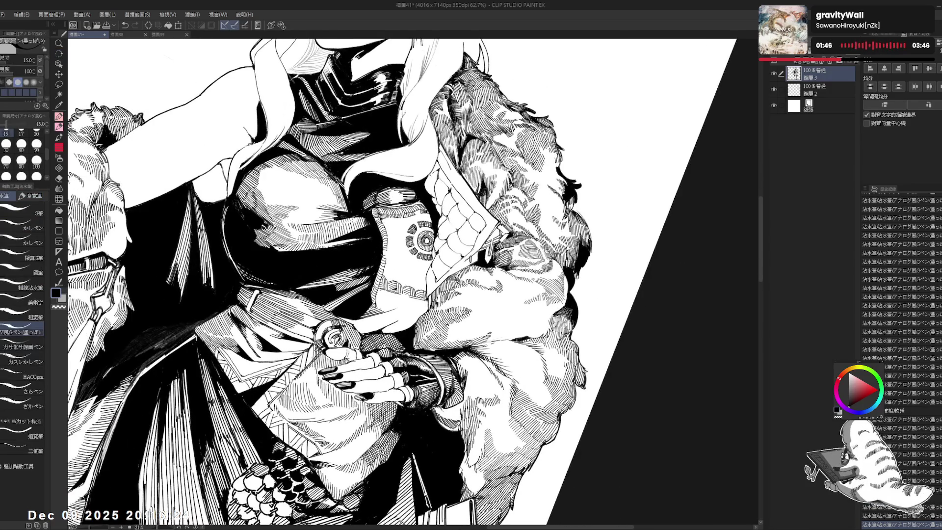
- Erase a stray mark near the lower fur and add more hatch strokes to the sleeve
{"action": "left_click_drag", "start_coordinate": [380, 292], "coordinate": [387, 300]}
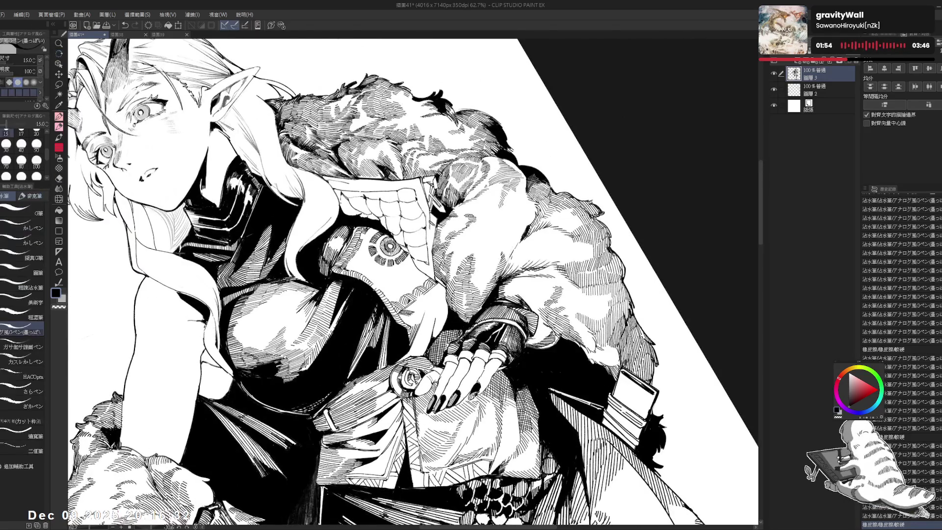
{"action": "key", "text": "ctrl+y"}
{"action": "key", "text": "ctrl+y"}
{"action": "key", "text": "ctrl+y"}
{"action": "key", "text": "ctrl+y"}
{"action": "key", "text": "ctrl+y"}
{"action": "key", "text": "ctrl+y"}
{"action": "key", "text": "ctrl+y"}
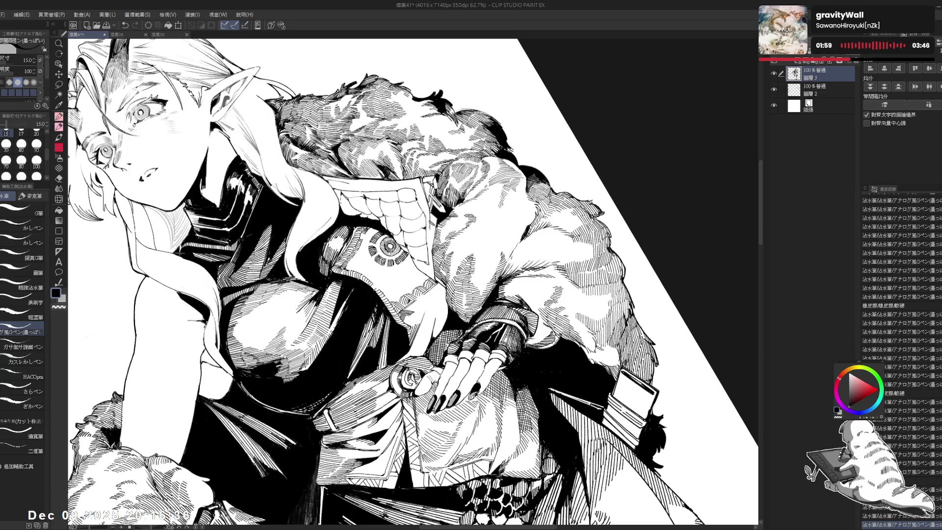
{"action": "key", "text": "ctrl+y"}
{"action": "mouse_move", "coordinate": [491, 196]}
{"action": "left_mouse_down"}
{"action": "mouse_move", "coordinate": [510, 245]}
{"action": "mouse_move", "coordinate": [515, 305]}
{"action": "mouse_move", "coordinate": [505, 354]}
{"action": "mouse_move", "coordinate": [442, 373]}
{"action": "left_mouse_up"}
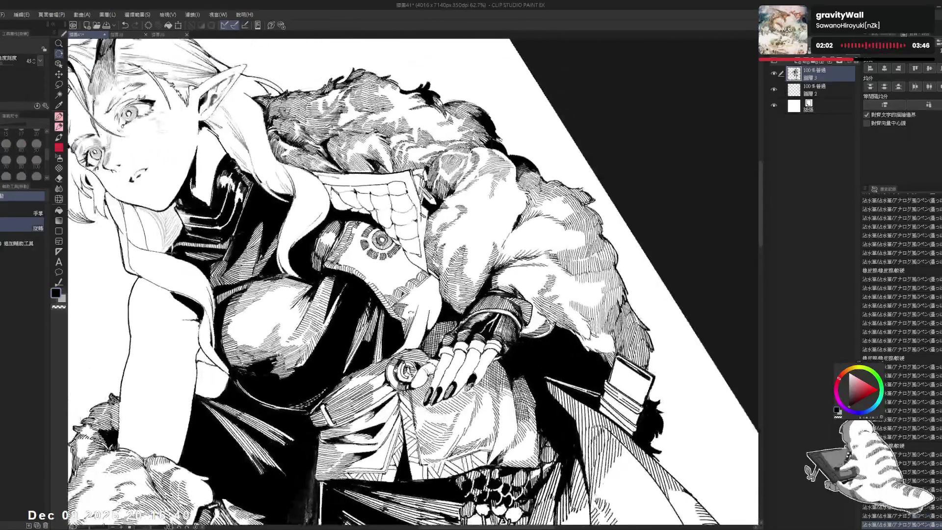
{"action": "key", "text": "ctrl+y"}
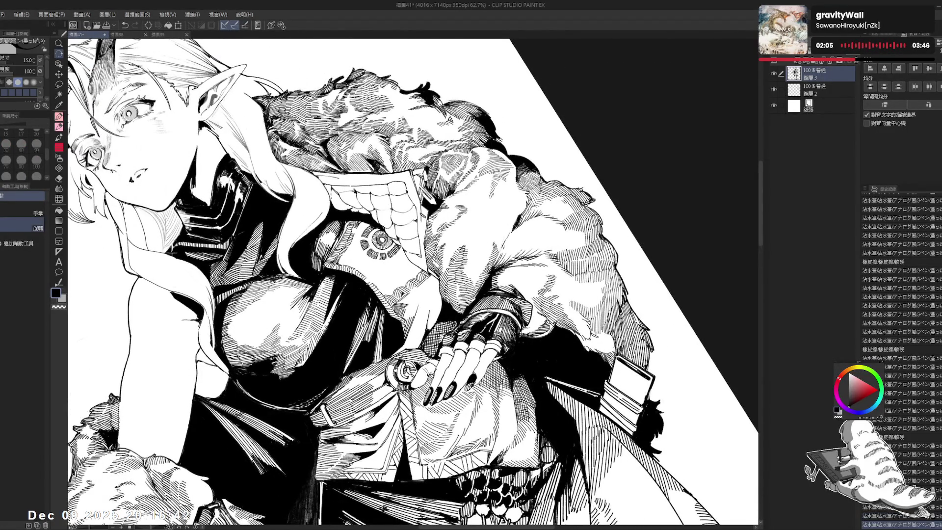
{"action": "key", "text": "ctrl+y"}
{"action": "key", "text": "ctrl+y"}
{"action": "left_click_drag", "start_coordinate": [412, 279], "coordinate": [432, 324]}
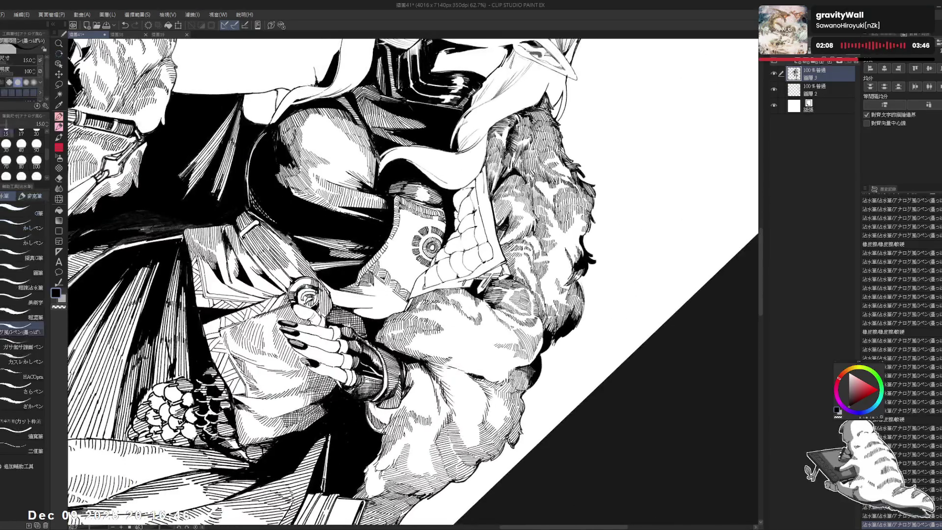
{"action": "key", "text": "ctrl+y"}
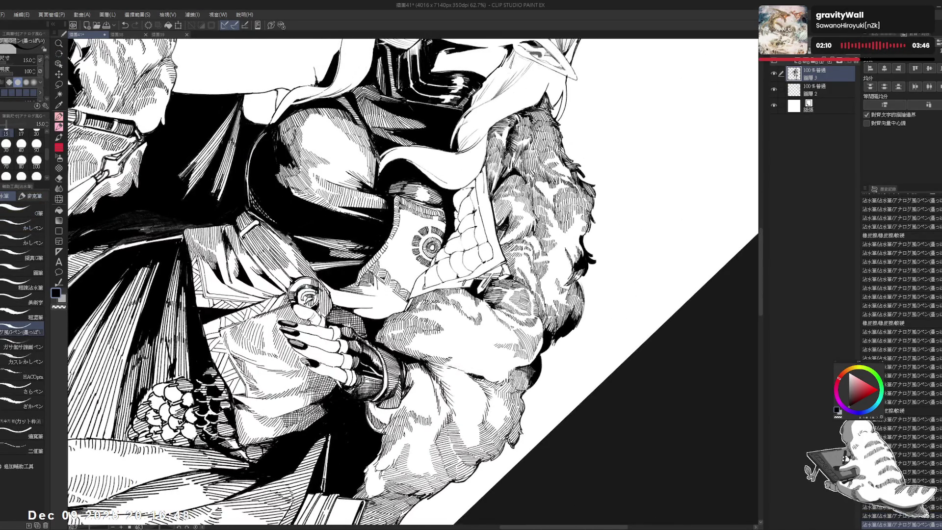
- Keep hatching the fur sleeve at a slightly adjusted canvas tilt
{"action": "key", "text": "ctrl+y"}
{"action": "key", "text": "ctrl+y"}
{"action": "key", "text": "ctrl+y"}
{"action": "key", "text": "r"}
{"action": "left_click_drag", "start_coordinate": [490, 196], "coordinate": [505, 216]}
{"action": "key", "text": "ctrl+y"}
{"action": "key", "text": "ctrl+y"}
{"action": "key", "text": "ctrl+y"}
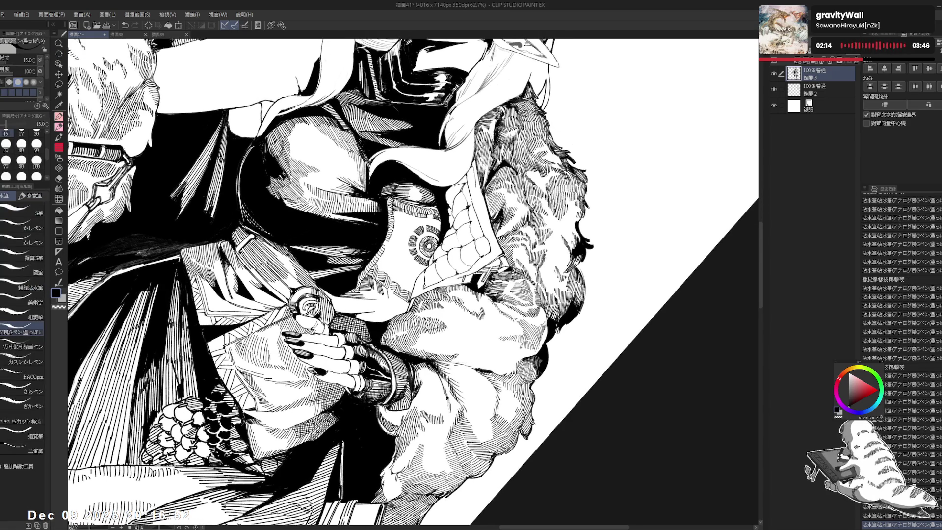
{"action": "key", "text": "ctrl+y"}
{"action": "key", "text": "ctrl+y"}
{"action": "key", "text": "ctrl+y"}
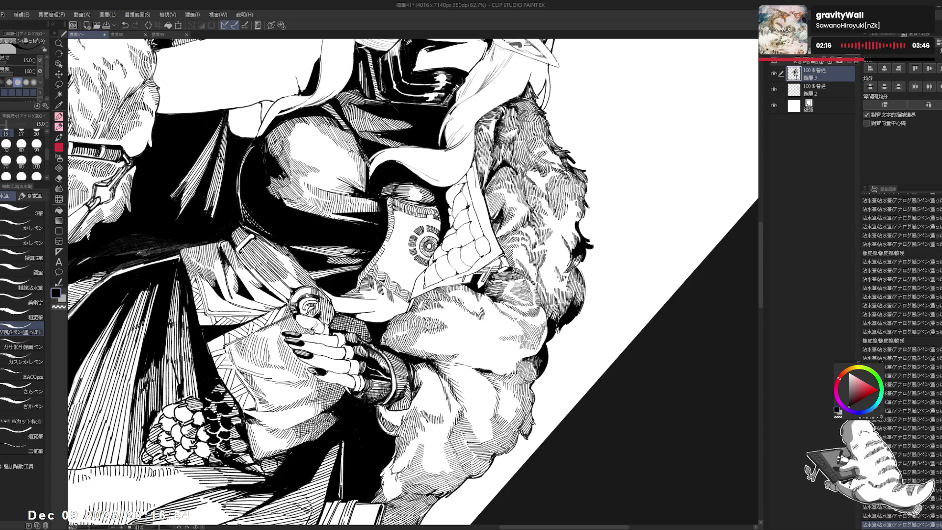
{"action": "key", "text": "ctrl+y"}
{"action": "key", "text": "ctrl+y"}
{"action": "key", "text": "ctrl+y"}
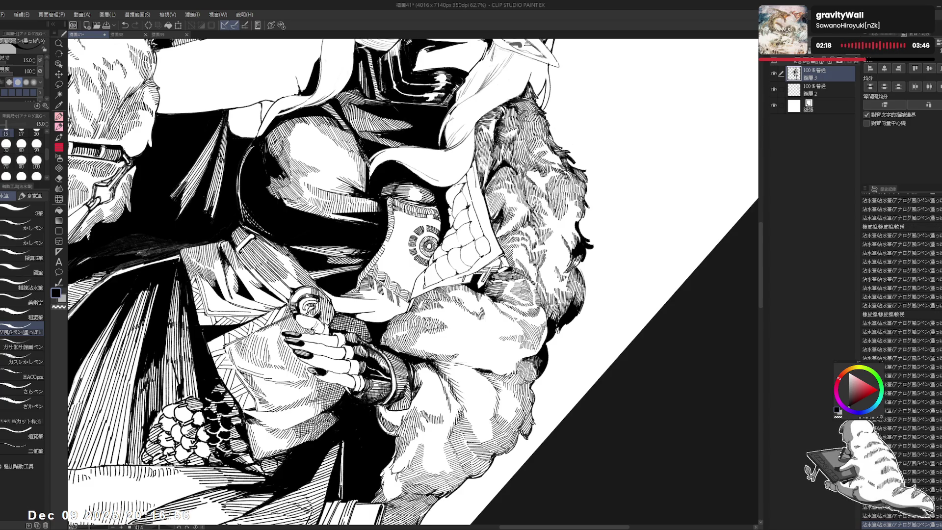
{"action": "key", "text": "ctrl+y"}
{"action": "key", "text": "ctrl+y"}
{"action": "key", "text": "ctrl+y"}
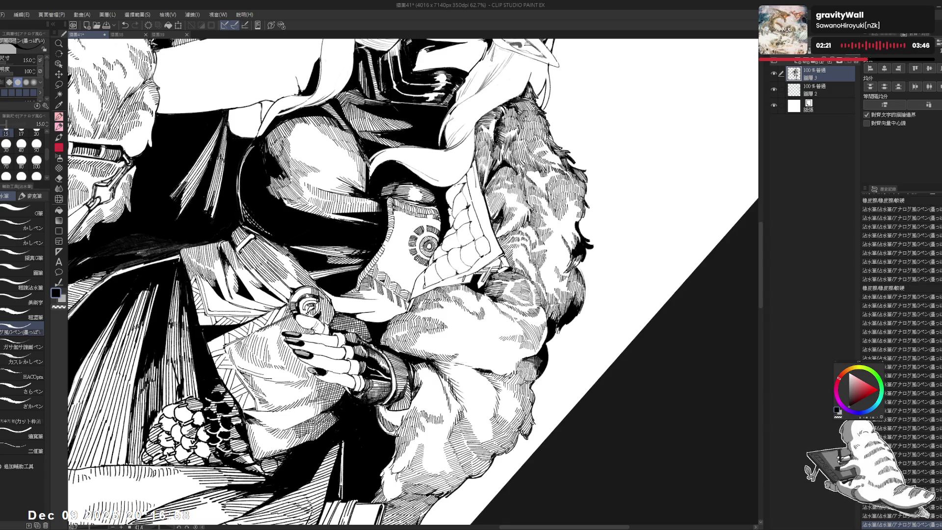
{"action": "key", "text": "e"}
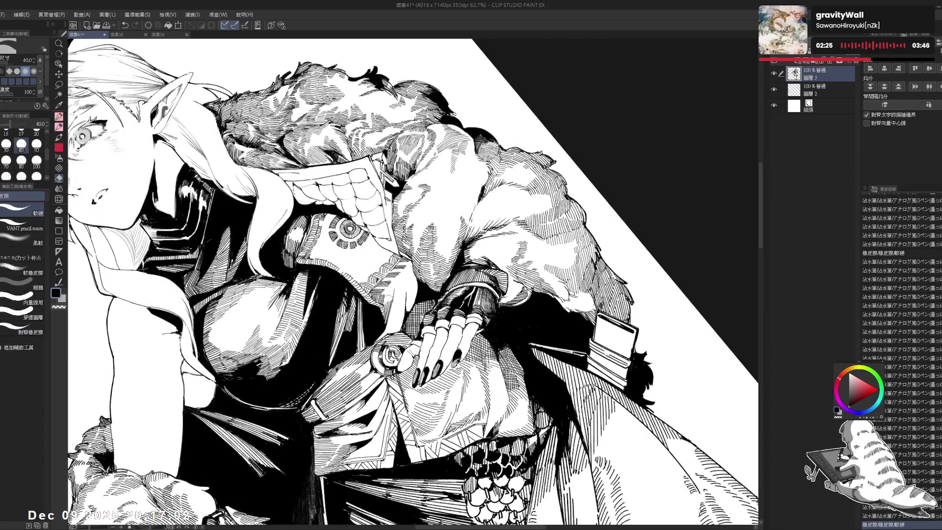
- Undo and restore the last pen stroke, then tilt the canvas to a new angle
{"action": "key", "text": "p"}
{"action": "key", "text": "ctrl+z"}
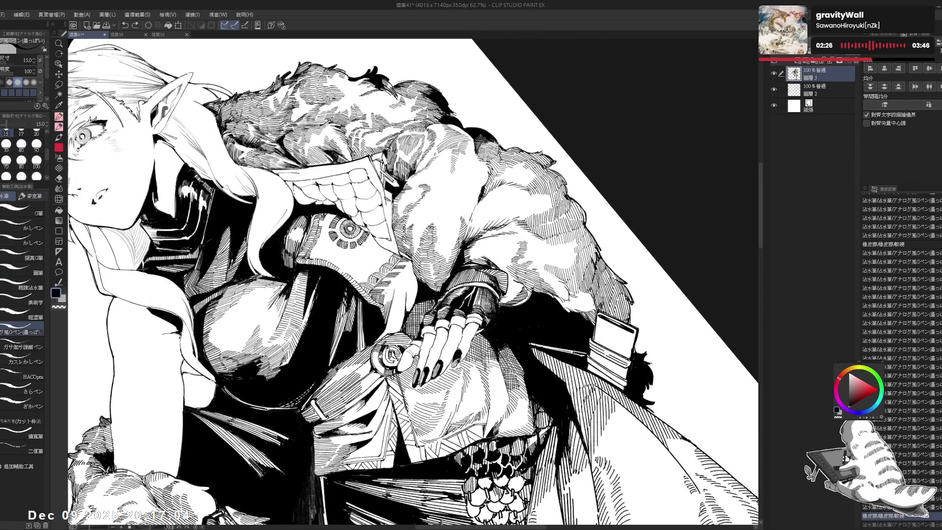
{"action": "key", "text": "ctrl+y"}
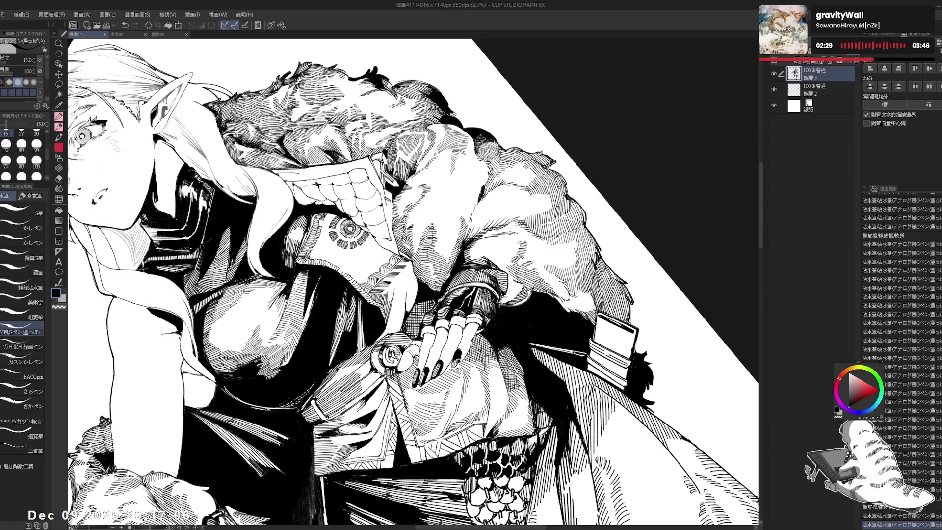
{"action": "key", "text": "e"}
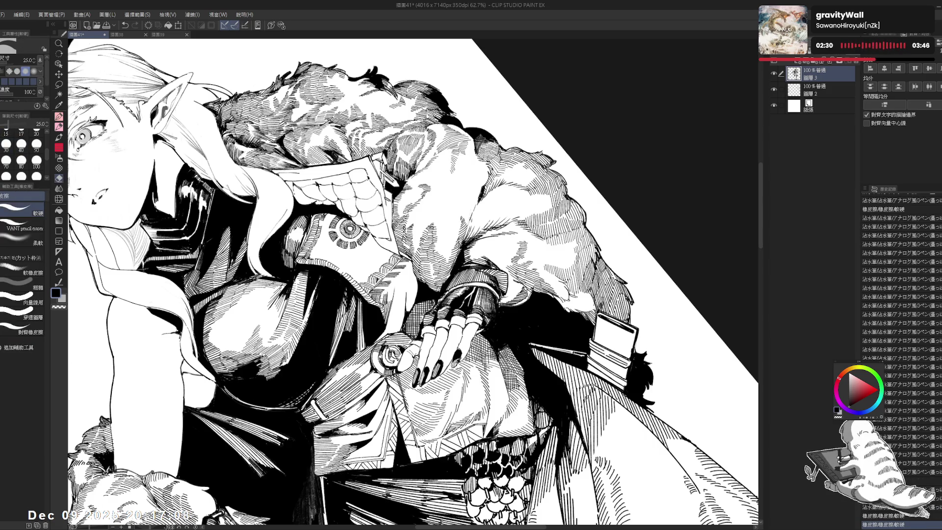
{"action": "key", "text": "p"}
{"action": "left_click_drag", "start_coordinate": [412, 280], "coordinate": [392, 255]}
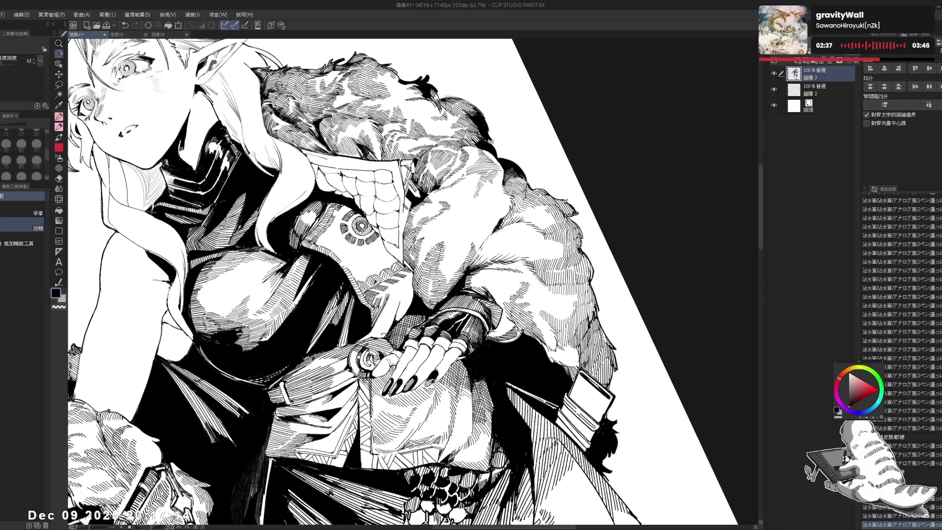
{"action": "left_click_drag", "start_coordinate": [402, 274], "coordinate": [392, 265]}
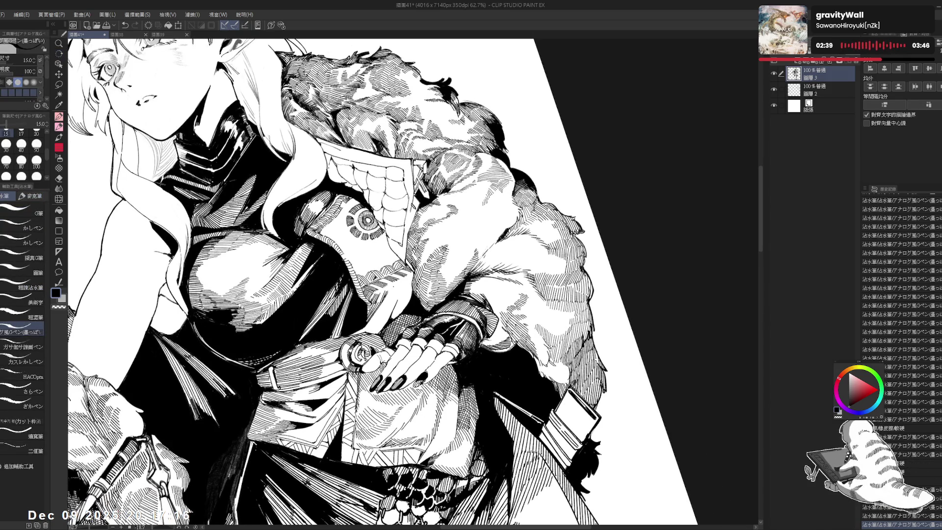
- Redraw a hatch stroke on the fur, taking back the failed attempts
{"action": "key", "text": "ctrl+z"}
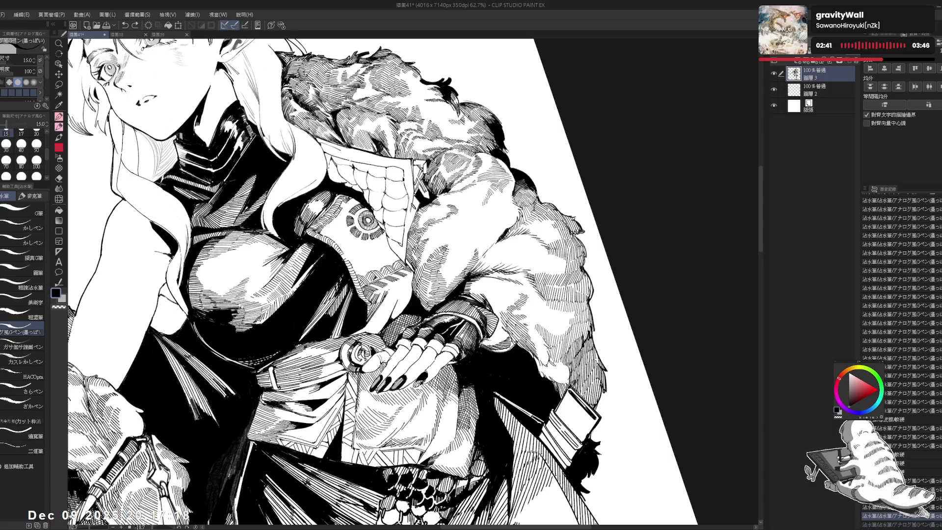
{"action": "left_click_drag", "start_coordinate": [391, 294], "coordinate": [395, 291]}
{"action": "key", "text": "ctrl+z"}
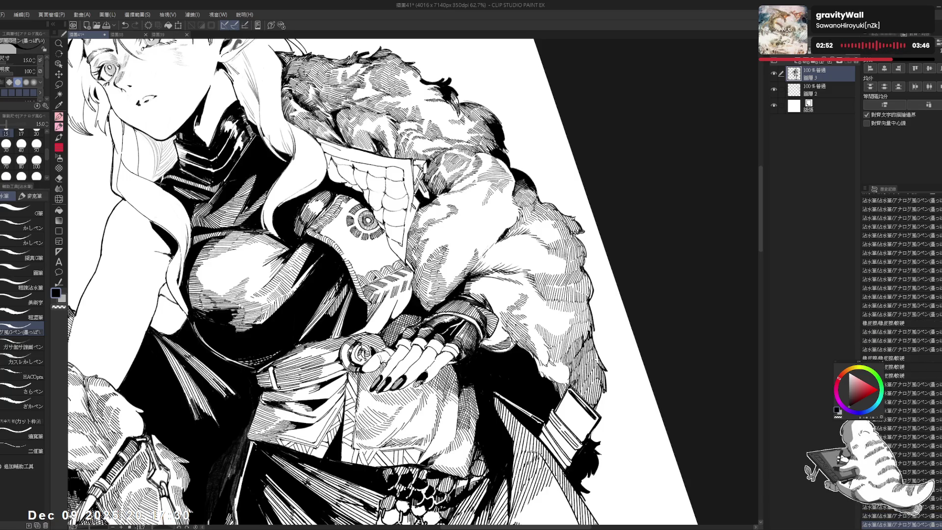
{"action": "key", "text": "r"}
{"action": "left_click_drag", "start_coordinate": [490, 147], "coordinate": [589, 255]}
{"action": "scroll", "coordinate": [412, 282], "scroll_direction": "up", "scroll_amount": 2}
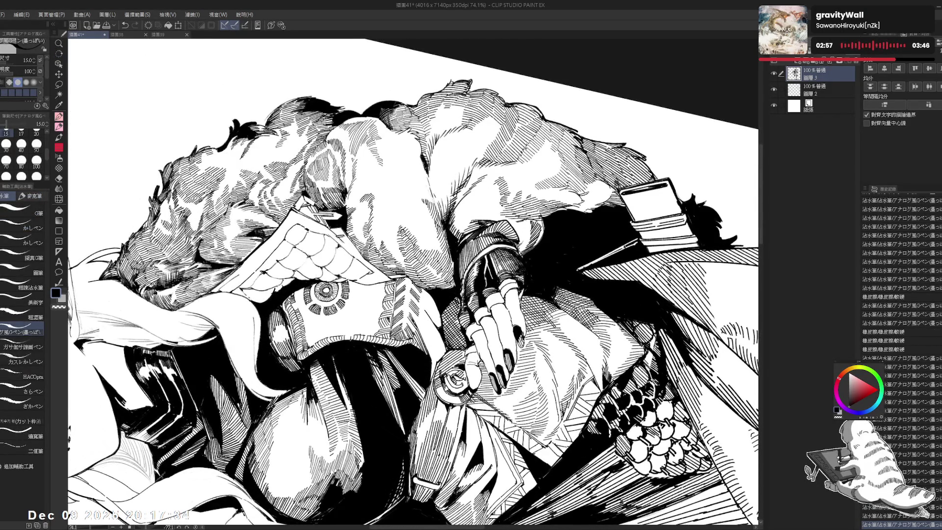
- Tilt the canvas and hatch the fur cuff with the G-pen, plus a short stroke beside the hand
{"action": "key", "text": "e"}
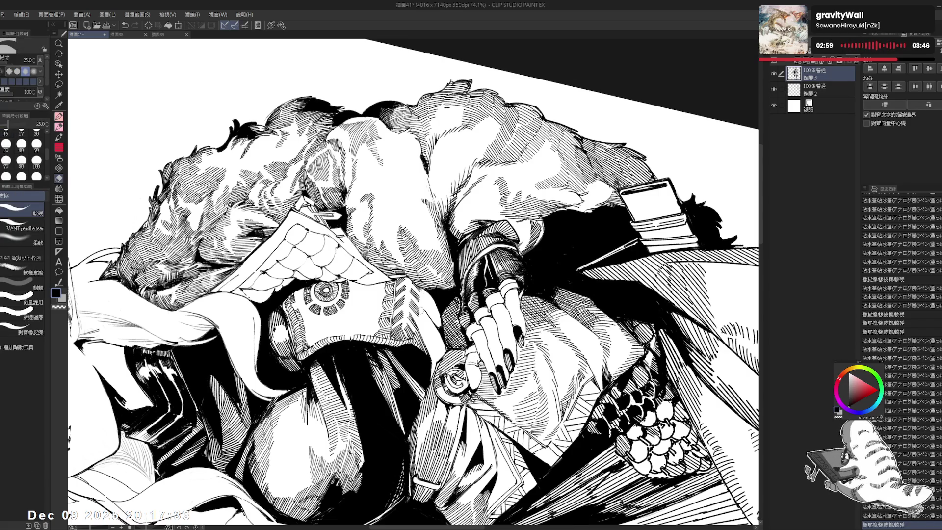
{"action": "left_click_drag", "start_coordinate": [422, 294], "coordinate": [392, 308]}
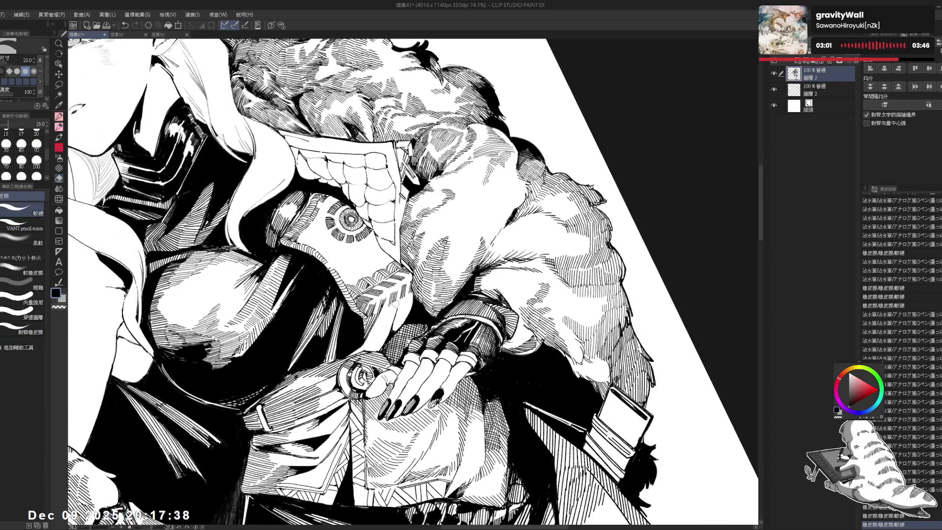
{"action": "key", "text": "r"}
{"action": "left_click_drag", "start_coordinate": [395, 302], "coordinate": [403, 309]}
{"action": "key", "text": "p"}
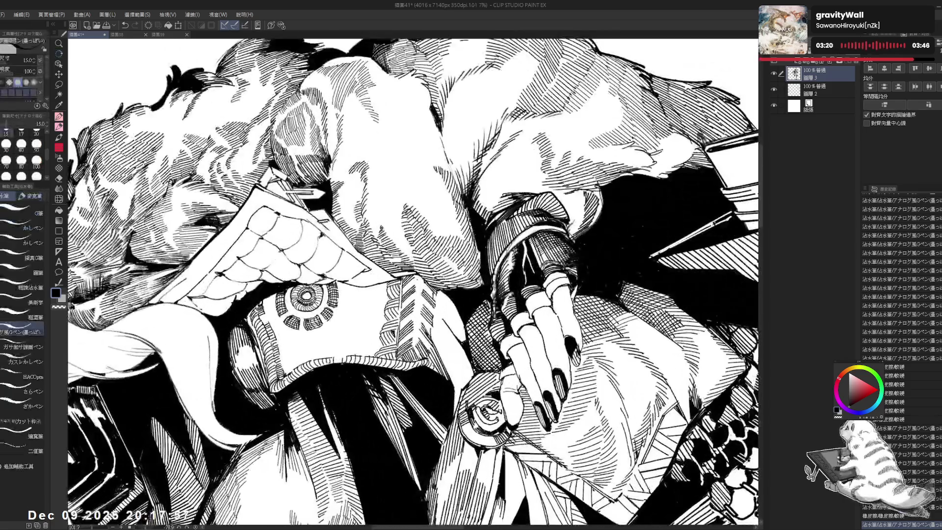
{"action": "left_click_drag", "start_coordinate": [546, 244], "coordinate": [569, 265]}
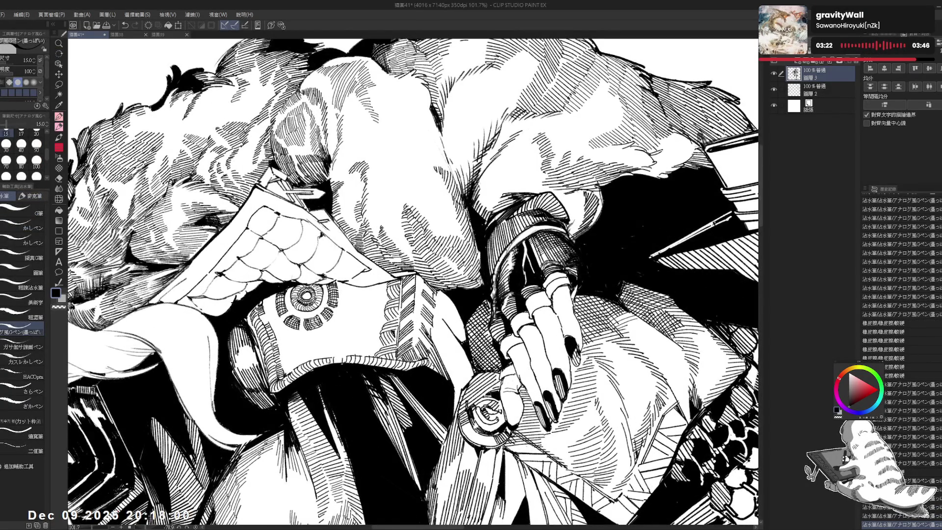
{"action": "mouse_move", "coordinate": [414, 323]}
{"action": "left_mouse_down"}
{"action": "mouse_move", "coordinate": [411, 335]}
{"action": "mouse_move", "coordinate": [420, 311]}
{"action": "mouse_move", "coordinate": [420, 336]}
{"action": "mouse_move", "coordinate": [419, 324]}
{"action": "left_mouse_up"}
- Trim strokes near the glove, add fine hatching at pen size 12, then turn the view upright
{"action": "key", "text": "e"}
{"action": "left_click_drag", "start_coordinate": [415, 290], "coordinate": [420, 332]}
{"action": "key", "text": "p"}
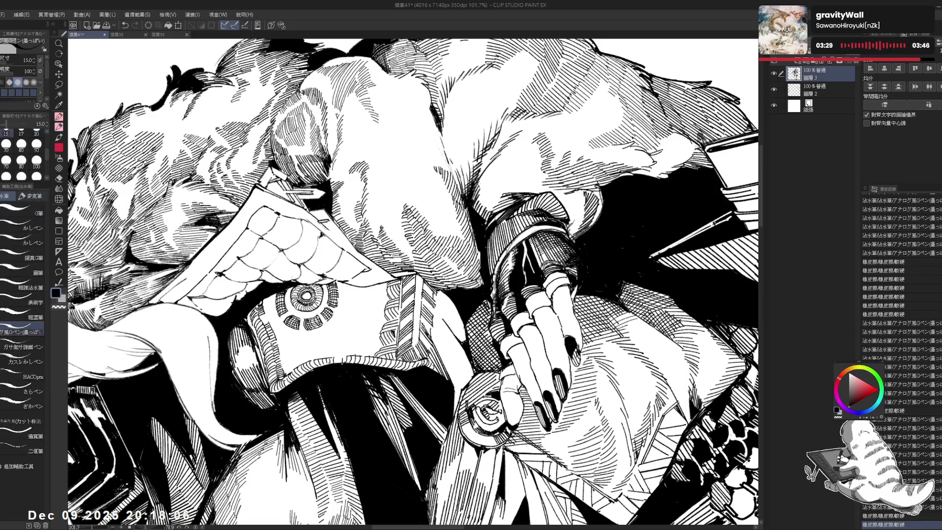
{"action": "left_click_drag", "start_coordinate": [418, 278], "coordinate": [420, 293]}
{"action": "key", "text": "bracketleft"}
{"action": "mouse_move", "coordinate": [417, 282]}
{"action": "left_mouse_down"}
{"action": "mouse_move", "coordinate": [419, 294]}
{"action": "mouse_move", "coordinate": [461, 272]}
{"action": "left_mouse_up"}
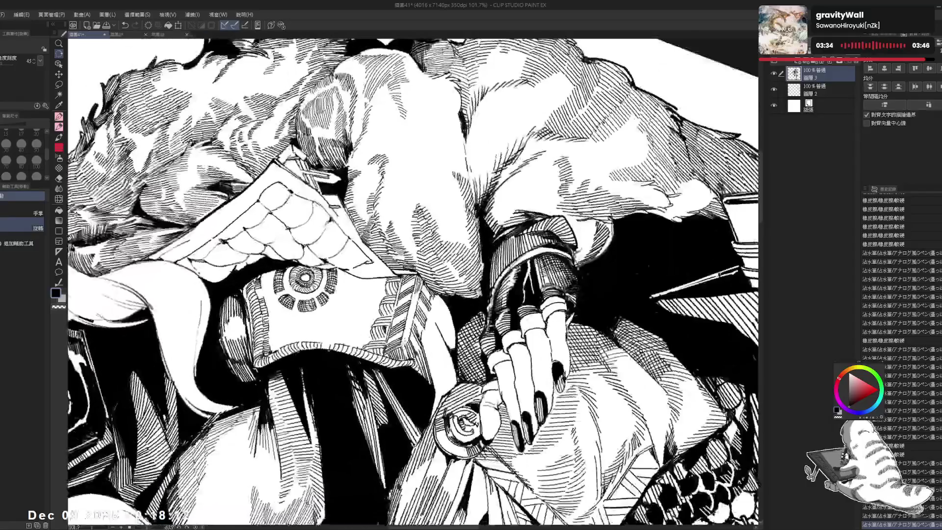
{"action": "left_click_drag", "start_coordinate": [403, 329], "coordinate": [409, 339]}
{"action": "key", "text": "c"}
{"action": "left_click_drag", "start_coordinate": [412, 285], "coordinate": [364, 260]}
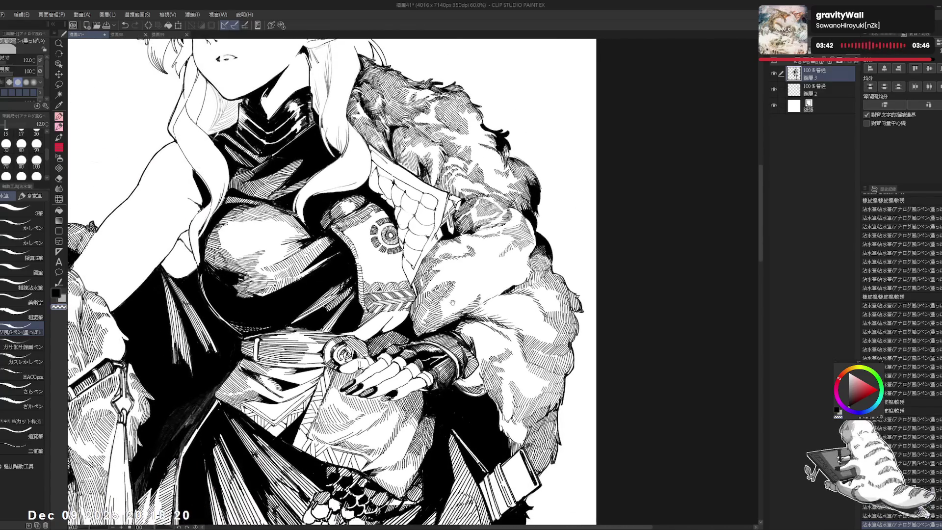
- Erase a small stray ink mark on the torso with the eraser, then return to the G-pen
{"action": "scroll", "coordinate": [454, 327], "scroll_direction": "down", "scroll_amount": 1}
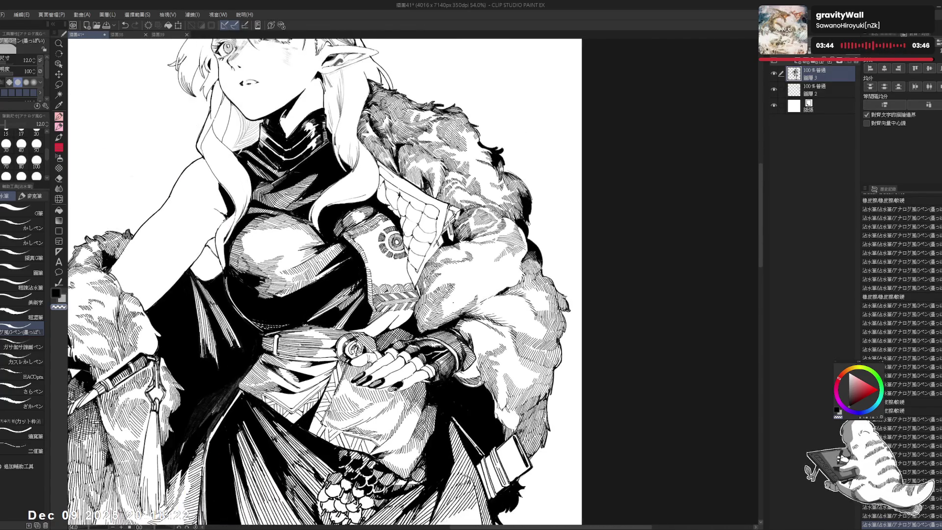
{"action": "scroll", "coordinate": [449, 292], "scroll_direction": "down", "scroll_amount": 1}
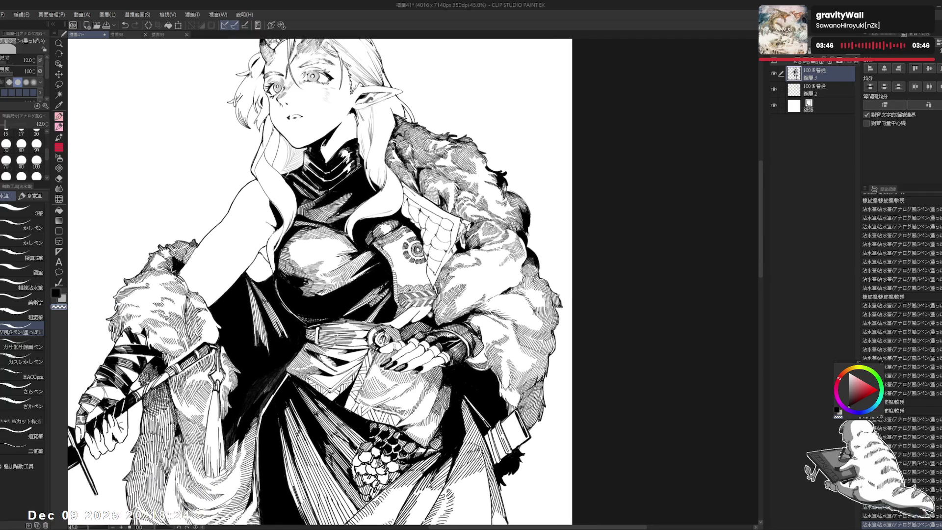
{"action": "scroll", "coordinate": [405, 307], "scroll_direction": "up", "scroll_amount": 1}
{"action": "scroll", "coordinate": [321, 282], "scroll_direction": "up", "scroll_amount": 1}
{"action": "key", "text": "e"}
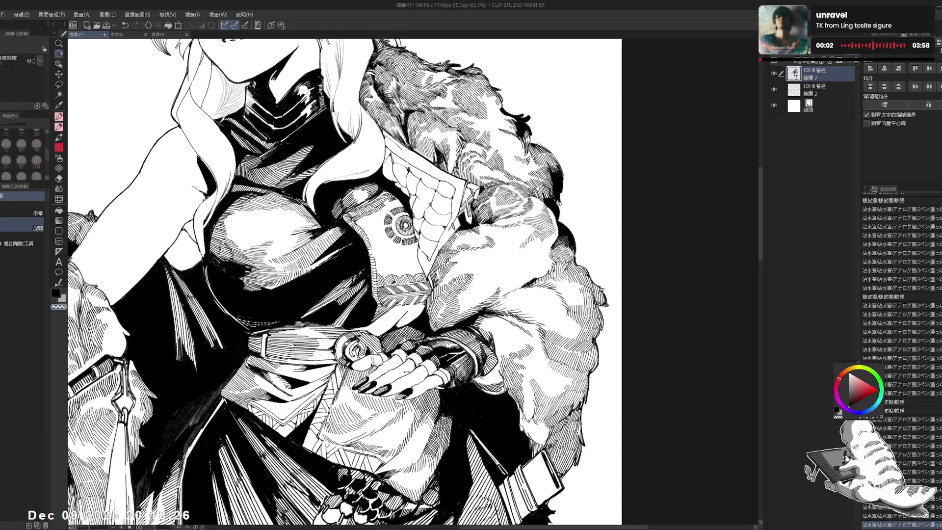
{"action": "left_click", "coordinate": [385, 287]}
{"action": "key", "text": "p"}
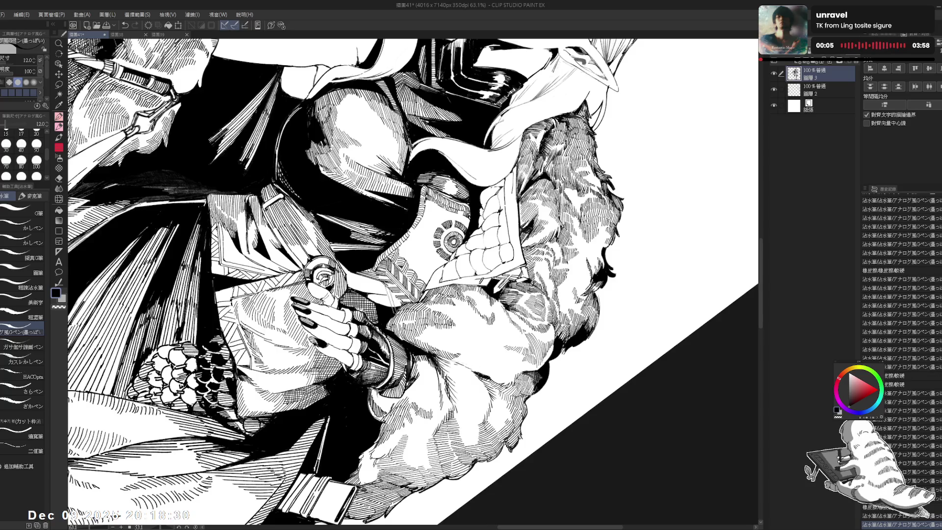
- Reset the rotation, zoom out and pan over the whole elf, then tilt the canvas diagonally
{"action": "key", "text": "ctrl+at"}
{"action": "scroll", "coordinate": [324, 282], "scroll_direction": "down", "scroll_amount": 2}
{"action": "scroll", "coordinate": [500, 288], "scroll_direction": "down", "scroll_amount": 2}
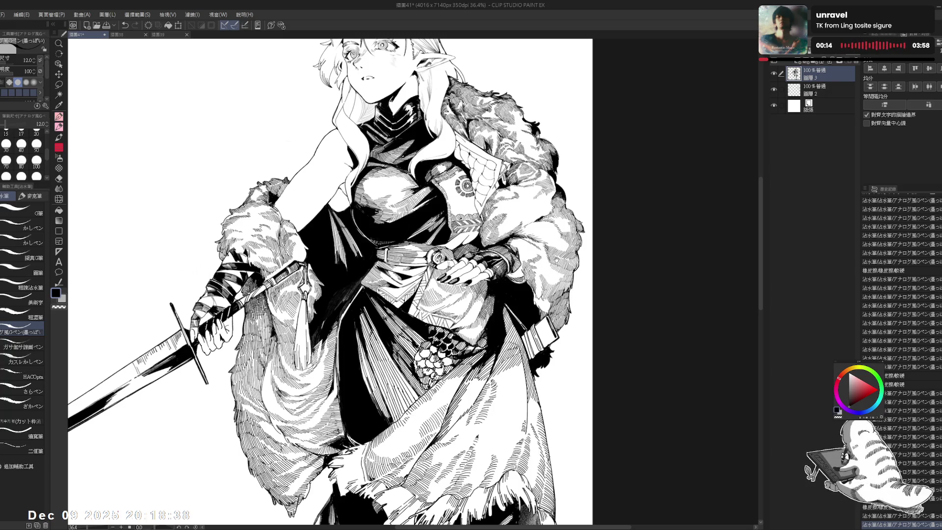
{"action": "scroll", "coordinate": [527, 289], "scroll_direction": "down", "scroll_amount": 1}
{"action": "left_click_drag", "start_coordinate": [341, 283], "coordinate": [324, 243]}
{"action": "scroll", "coordinate": [525, 284], "scroll_direction": "down", "scroll_amount": 1}
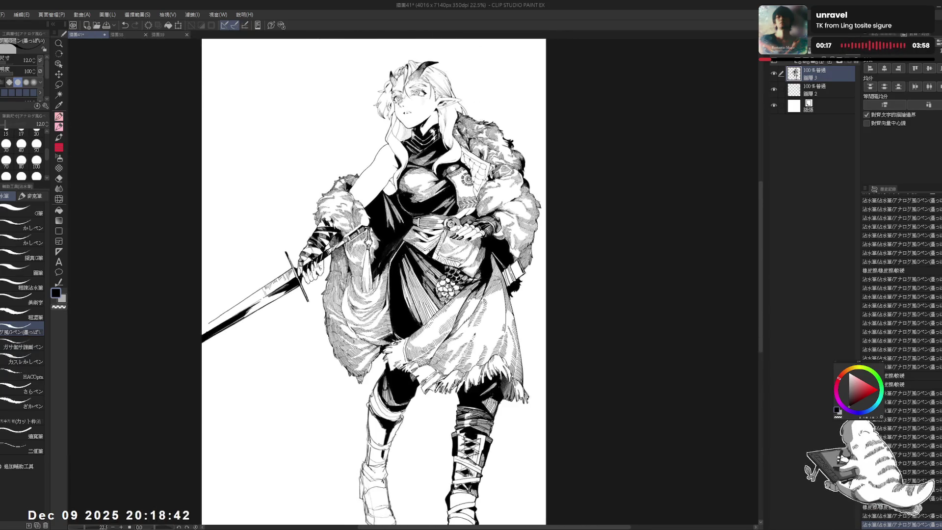
{"action": "left_click_drag", "start_coordinate": [535, 268], "coordinate": [512, 304]}
{"action": "scroll", "coordinate": [465, 197], "scroll_direction": "up", "scroll_amount": 1}
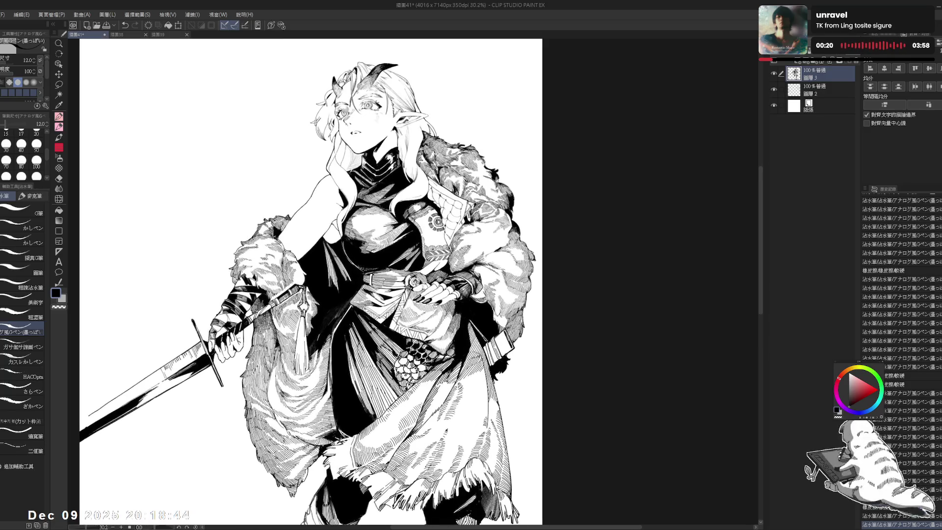
{"action": "mouse_move", "coordinate": [344, 245]}
{"action": "left_mouse_down"}
{"action": "mouse_move", "coordinate": [328, 243]}
{"action": "mouse_move", "coordinate": [323, 266]}
{"action": "left_mouse_up"}
{"action": "scroll", "coordinate": [491, 196], "scroll_direction": "up", "scroll_amount": 1}
{"action": "key", "text": "r"}
{"action": "scroll", "coordinate": [393, 270], "scroll_direction": "up", "scroll_amount": 2}
{"action": "left_click_drag", "start_coordinate": [491, 344], "coordinate": [554, 275]}
- Add short hatching strokes around the gloved hand on the belt
{"action": "key", "text": "p"}
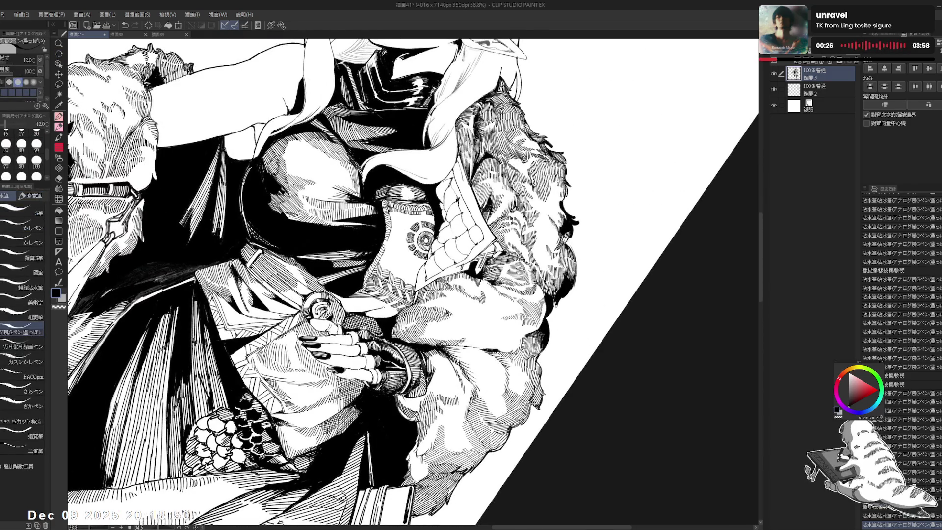
{"action": "key", "text": "ctrl+z"}
{"action": "key", "text": "ctrl+y"}
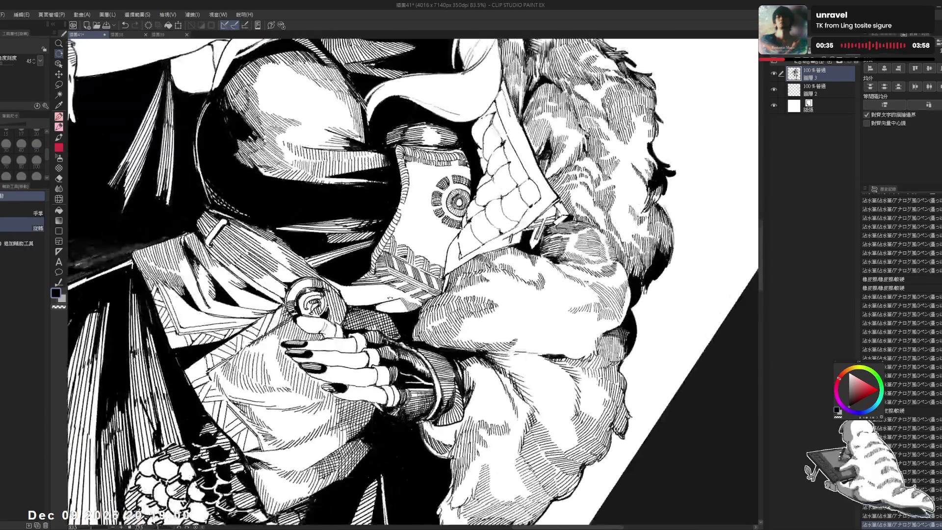
{"action": "key", "text": "p"}
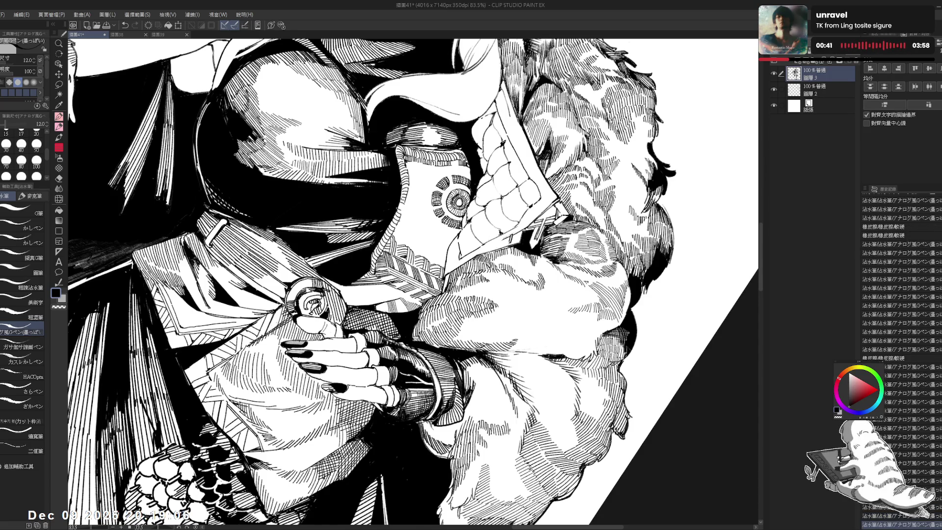
{"action": "key", "text": "r"}
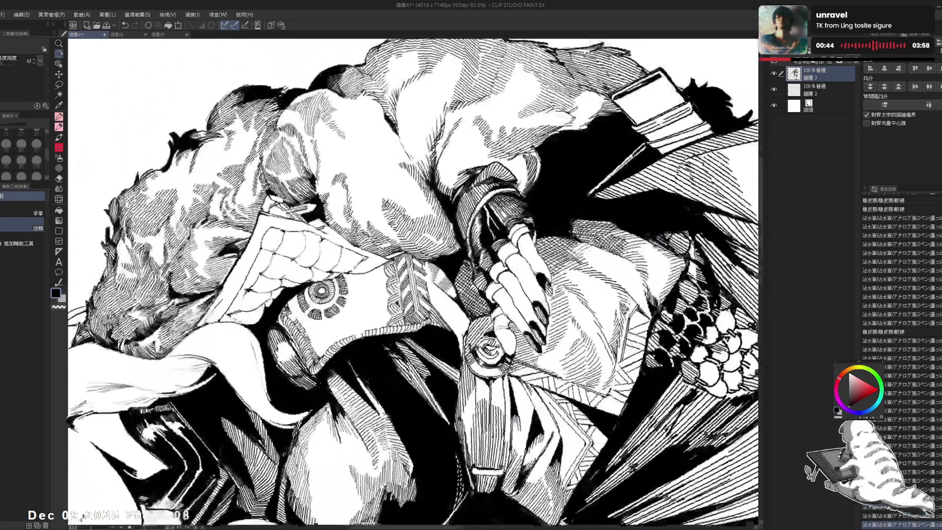
{"action": "key", "text": "p"}
{"action": "mouse_move", "coordinate": [437, 297]}
{"action": "left_mouse_down"}
{"action": "mouse_move", "coordinate": [441, 320]}
{"action": "mouse_move", "coordinate": [344, 344]}
{"action": "mouse_move", "coordinate": [295, 373]}
{"action": "left_mouse_up"}
- Rotate the canvas about 15°, adding a faint stroke and erasing a stray one beside the hand
{"action": "key", "text": "r"}
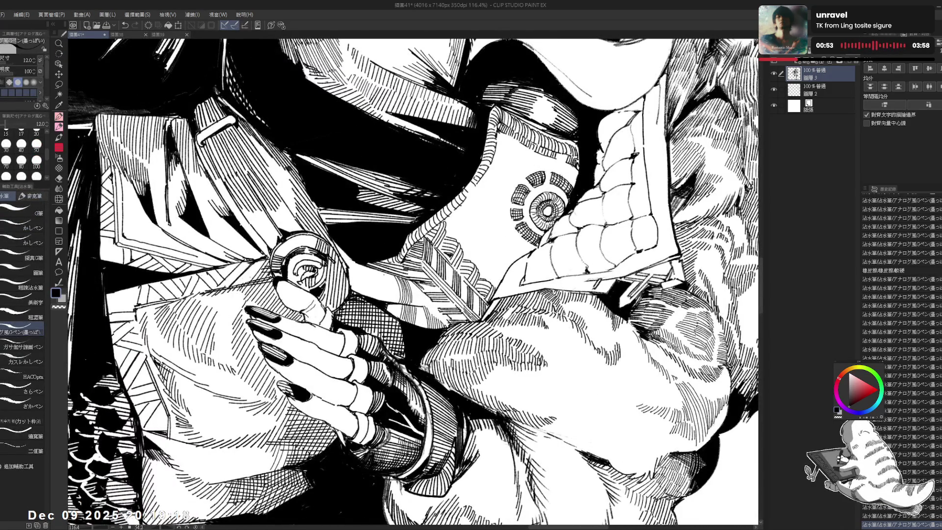
{"action": "left_click_drag", "start_coordinate": [393, 295], "coordinate": [373, 275]}
{"action": "left_click_drag", "start_coordinate": [566, 103], "coordinate": [572, 113]}
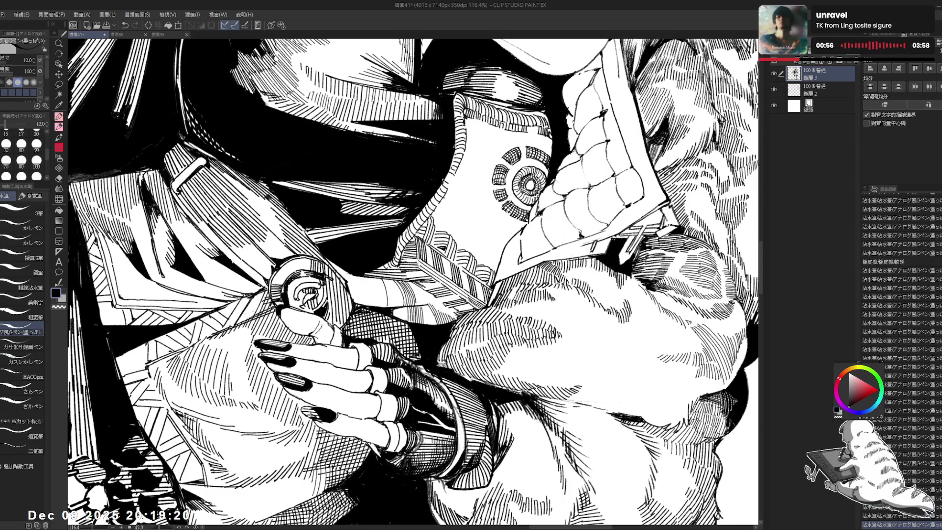
{"action": "left_click_drag", "start_coordinate": [392, 282], "coordinate": [385, 303]}
{"action": "key", "text": "e"}
{"action": "key", "text": "p"}
{"action": "scroll", "coordinate": [412, 282], "scroll_direction": "down", "scroll_amount": 3}
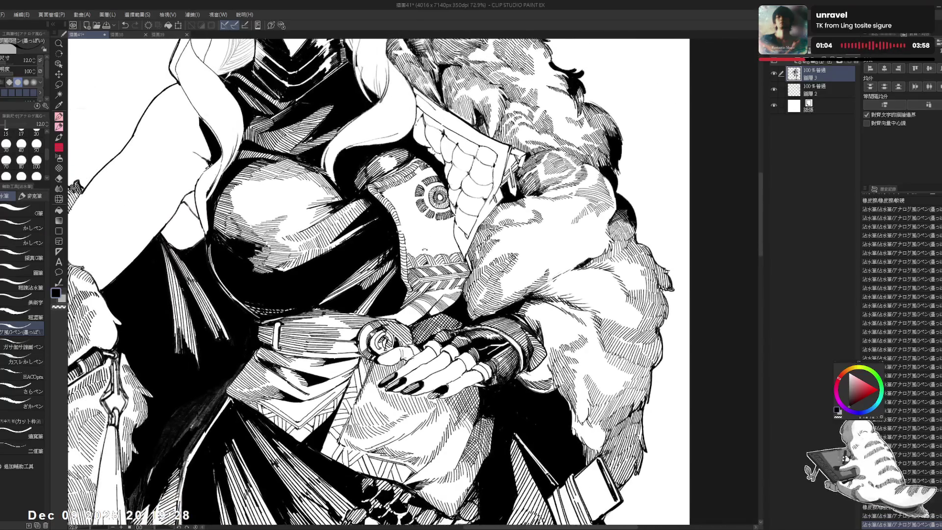
{"action": "left_click_drag", "start_coordinate": [392, 245], "coordinate": [456, 284]}
{"action": "scroll", "coordinate": [412, 282], "scroll_direction": "up", "scroll_amount": 3}
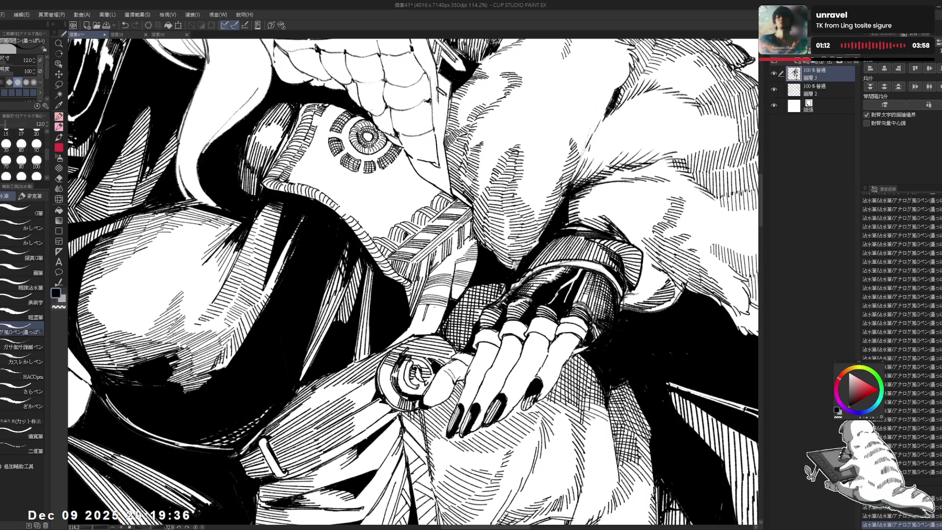
- Rework the small curved ring mark near the hand, undoing unwanted strokes, then zoom out
{"action": "key", "text": "ctrl+z"}
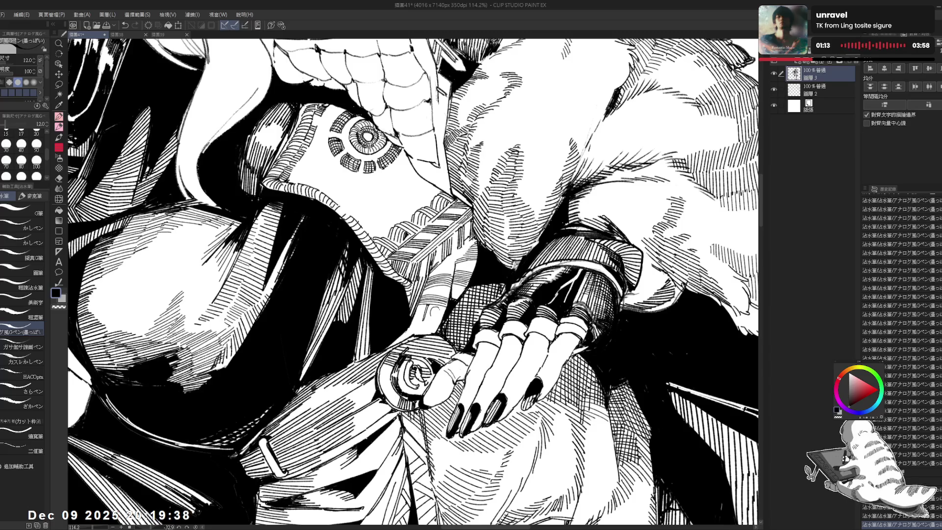
{"action": "key", "text": "ctrl+z"}
{"action": "left_click_drag", "start_coordinate": [432, 308], "coordinate": [439, 317]}
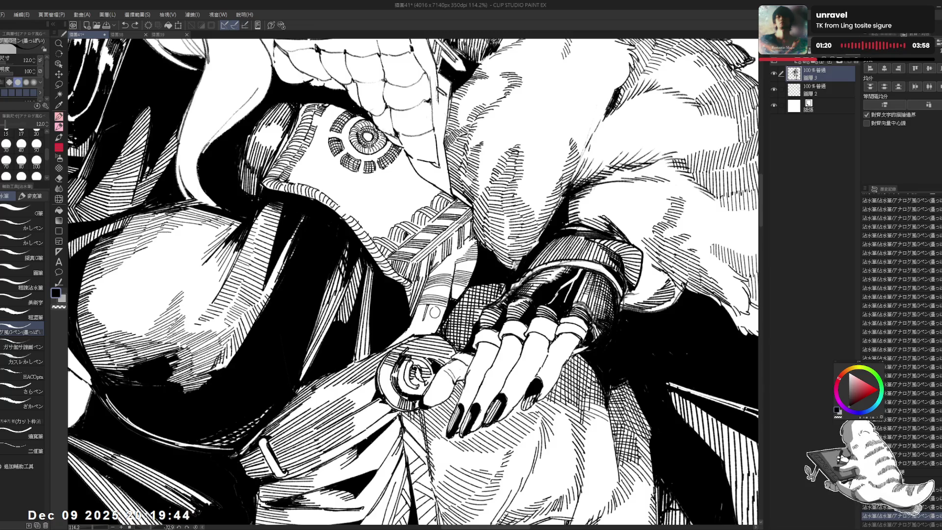
{"action": "mouse_move", "coordinate": [425, 314]}
{"action": "left_mouse_down"}
{"action": "mouse_move", "coordinate": [419, 301]}
{"action": "mouse_move", "coordinate": [431, 304]}
{"action": "left_mouse_up"}
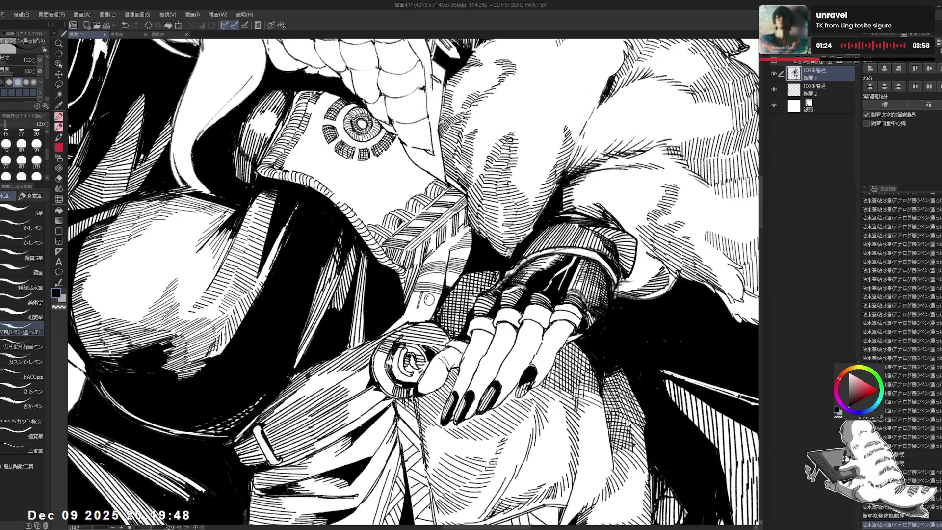
{"action": "key", "text": "ctrl+z"}
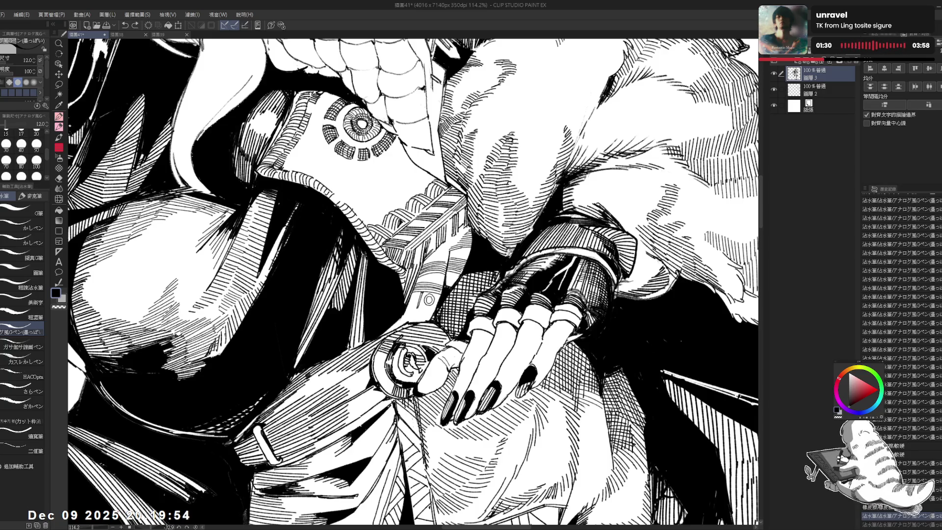
{"action": "key", "text": "ctrl+minus"}
{"action": "key", "text": "ctrl+minus"}
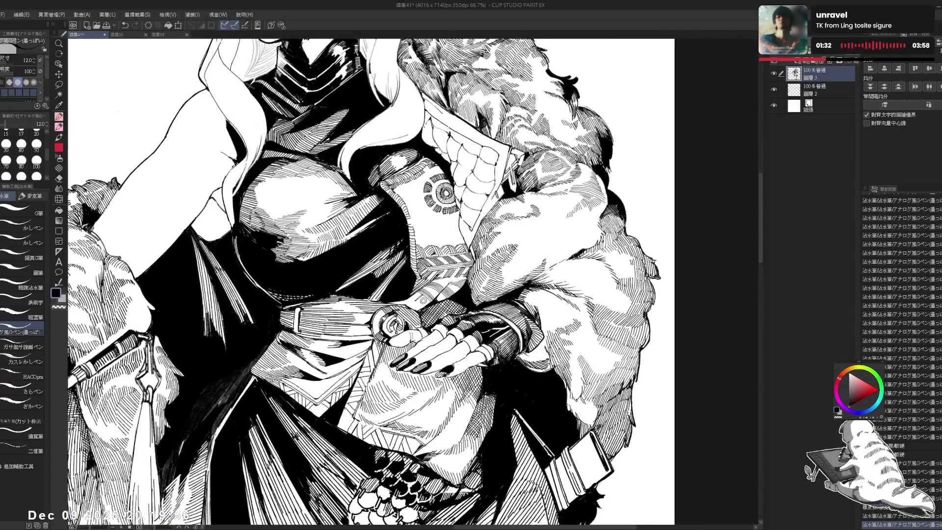
- Rotate the canvas to a working angle and ink short strokes near the wrist cuff
{"action": "key", "text": "minus"}
{"action": "key", "text": "minus"}
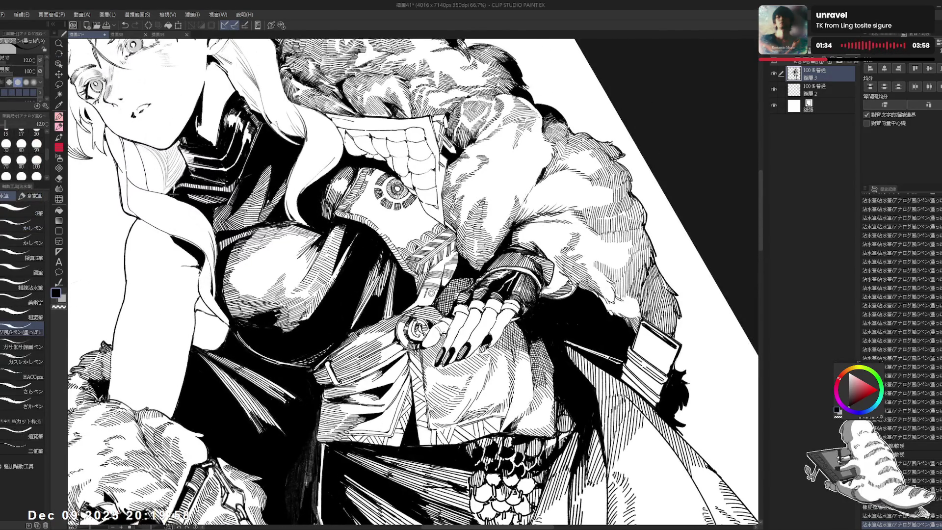
{"action": "key", "text": "ctrl+plus"}
{"action": "key", "text": "ctrl+minus"}
{"action": "key", "text": "e"}
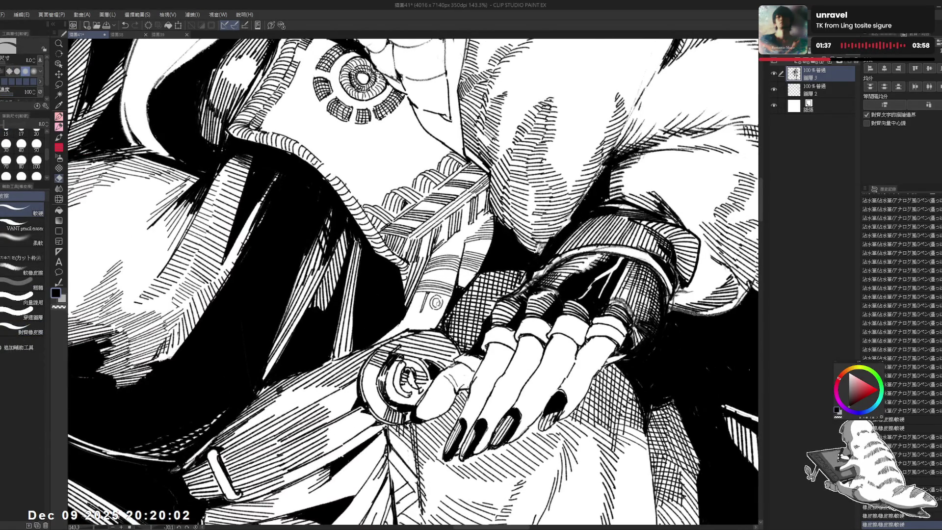
{"action": "key", "text": "p"}
{"action": "key", "text": "minus"}
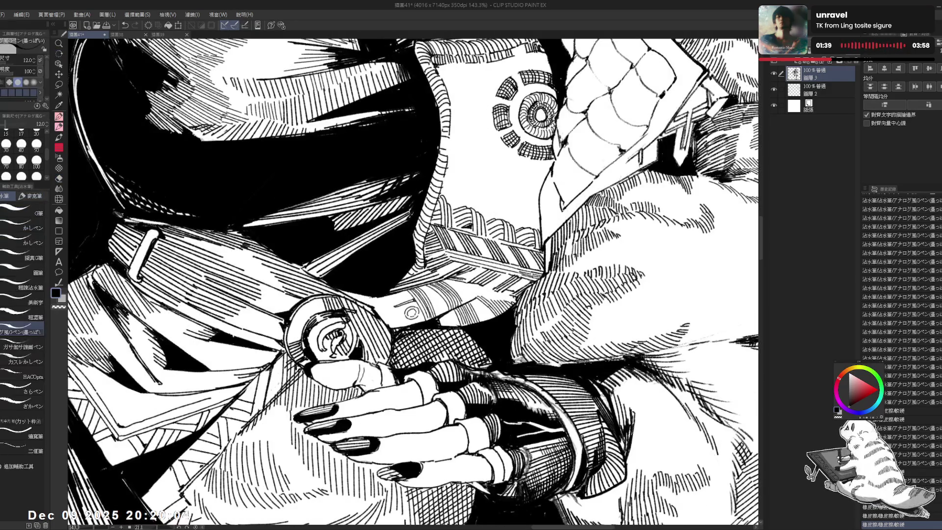
{"action": "left_click_drag", "start_coordinate": [413, 312], "coordinate": [417, 316]}
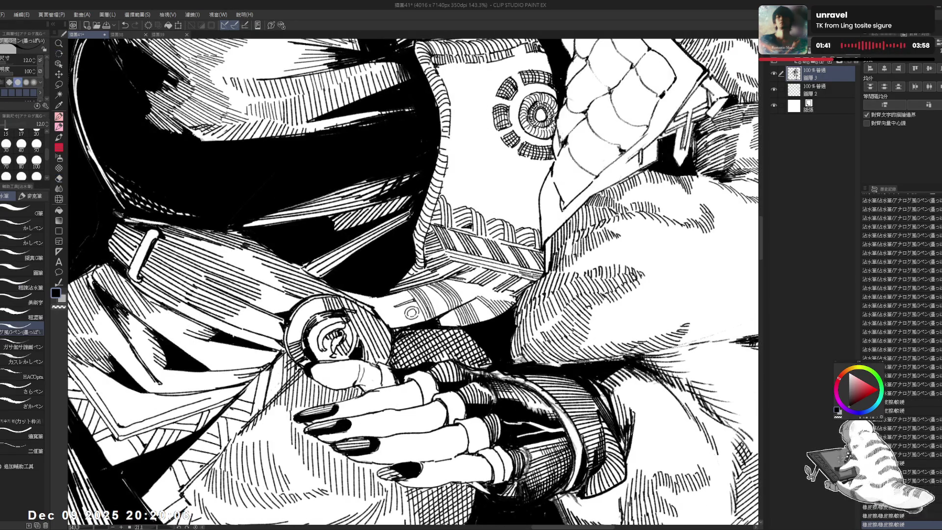
{"action": "key", "text": "minus"}
{"action": "key", "text": "e"}
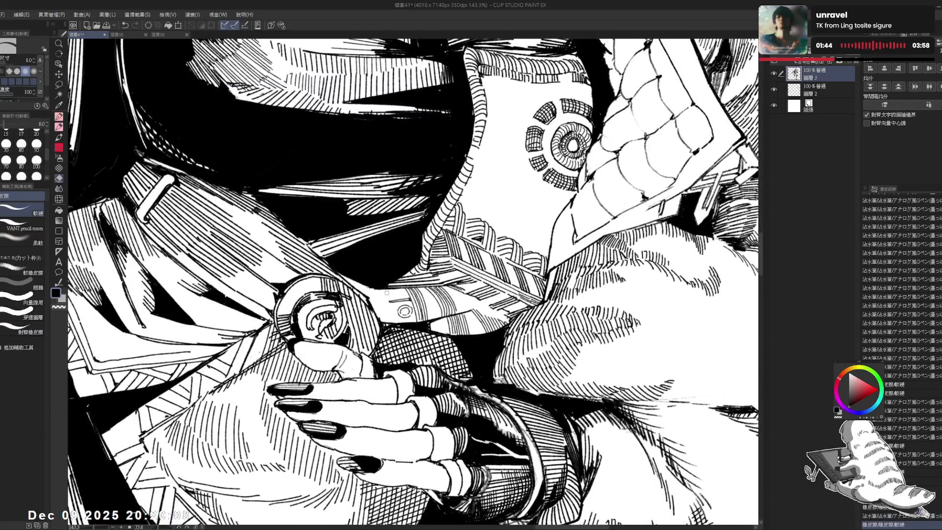
{"action": "key", "text": "p"}
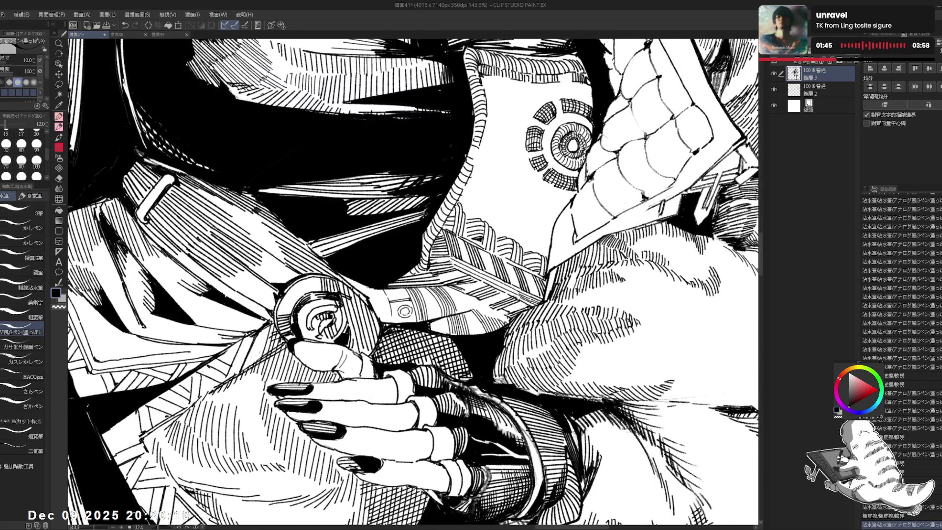
{"action": "left_click_drag", "start_coordinate": [391, 312], "coordinate": [381, 290]}
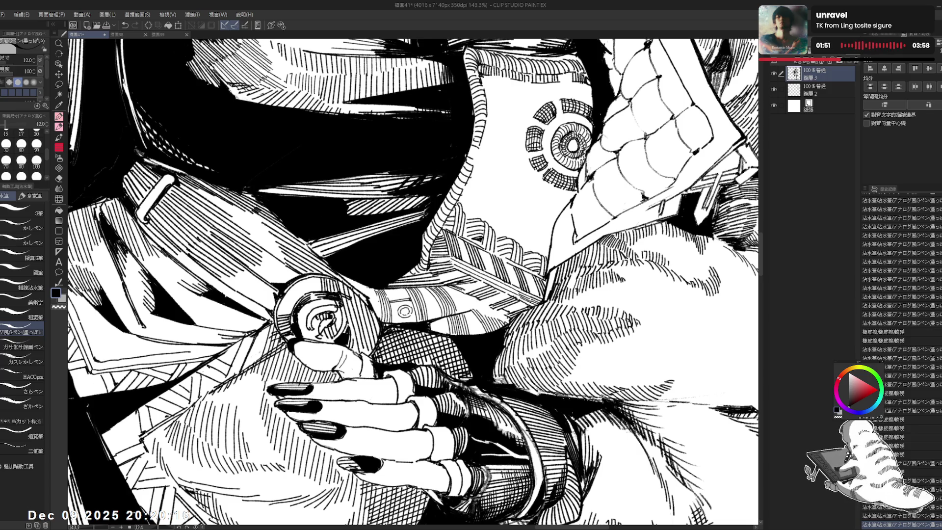
- Rotate the canvas about 15° and ink tiny marks near the collar
{"action": "scroll", "coordinate": [413, 282], "scroll_direction": "down", "scroll_amount": 3}
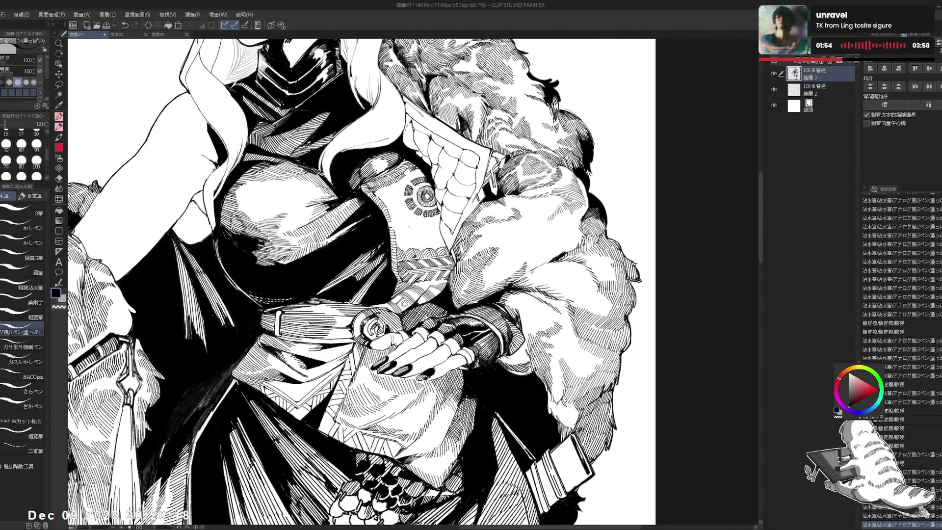
{"action": "left_click_drag", "start_coordinate": [540, 148], "coordinate": [599, 206]}
{"action": "scroll", "coordinate": [412, 282], "scroll_direction": "up", "scroll_amount": 2}
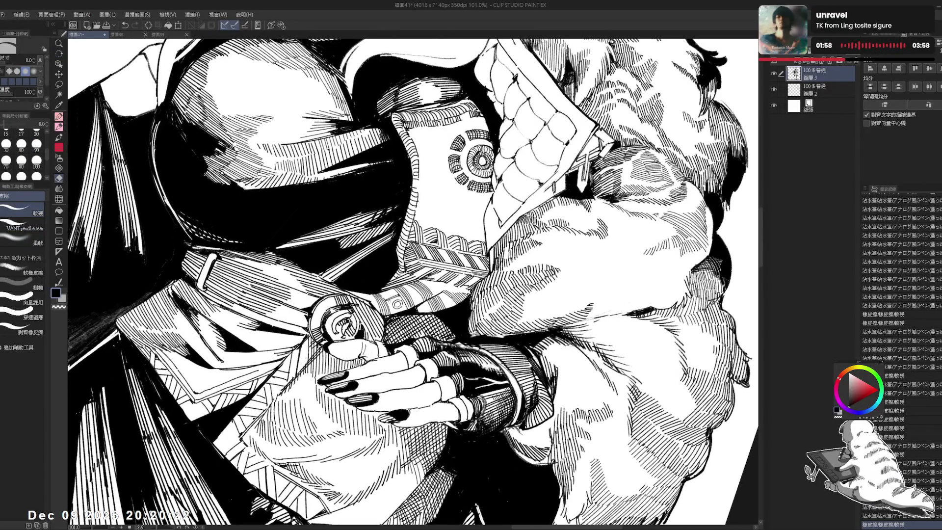
{"action": "key", "text": "p"}
{"action": "left_click_drag", "start_coordinate": [380, 288], "coordinate": [397, 304]}
{"action": "left_click_drag", "start_coordinate": [394, 300], "coordinate": [397, 304]}
- Reset the canvas upright, rotate it to about 48°, and zoom out
{"action": "key", "text": "asciicircum"}
{"action": "scroll", "coordinate": [372, 277], "scroll_direction": "up", "scroll_amount": 3}
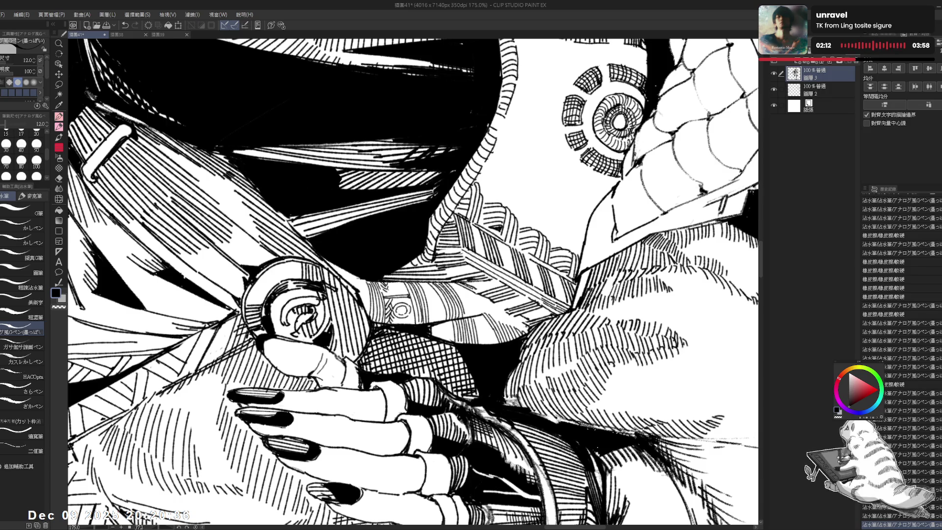
{"action": "key", "text": "ctrl+@"}
{"action": "left_click_drag", "start_coordinate": [412, 196], "coordinate": [491, 295]}
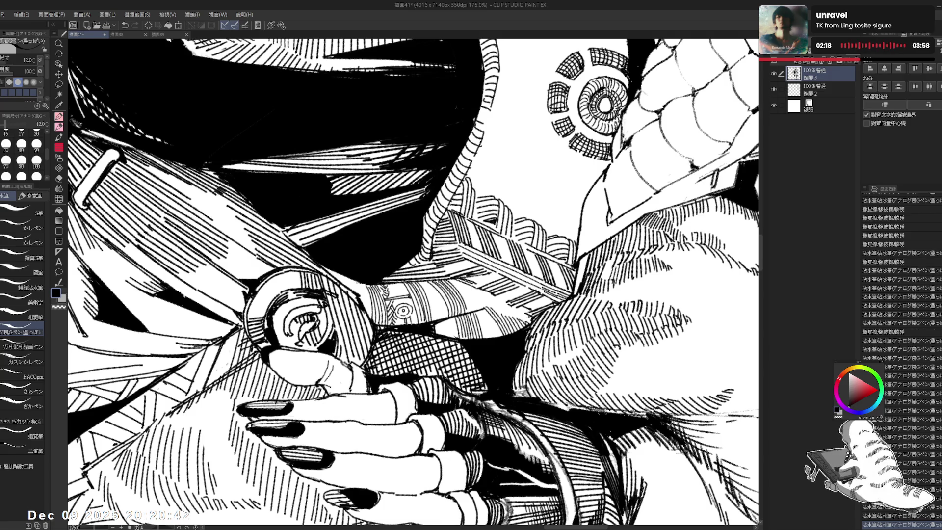
{"action": "left_click_drag", "start_coordinate": [491, 196], "coordinate": [540, 275]}
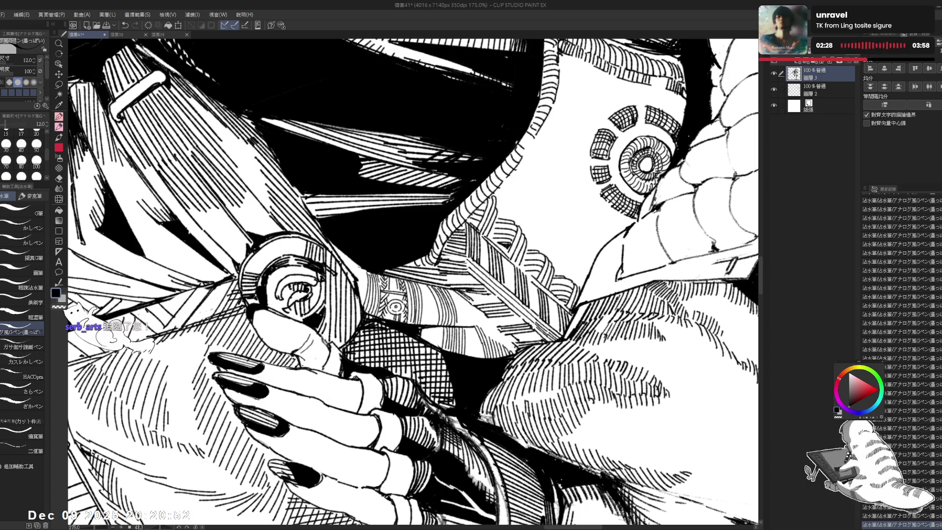
{"action": "scroll", "coordinate": [422, 319], "scroll_direction": "down", "scroll_amount": 5}
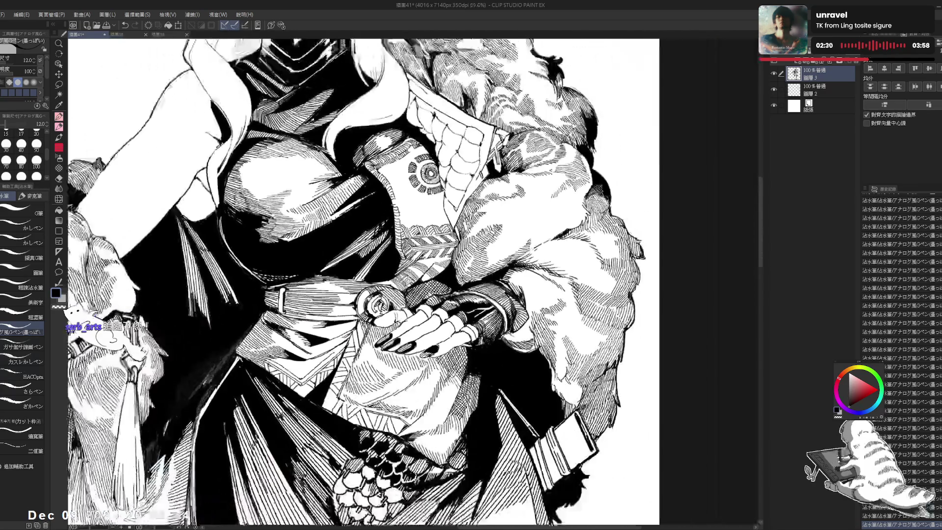
- Tilt the canvas about 15° and sketch a small feather-like sprig below the round emblem
{"action": "scroll", "coordinate": [368, 282], "scroll_direction": "up", "scroll_amount": 1}
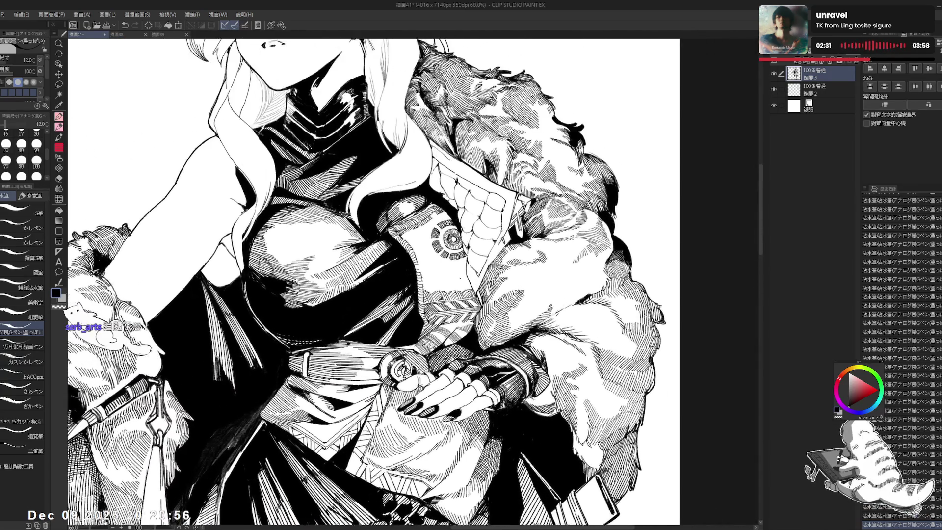
{"action": "scroll", "coordinate": [373, 282], "scroll_direction": "up", "scroll_amount": 2}
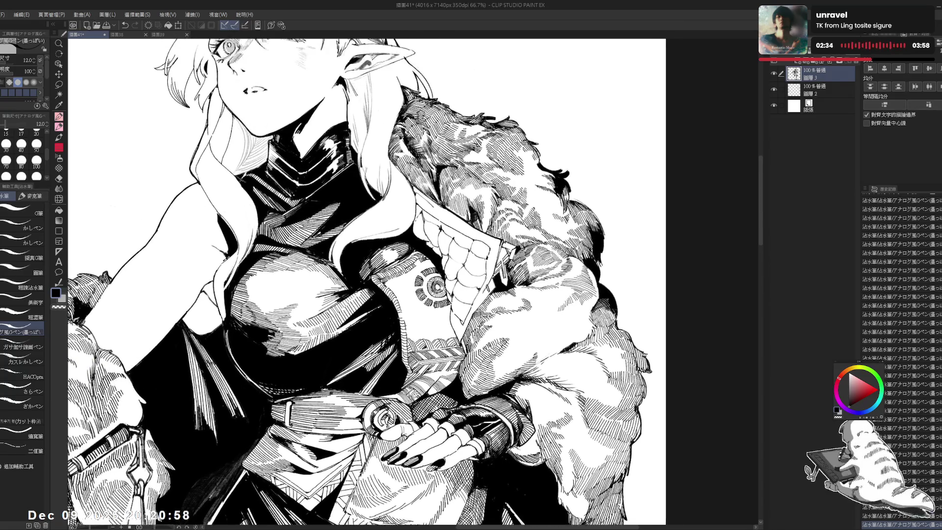
{"action": "key", "text": "e"}
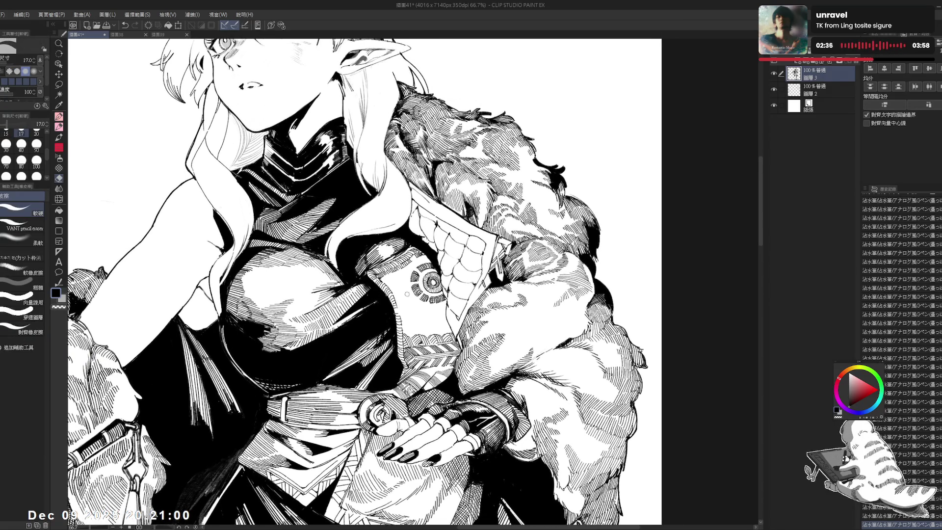
{"action": "key", "text": "p"}
{"action": "left_click_drag", "start_coordinate": [410, 310], "coordinate": [395, 296]}
{"action": "key", "text": "asciicircum"}
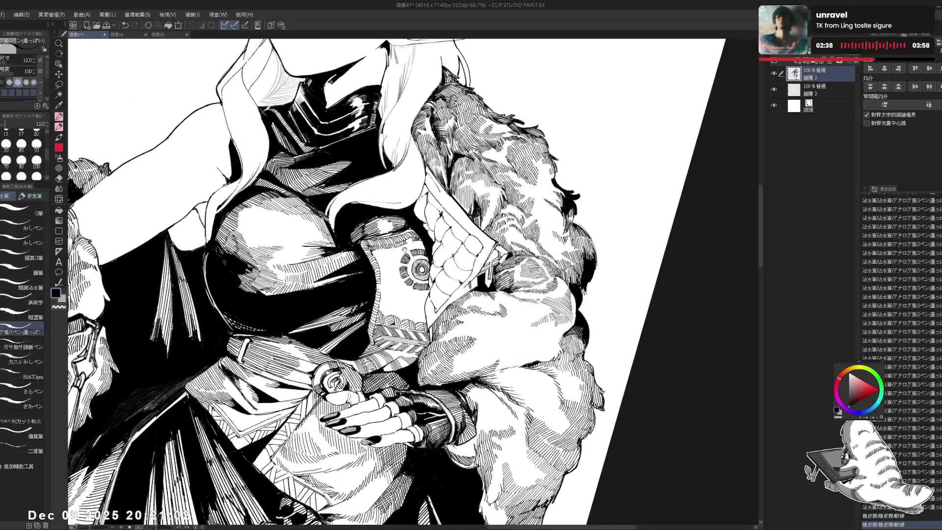
{"action": "key", "text": "e"}
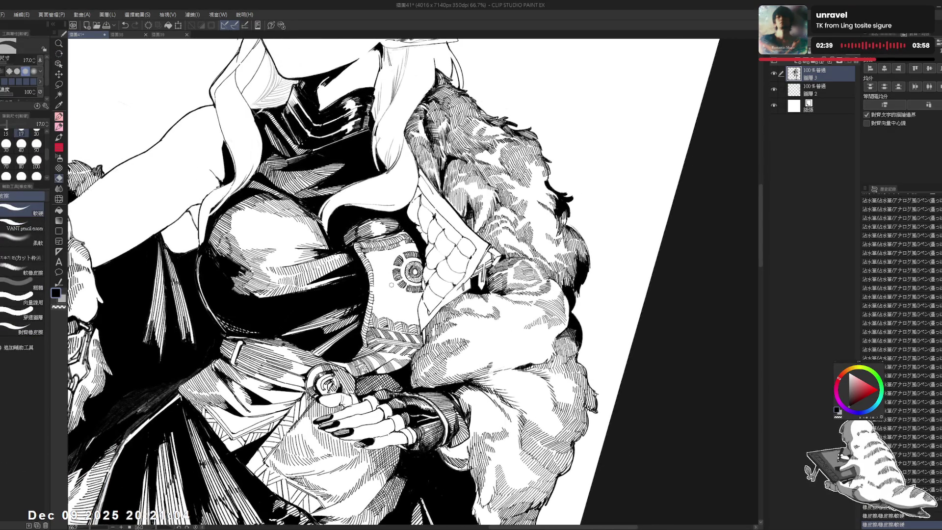
{"action": "key", "text": "p"}
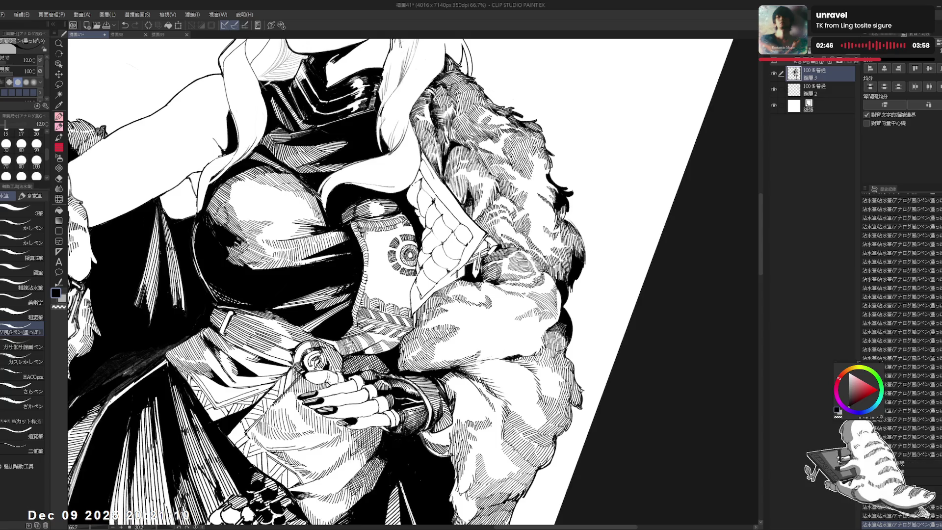
{"action": "scroll", "coordinate": [413, 284], "scroll_direction": "up", "scroll_amount": 2}
{"action": "scroll", "coordinate": [367, 268], "scroll_direction": "up", "scroll_amount": 2}
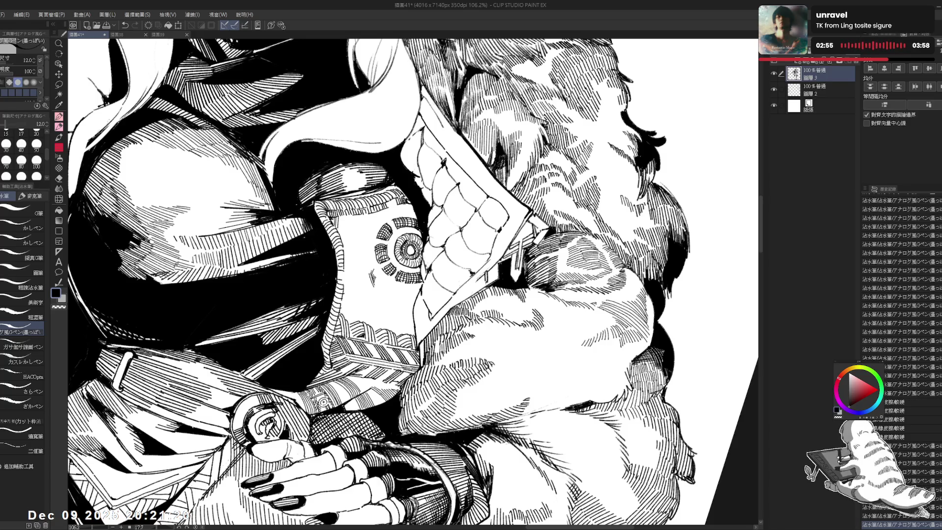
{"action": "left_click_drag", "start_coordinate": [368, 270], "coordinate": [370, 285]}
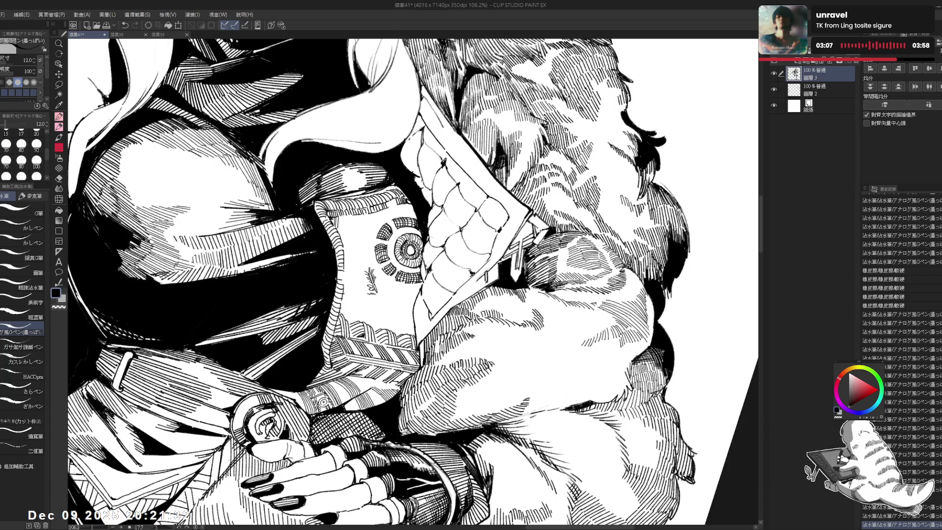
- Erase stray spots on the sprig and add a small ink dab to it
{"action": "key", "text": "e"}
{"action": "left_click", "coordinate": [373, 295]}
{"action": "key", "text": "p"}
{"action": "key", "text": "minus"}
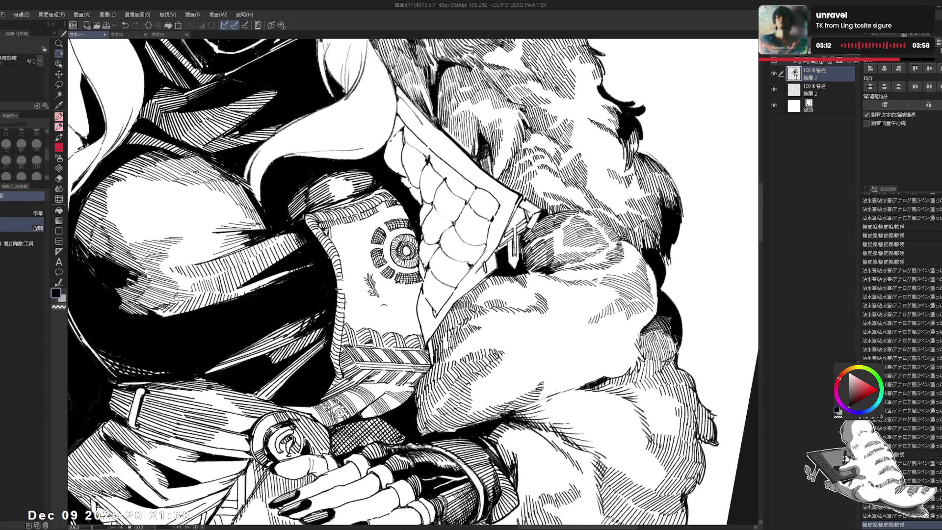
{"action": "key", "text": "e"}
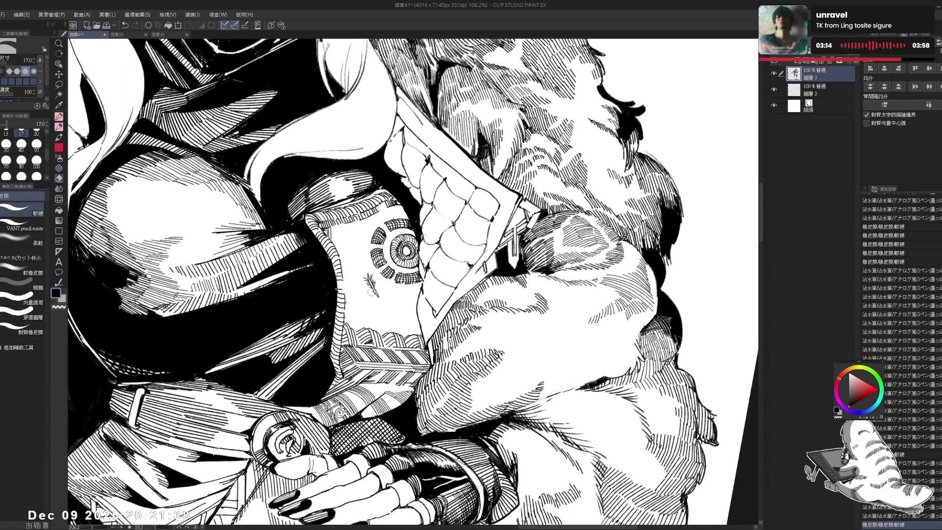
{"action": "left_click", "coordinate": [374, 295]}
{"action": "left_click", "coordinate": [374, 295]}
{"action": "key", "text": "p"}
{"action": "left_click", "coordinate": [376, 296]}
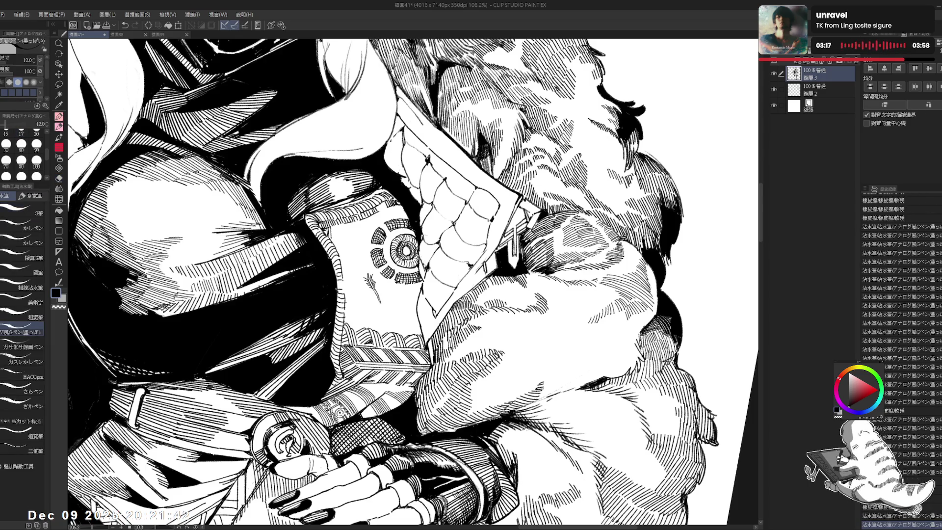
- Rotate the canvas view, then reset its rotation to 0° and zoom out
{"action": "key", "text": "minus"}
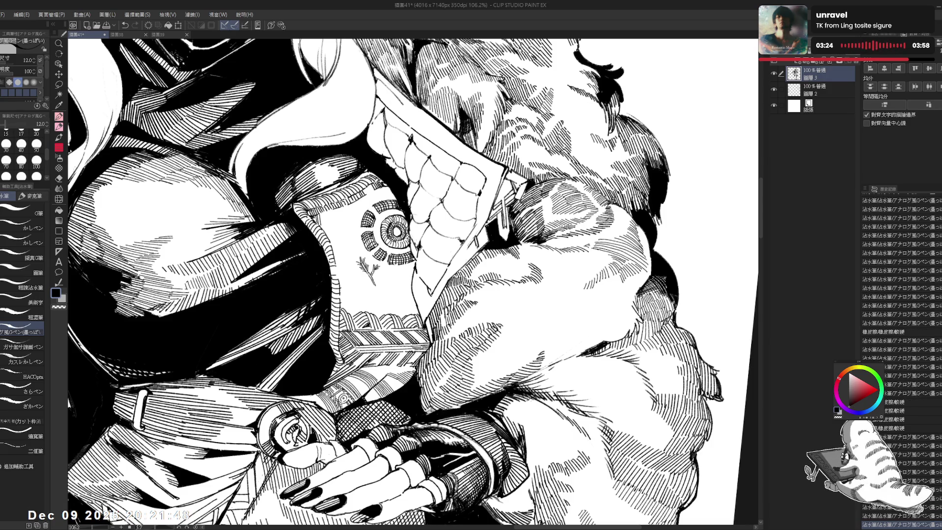
{"action": "key", "text": "asciicircum"}
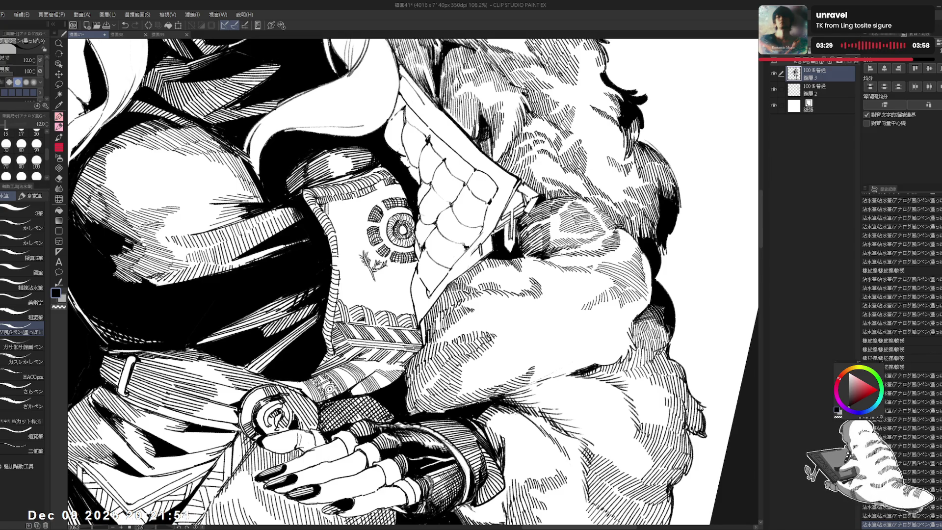
{"action": "key", "text": "ctrl+@"}
{"action": "scroll", "coordinate": [403, 251], "scroll_direction": "down", "scroll_amount": 2}
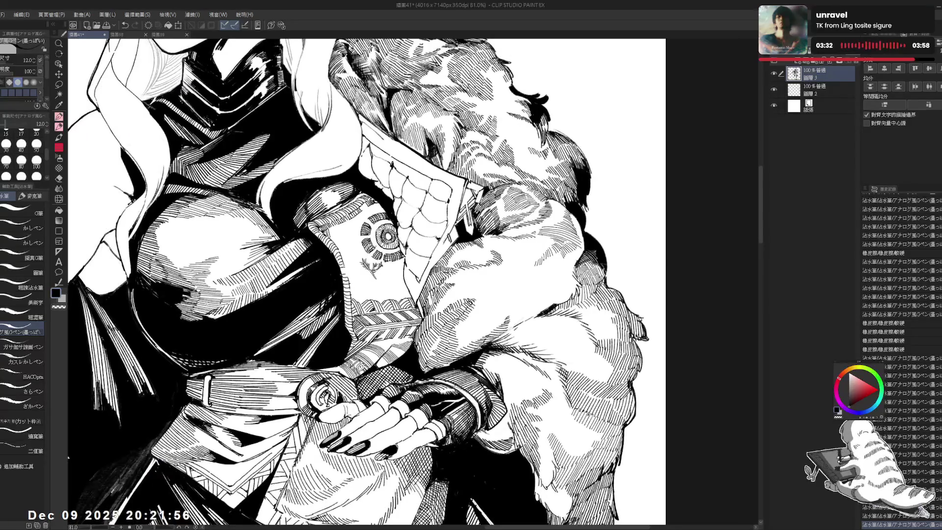
- Erase the sprig doodle below the emblem and undo a stray short pen mark
{"action": "scroll", "coordinate": [369, 255], "scroll_direction": "up", "scroll_amount": 1}
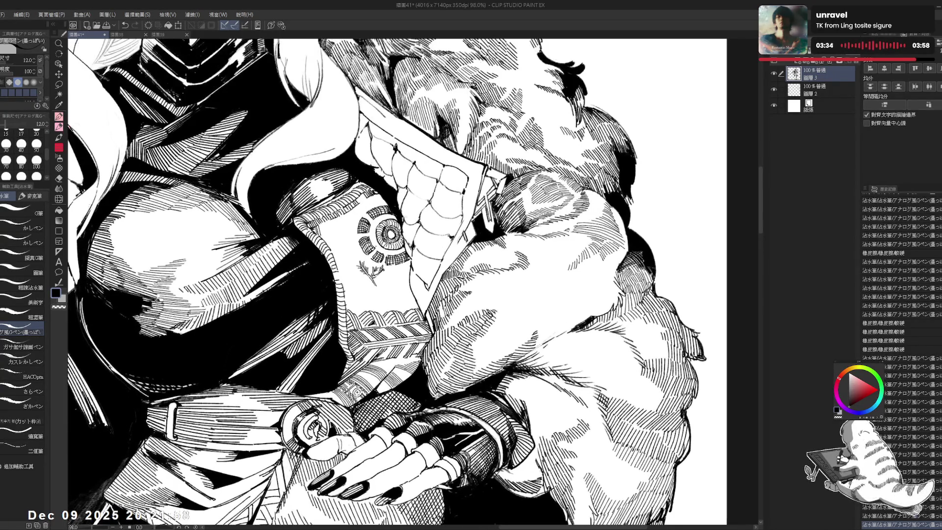
{"action": "key", "text": "e"}
{"action": "mouse_move", "coordinate": [383, 289]}
{"action": "left_mouse_down"}
{"action": "mouse_move", "coordinate": [373, 279]}
{"action": "mouse_move", "coordinate": [404, 279]}
{"action": "mouse_move", "coordinate": [385, 270]}
{"action": "left_mouse_up"}
{"action": "key", "text": "p"}
{"action": "key", "text": "asciicircum"}
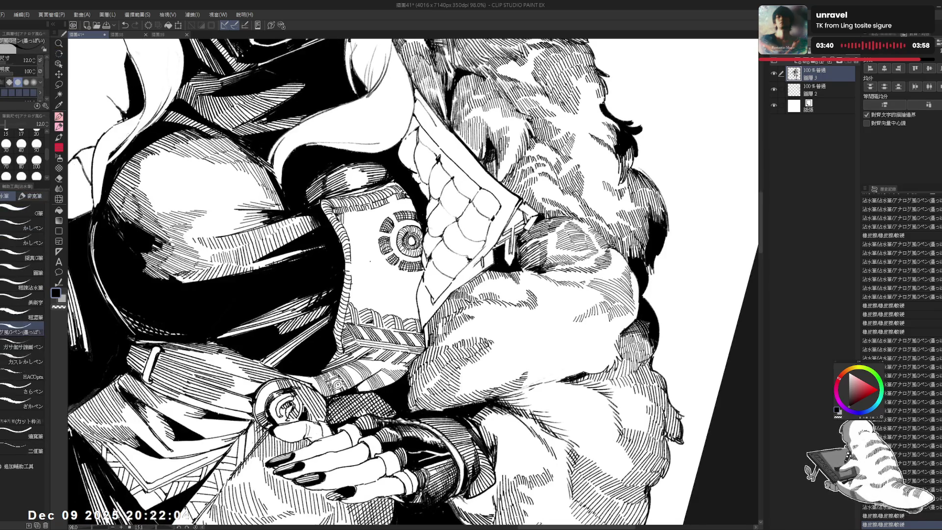
{"action": "left_click_drag", "start_coordinate": [365, 257], "coordinate": [367, 263]}
{"action": "key", "text": "ctrl+z"}
{"action": "key", "text": "bracketleft"}
{"action": "key", "text": "ctrl+z"}
{"action": "key", "text": "bracketright"}
- Zoom out, reset the rotation upright, and soft-erase the leftover scribble under the emblem
{"action": "scroll", "coordinate": [902, 314], "scroll_direction": "down", "scroll_amount": 7}
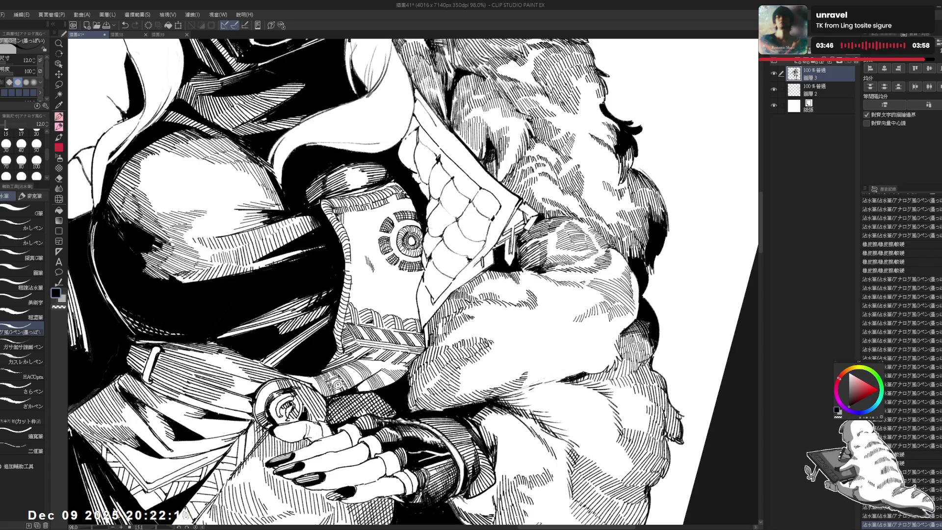
{"action": "scroll", "coordinate": [902, 358], "scroll_direction": "down", "scroll_amount": 4}
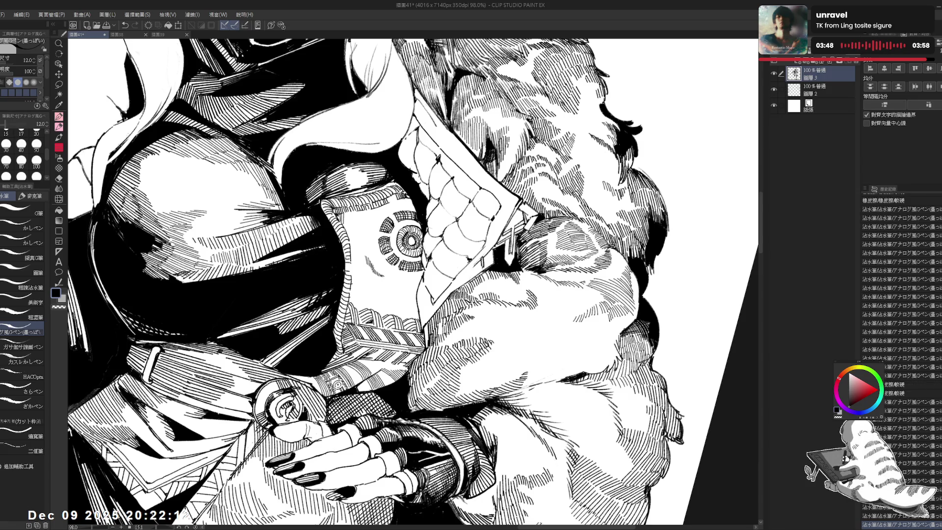
{"action": "scroll", "coordinate": [903, 359], "scroll_direction": "down", "scroll_amount": 2}
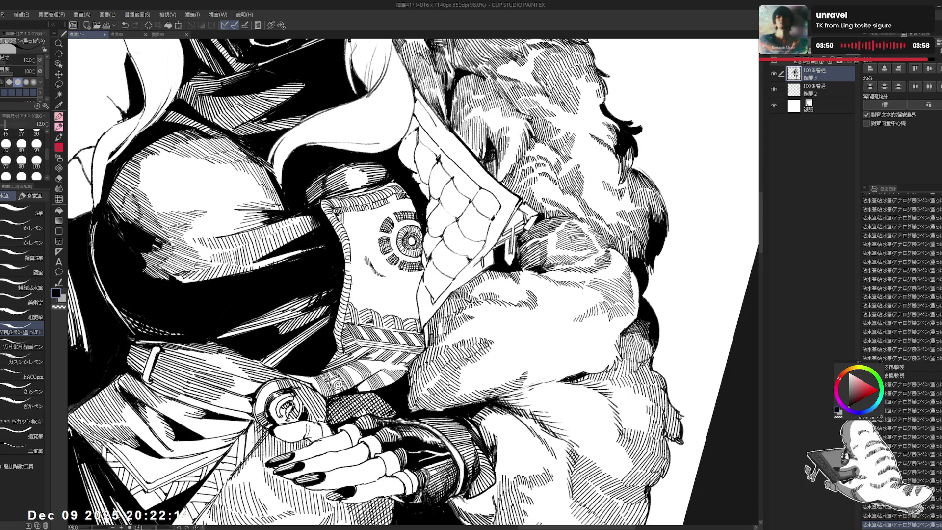
{"action": "scroll", "coordinate": [902, 348], "scroll_direction": "down", "scroll_amount": 2}
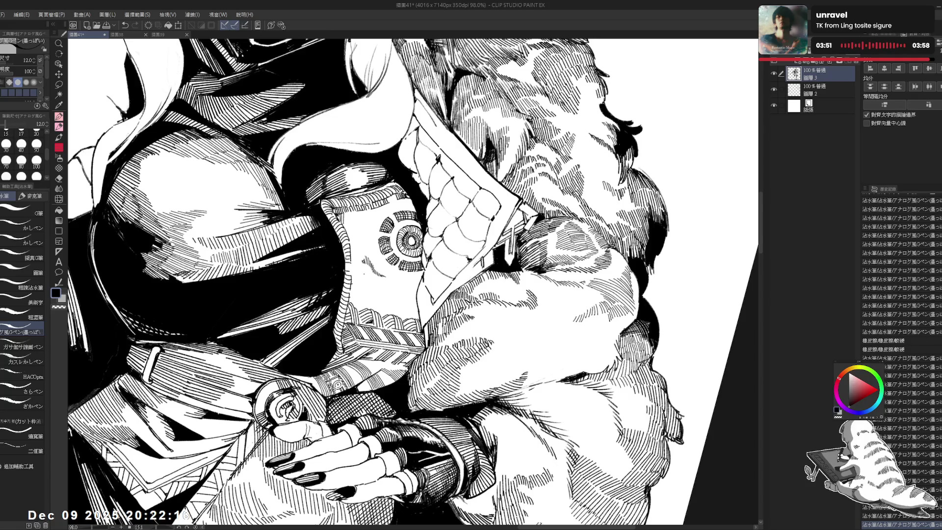
{"action": "scroll", "coordinate": [902, 343], "scroll_direction": "down", "scroll_amount": 2}
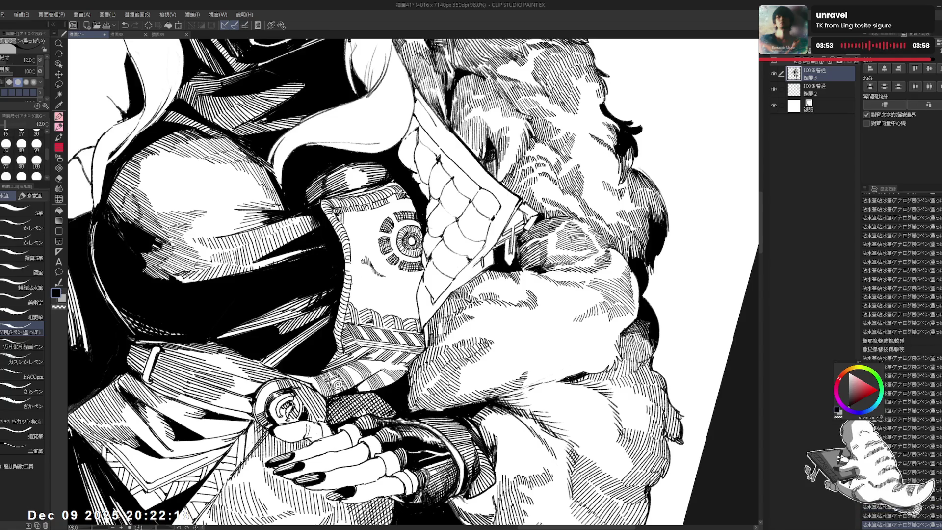
{"action": "scroll", "coordinate": [902, 319], "scroll_direction": "down", "scroll_amount": 5}
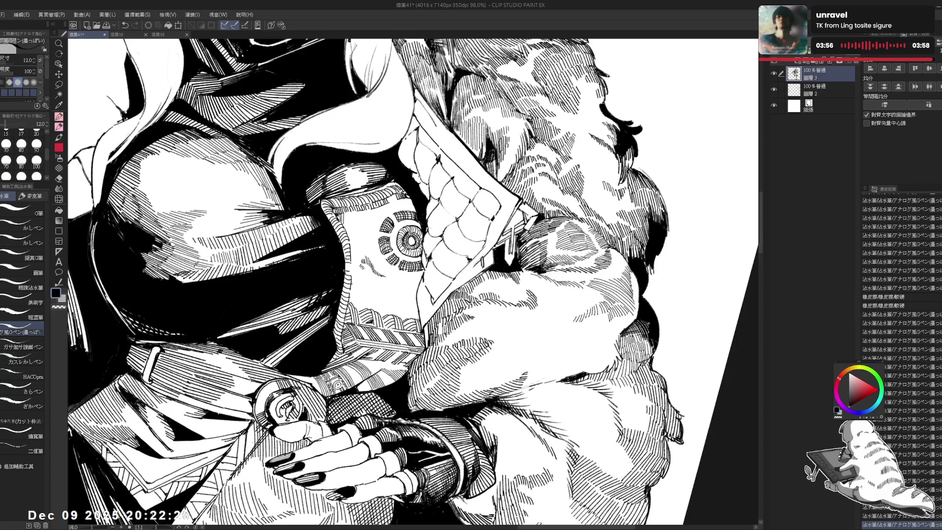
{"action": "scroll", "coordinate": [902, 319], "scroll_direction": "down", "scroll_amount": 4}
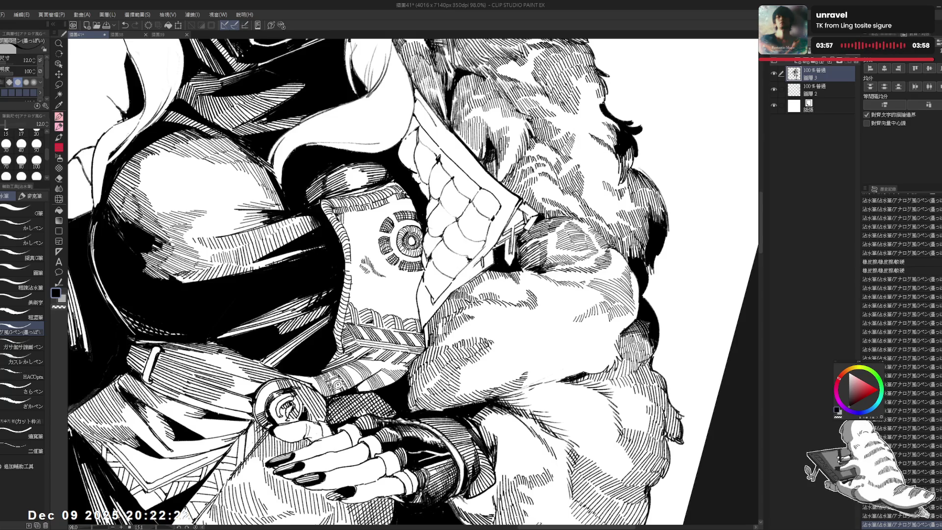
{"action": "scroll", "coordinate": [902, 319], "scroll_direction": "down", "scroll_amount": 5}
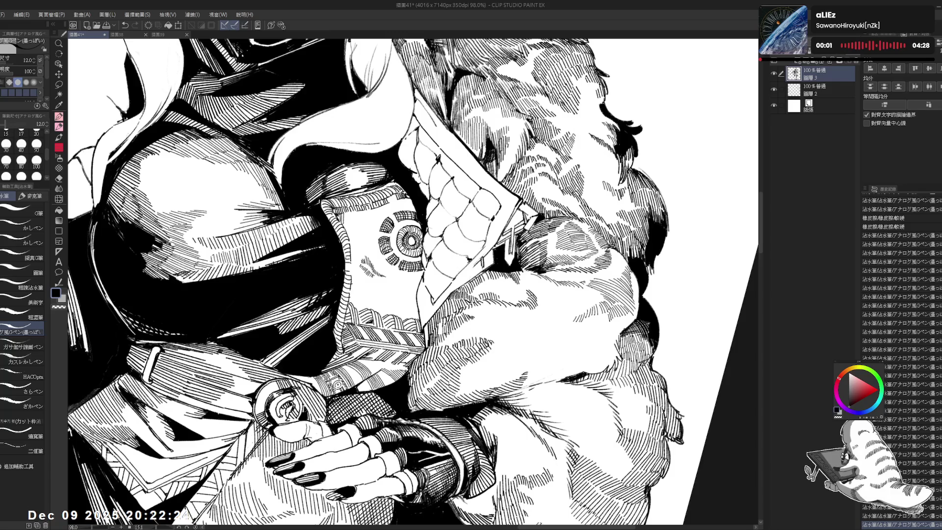
{"action": "scroll", "coordinate": [902, 319], "scroll_direction": "down", "scroll_amount": 1}
{"action": "key", "text": "equal"}
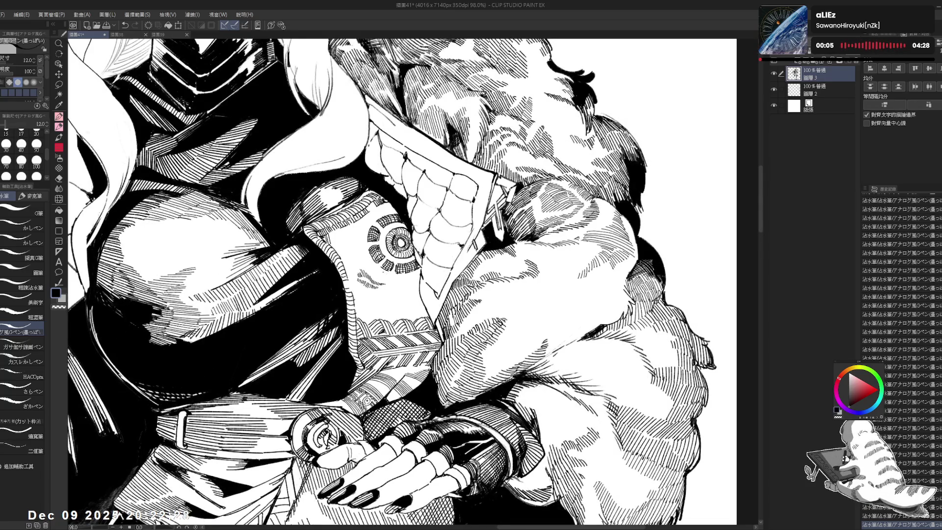
{"action": "key", "text": "ctrl+minus"}
{"action": "scroll", "coordinate": [369, 276], "scroll_direction": "up", "scroll_amount": 1}
{"action": "key", "text": "e"}
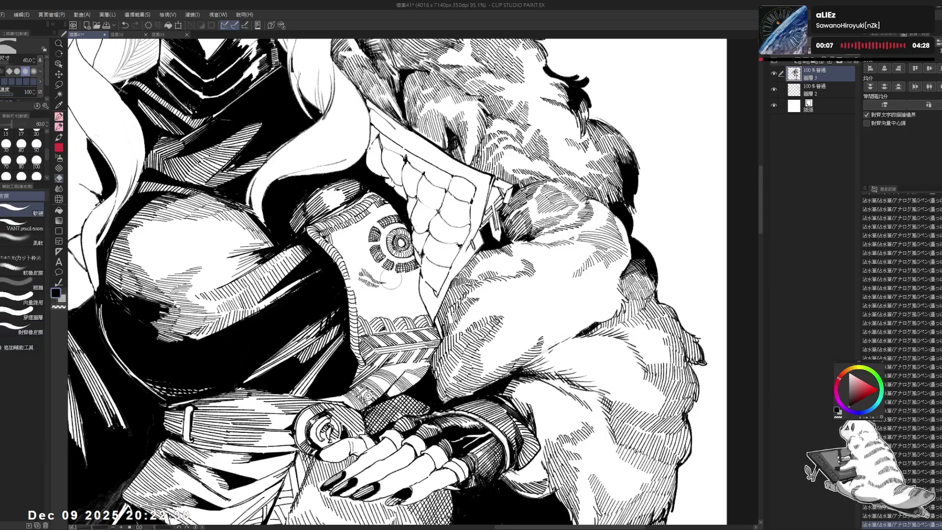
{"action": "mouse_move", "coordinate": [369, 276]}
{"action": "left_mouse_down"}
{"action": "mouse_move", "coordinate": [385, 287]}
{"action": "mouse_move", "coordinate": [381, 295]}
{"action": "left_mouse_up"}
{"action": "key", "text": "p"}
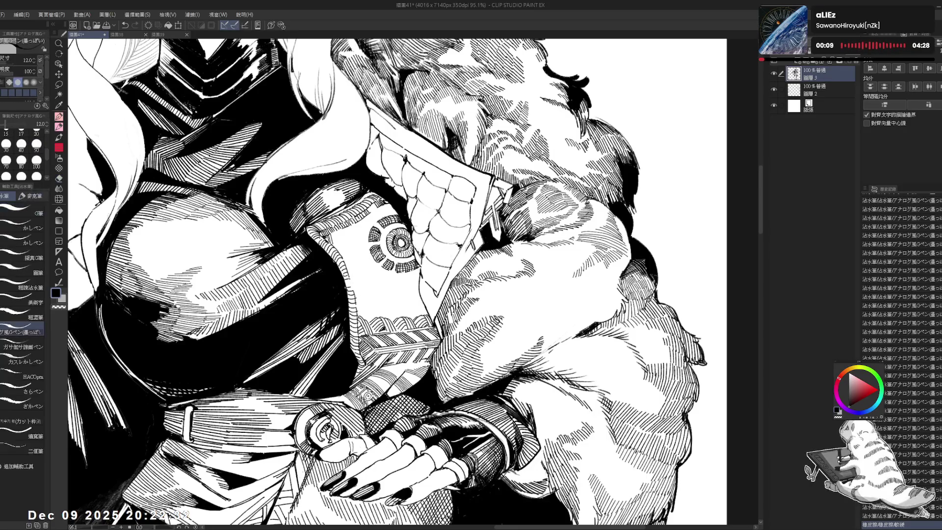